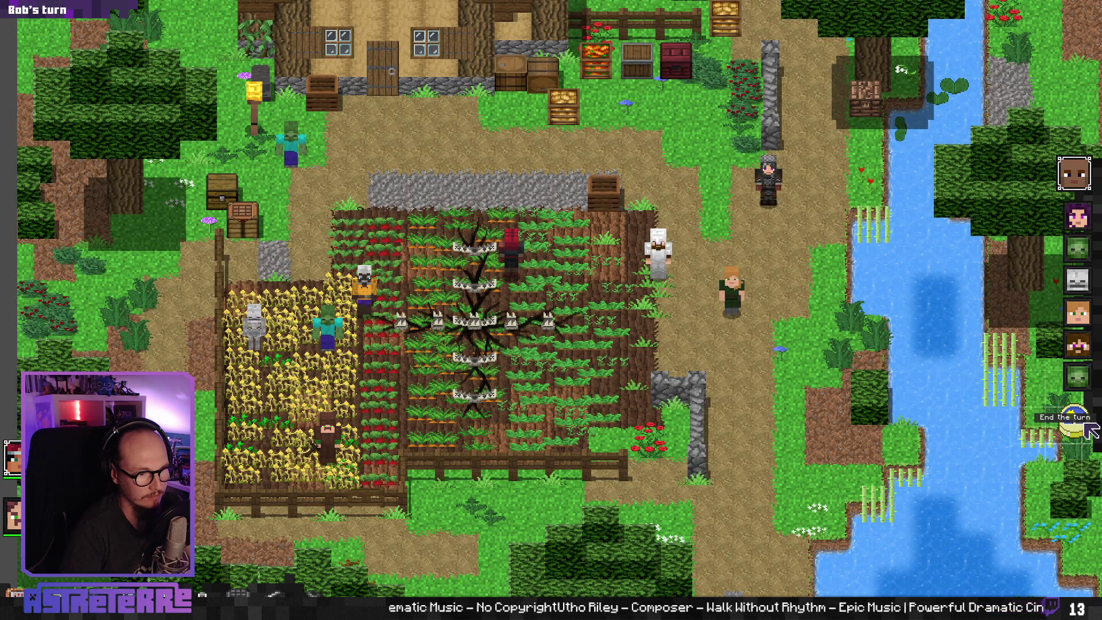
Step: End Bob's turn, then end Alice's turn
click(1089, 429)
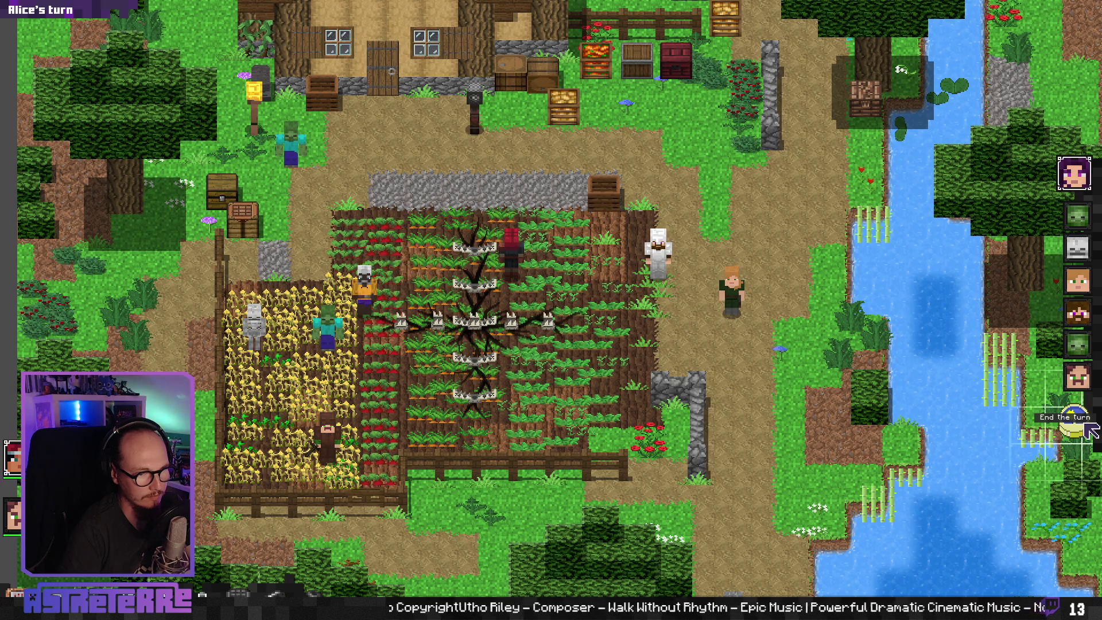
click(1090, 430)
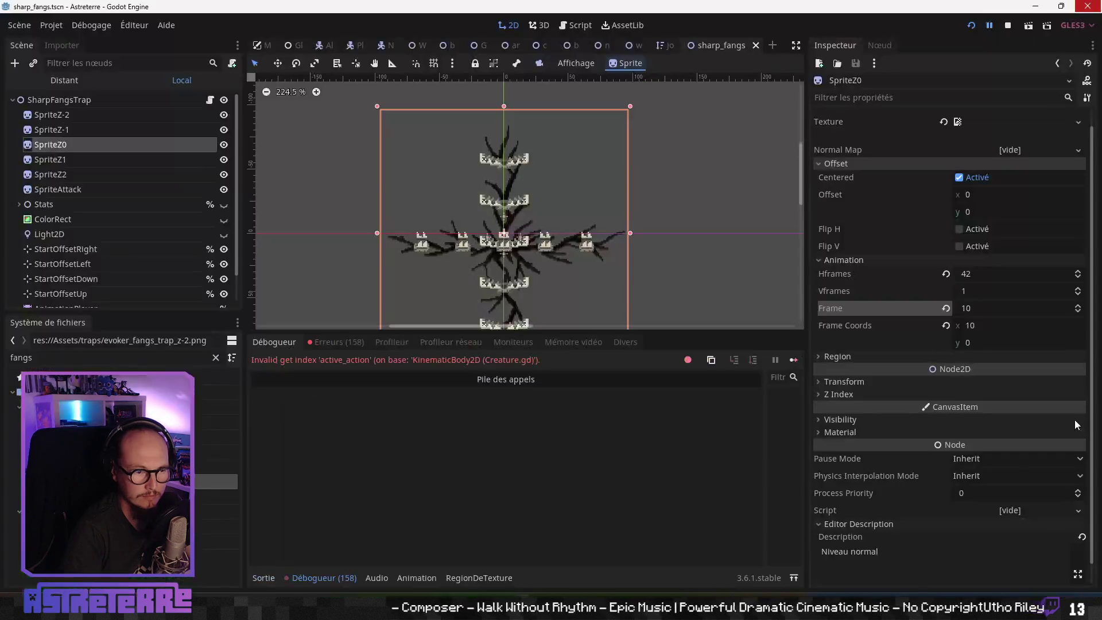
Step: Resume the game from both consecutive debugger breaks
click(990, 26)
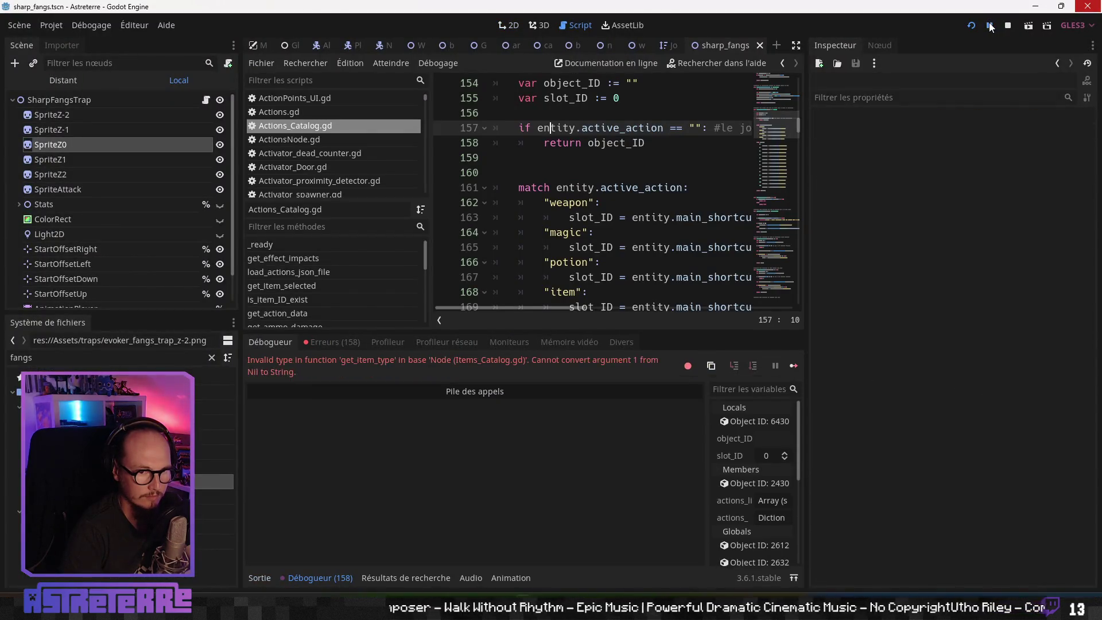
click(990, 26)
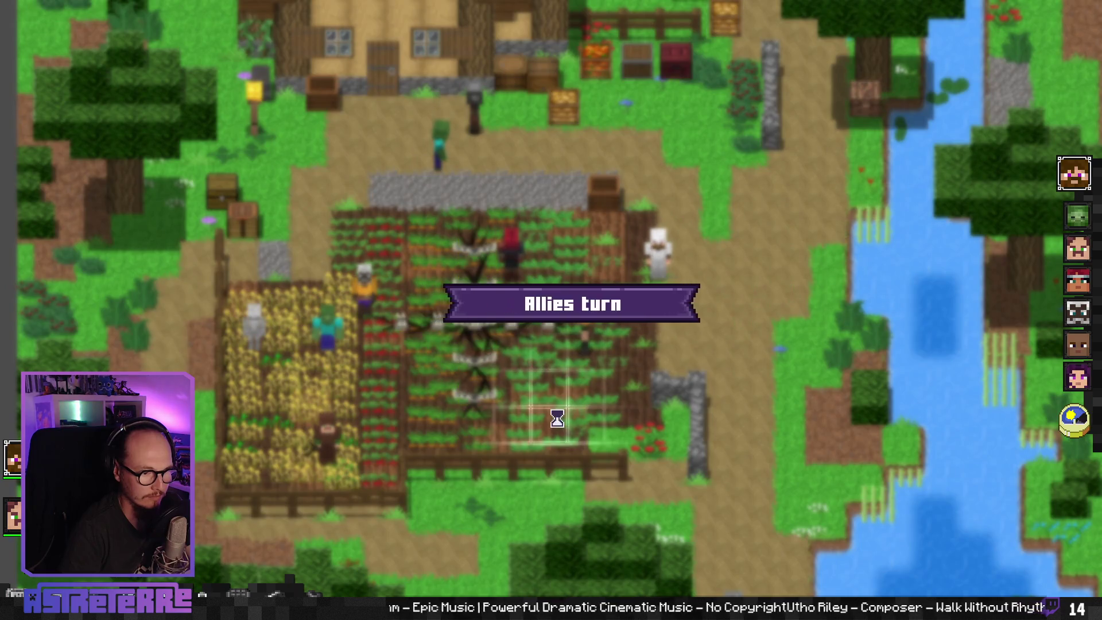
Step: Move Steve into the crop field, attack the fangs trap, and glance at his character sheet
click(566, 315)
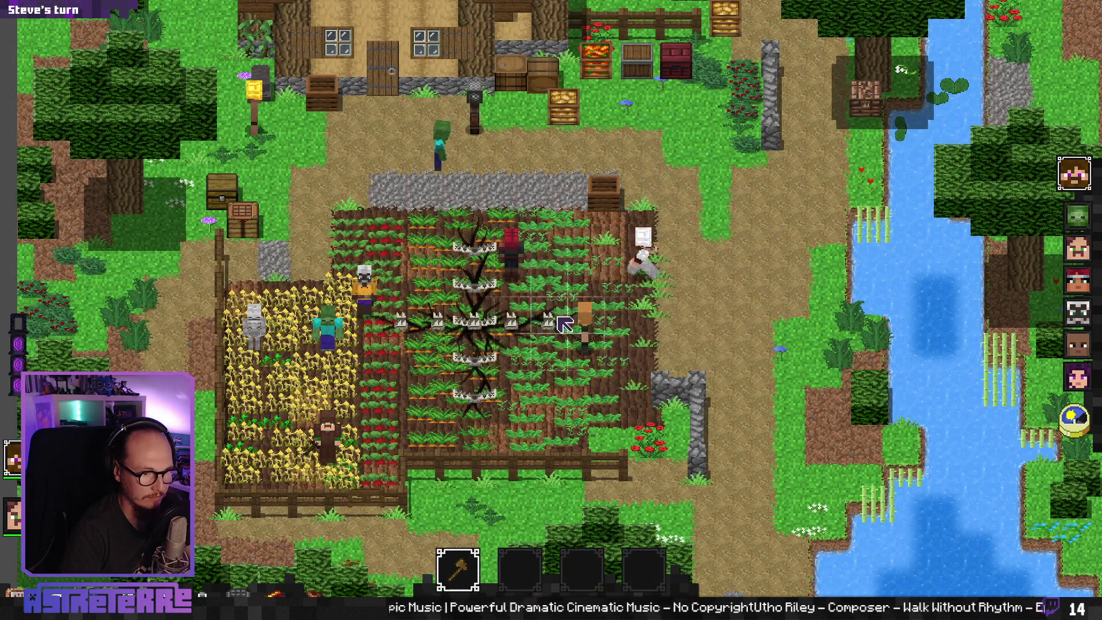
click(568, 397)
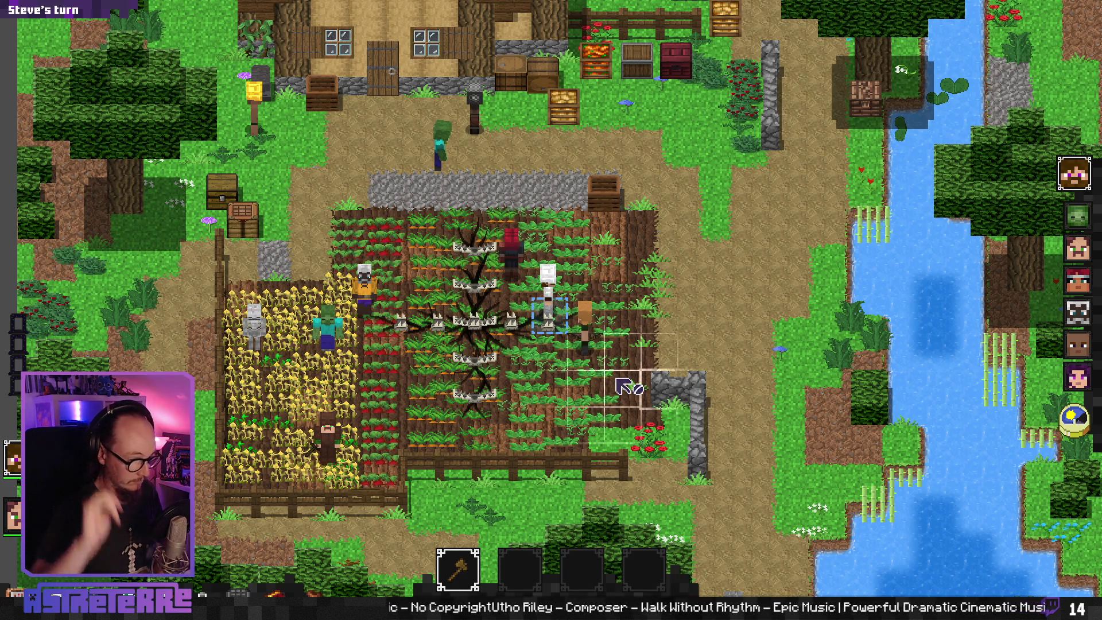
key(i)
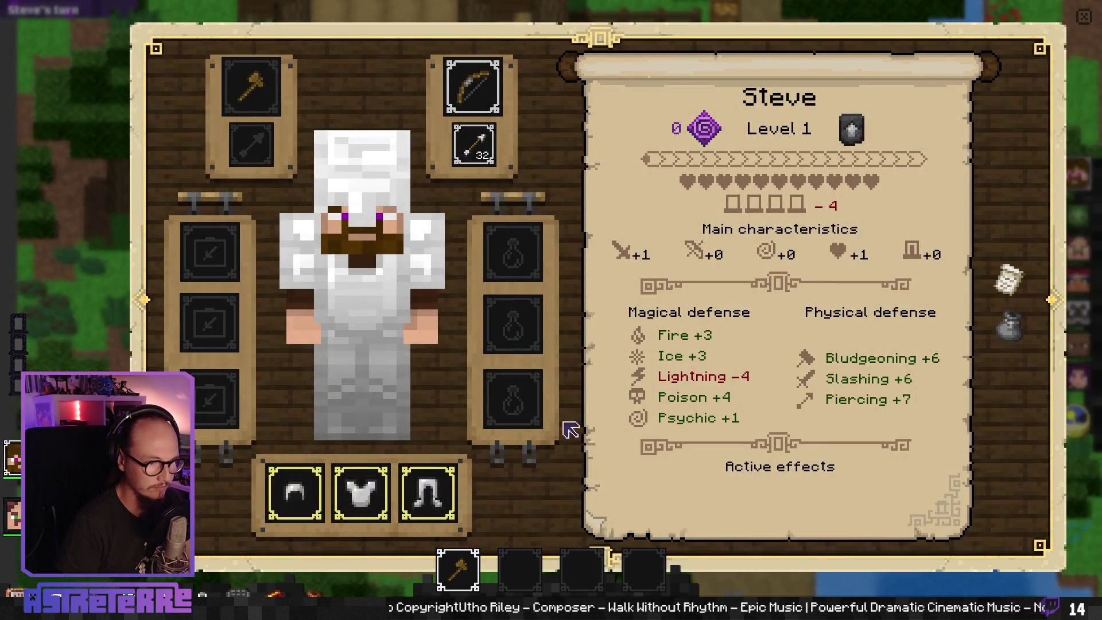
key(Escape)
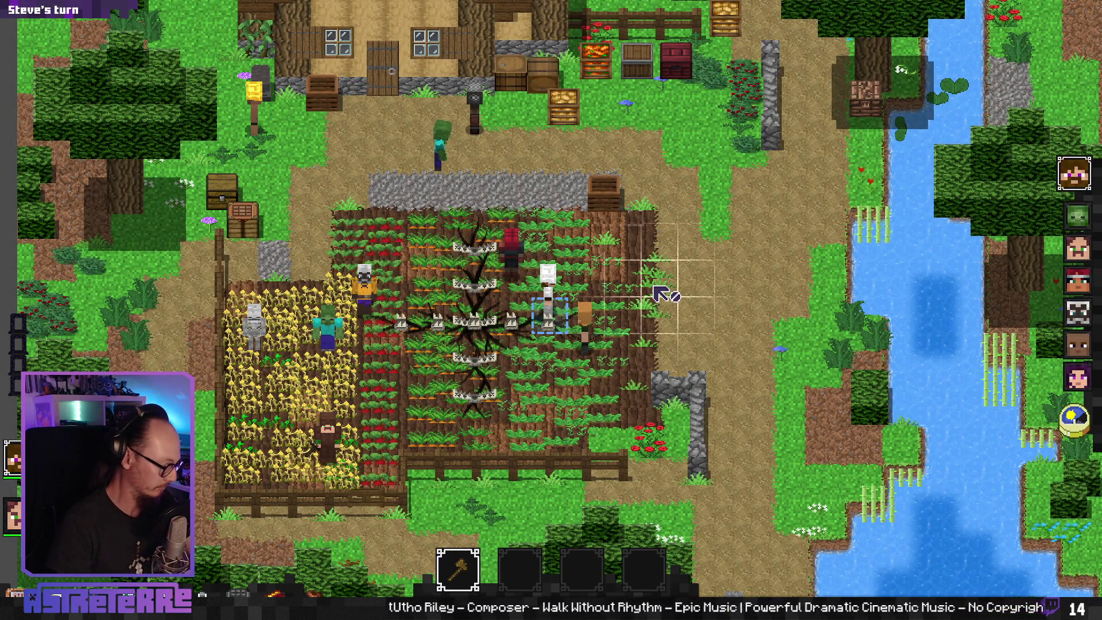
Step: Review line 155 of Attack.gd with a wider code area, then switch to evoker_fangs in Aseprite
key(alt+Tab)
click(571, 232)
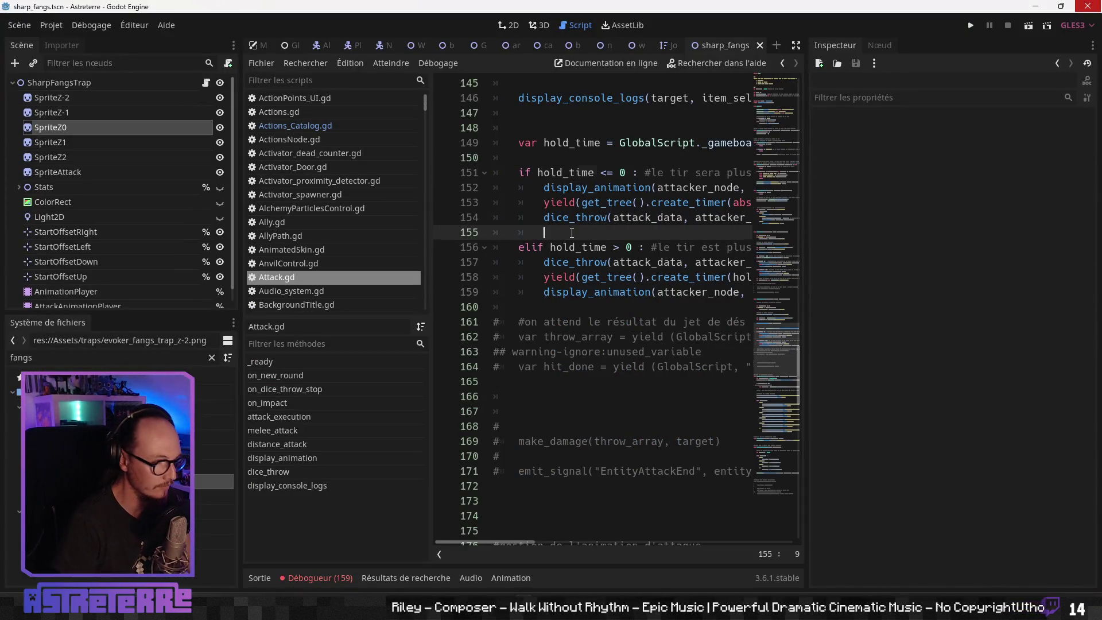
drag(807, 262, 982, 265)
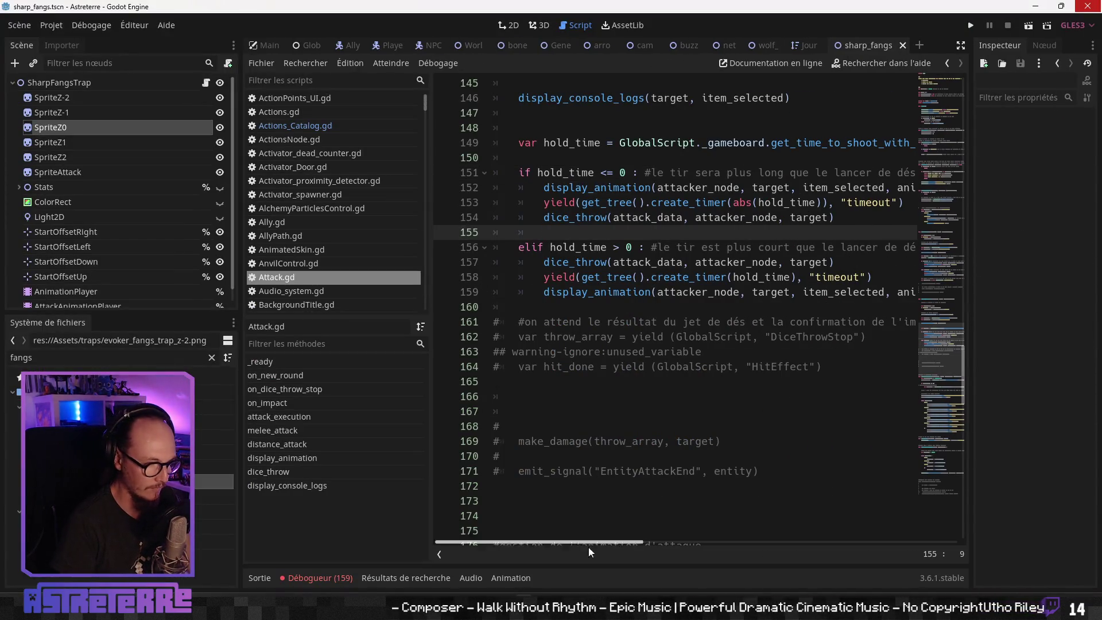
key(alt+Tab)
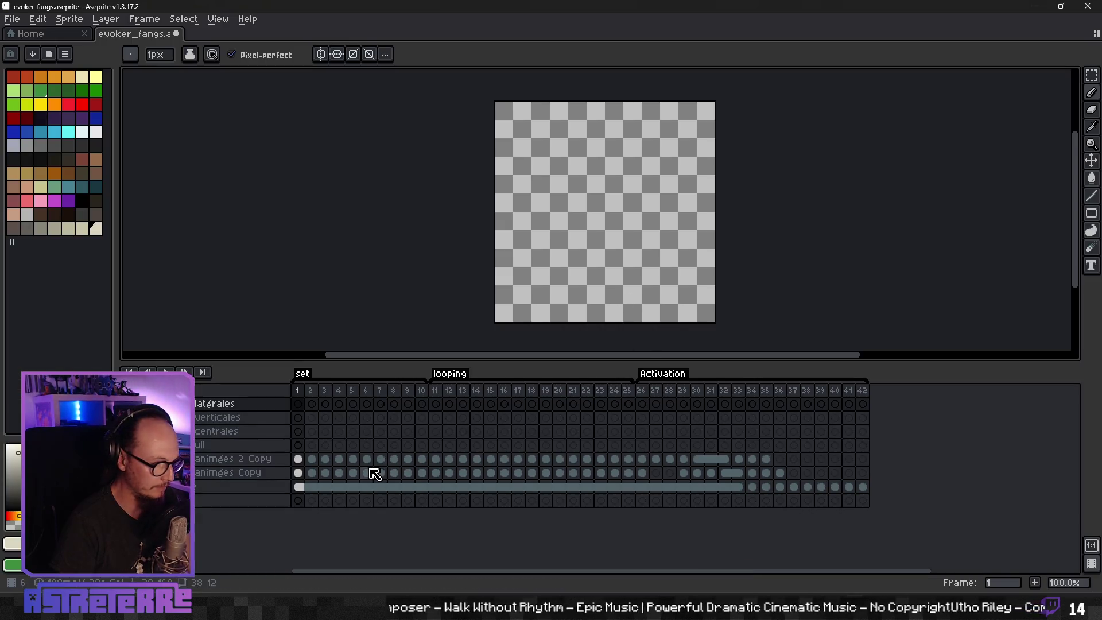
Step: Return to frame 1 and expand the verticales group to show h2, h1, b2 and b1
click(312, 461)
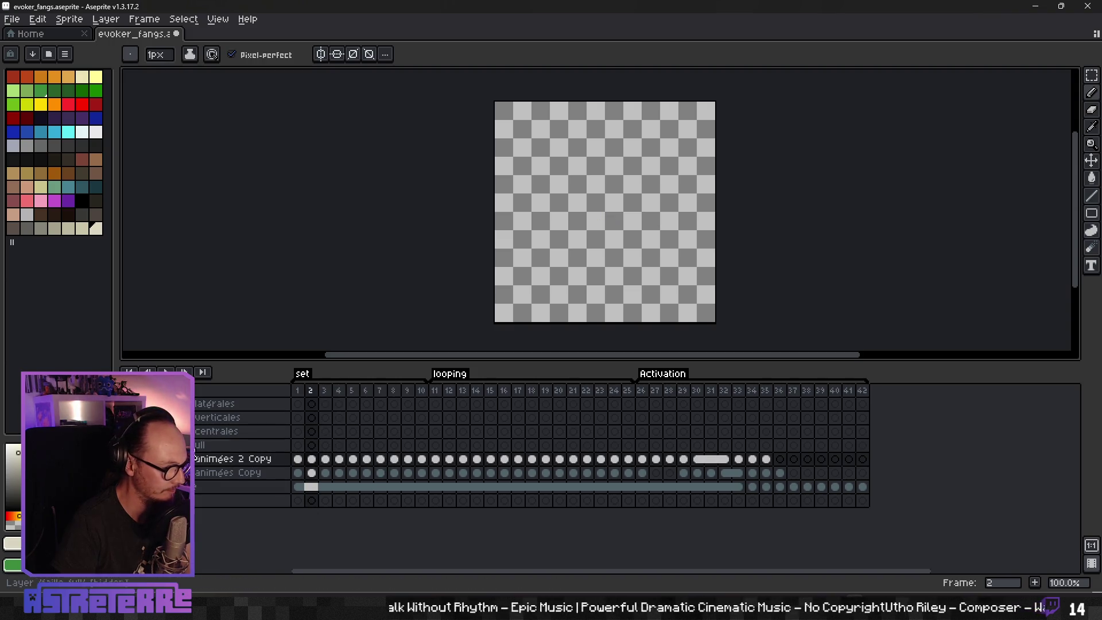
click(298, 459)
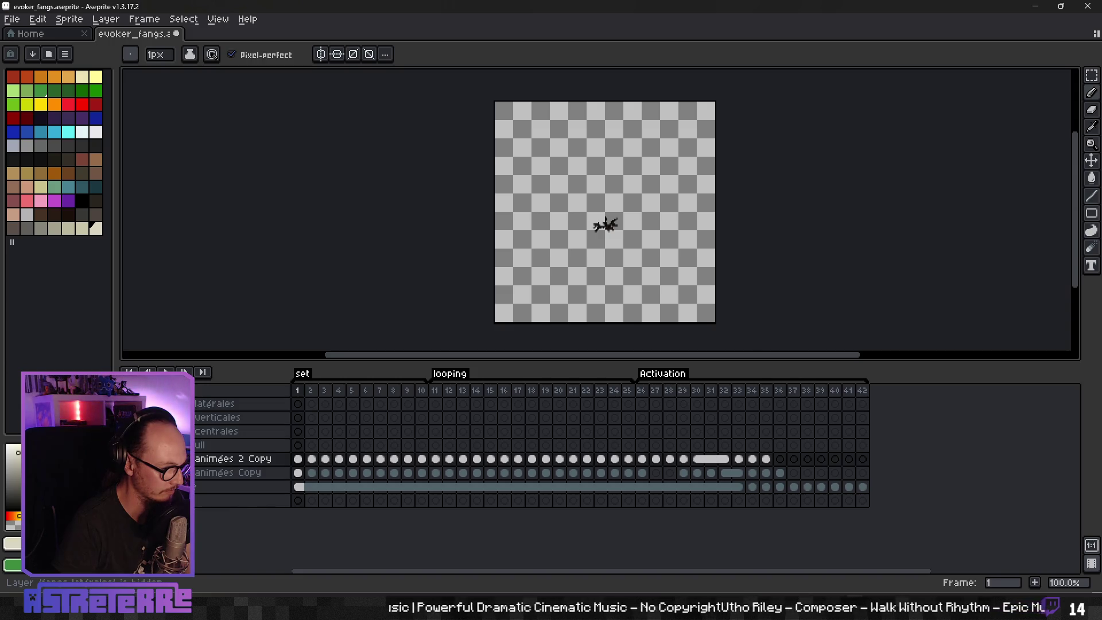
click(186, 417)
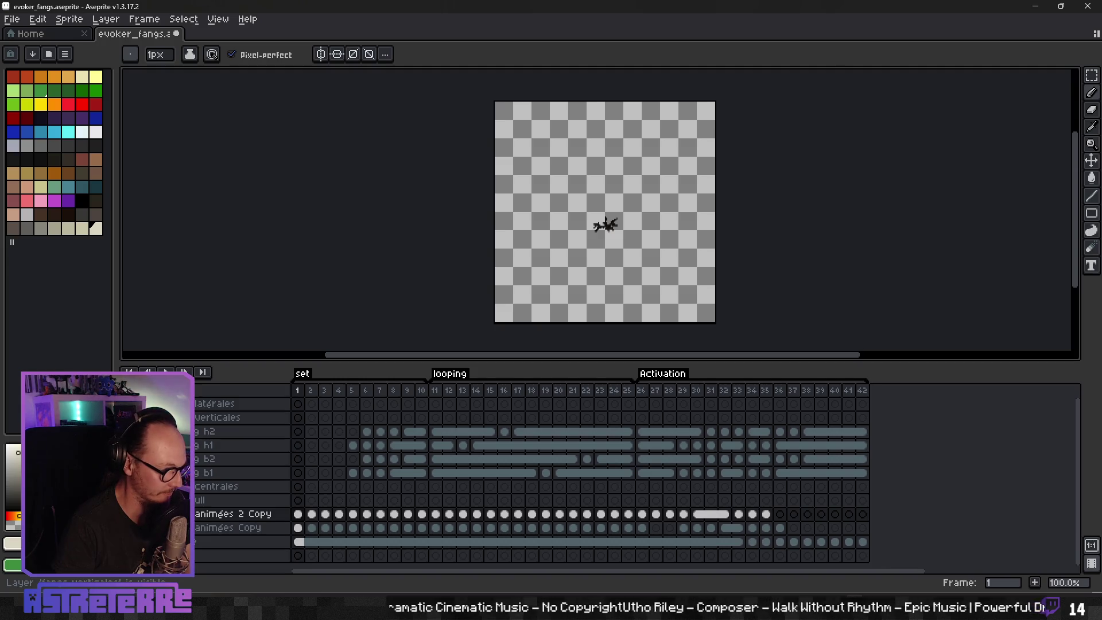
key(Return)
click(429, 492)
key(Right)
key(Right)
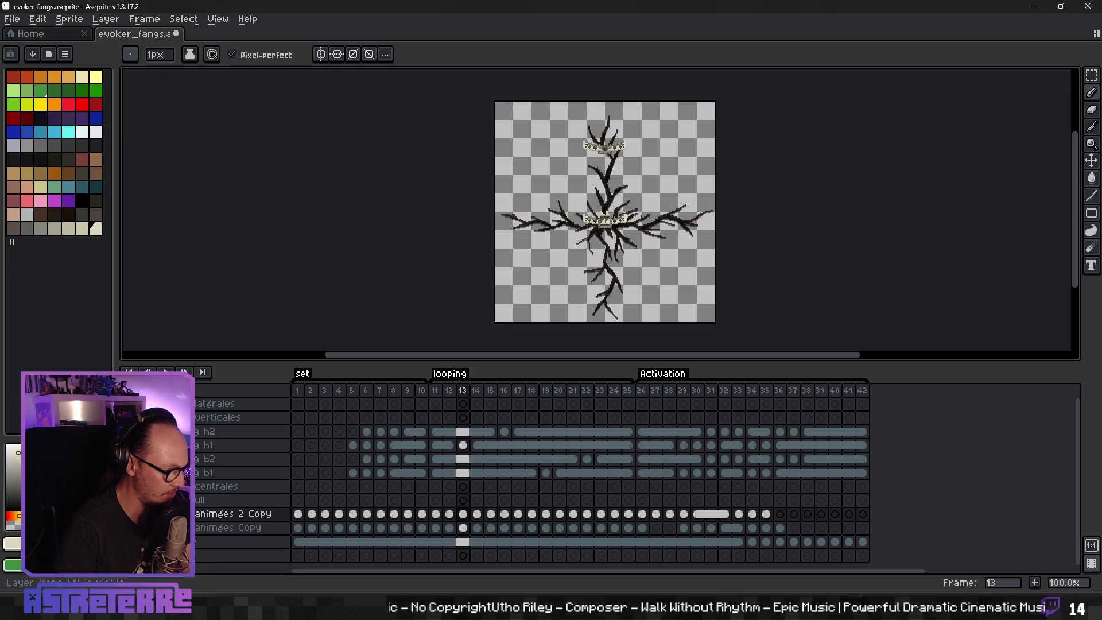
key(Right)
key(Left)
key(Left)
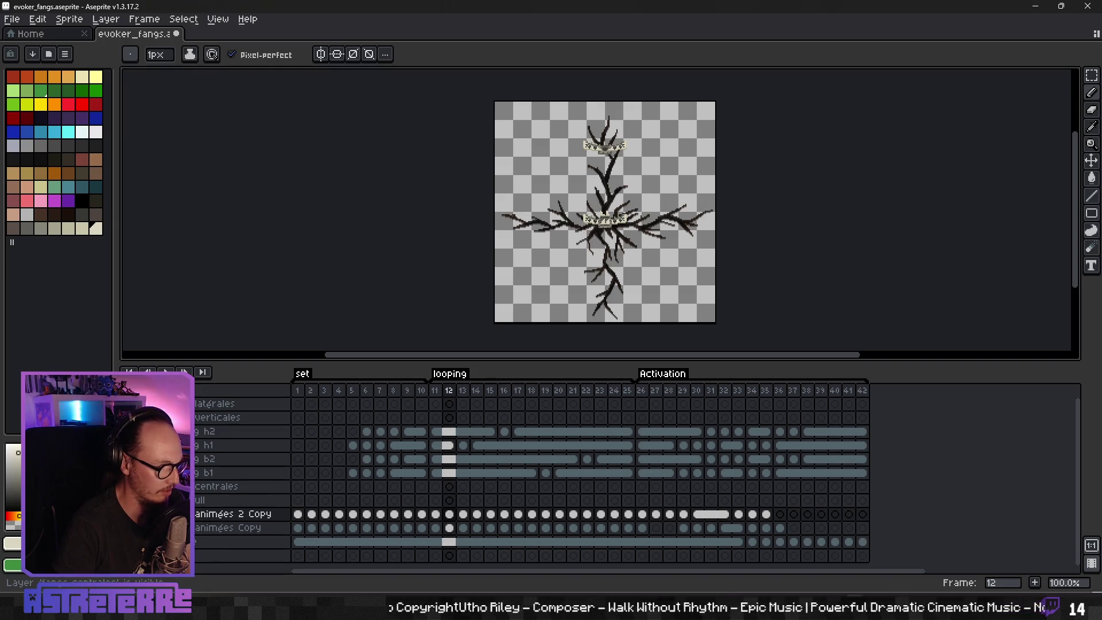
key(Return)
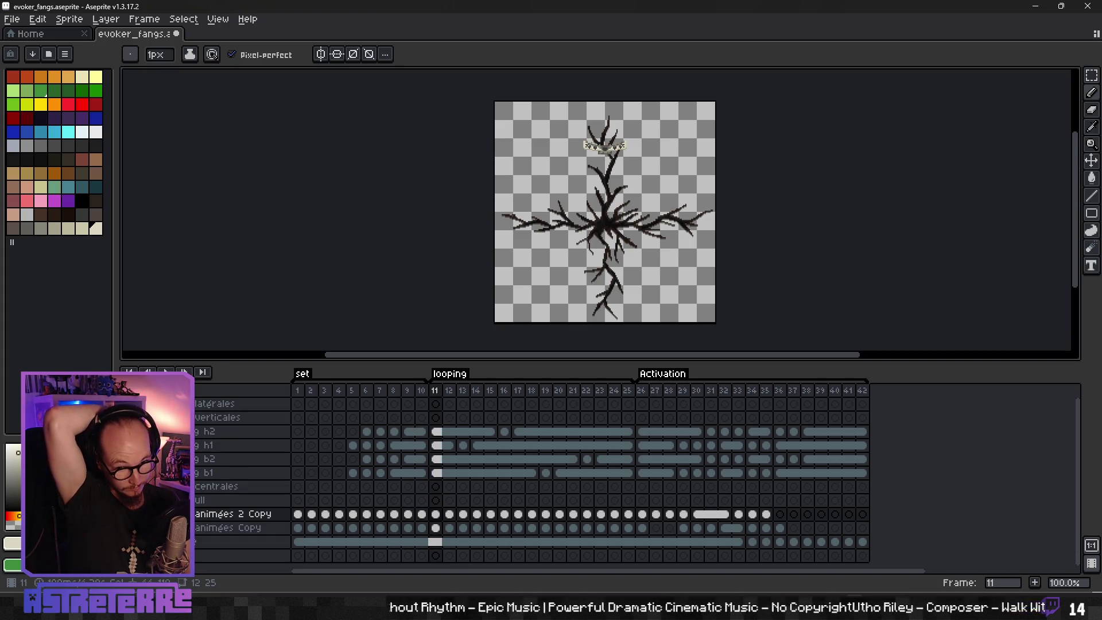
key(Right)
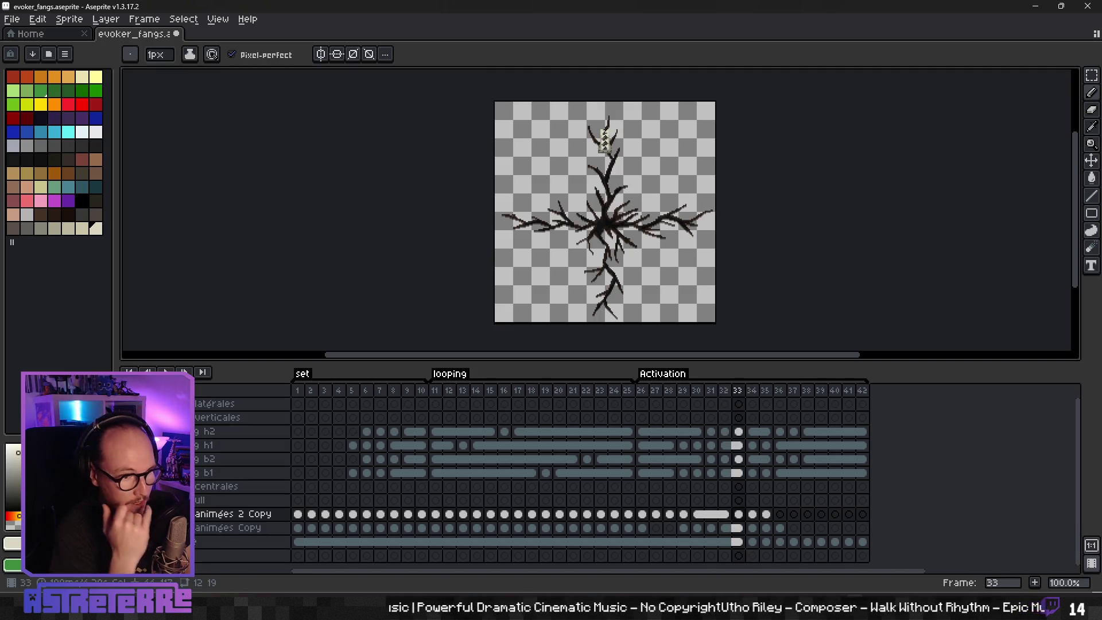
key(Left)
key(Left)
key(Left)
key(Right)
key(Right)
key(Right)
key(Left)
key(Left)
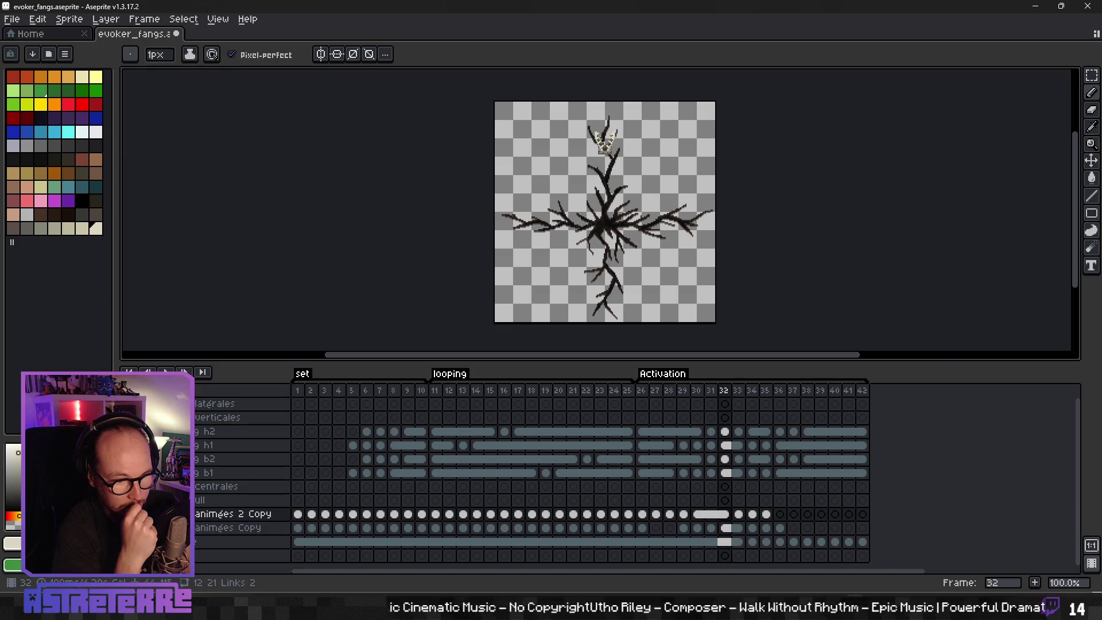
key(Left)
key(Left)
key(Left)
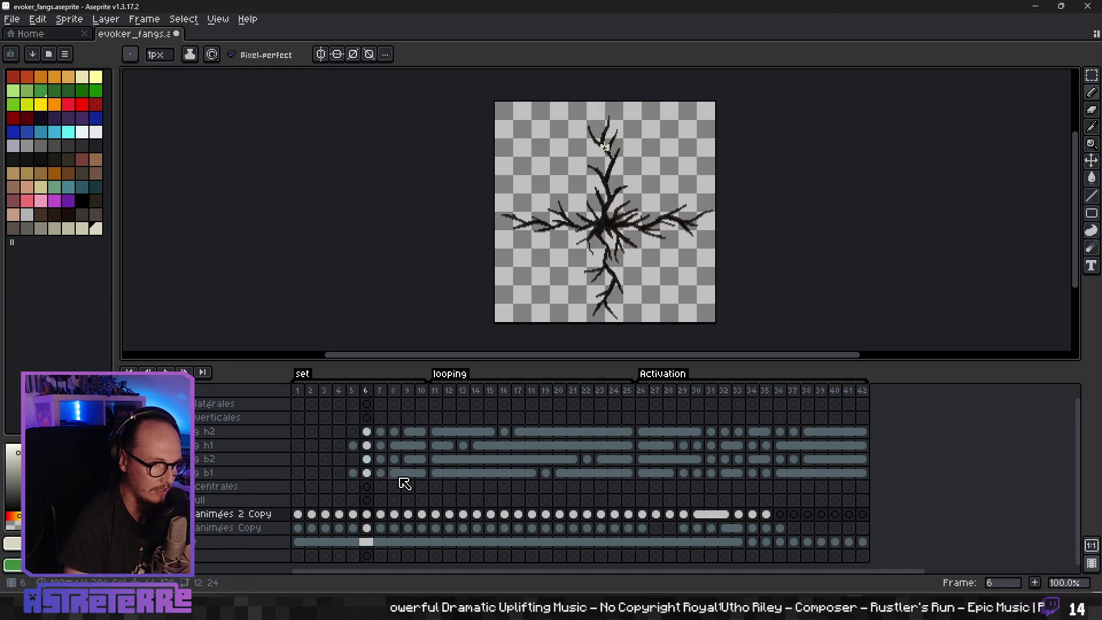
Step: Export the sprite sheet over evoker_fangs_trap_z-2.png in Assets/traps, confirming the replacement
click(12, 19)
mouse_move(63, 132)
click(190, 145)
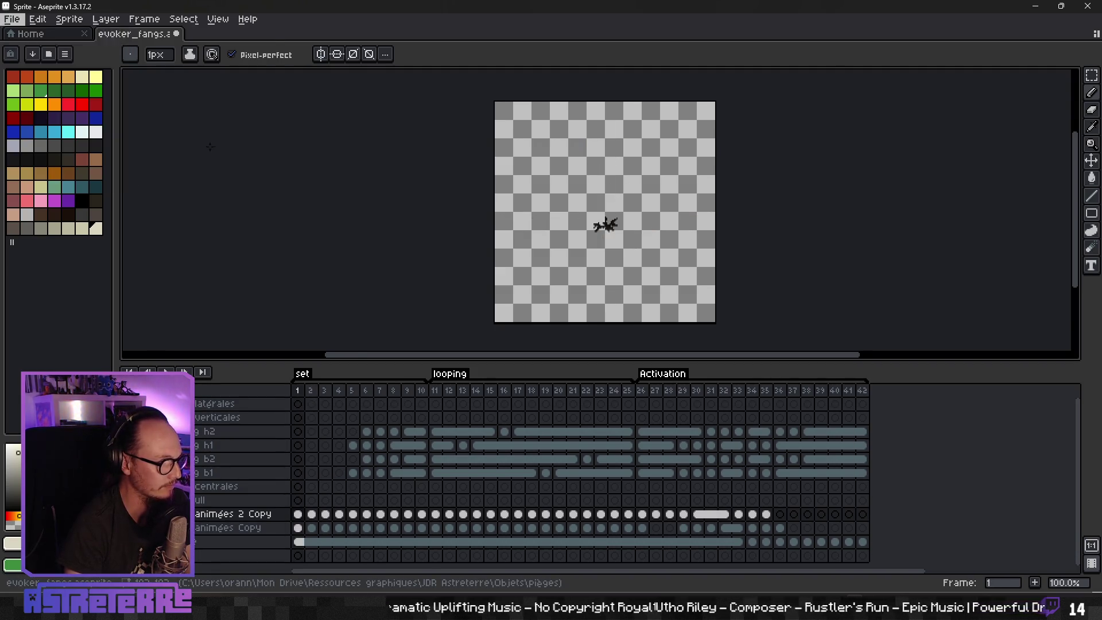
click(717, 454)
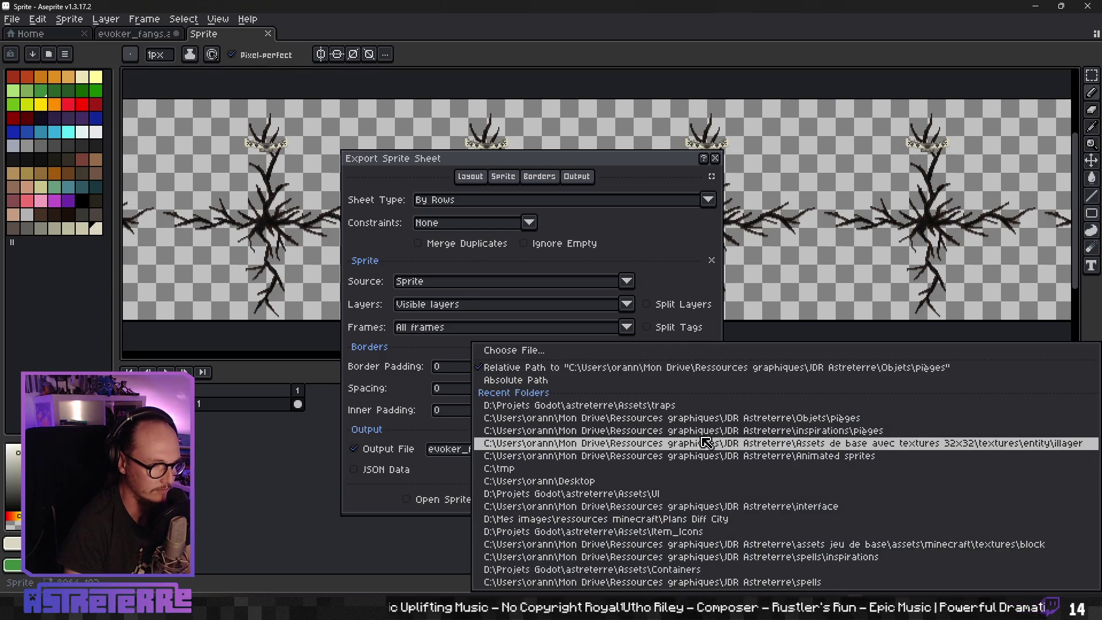
click(647, 350)
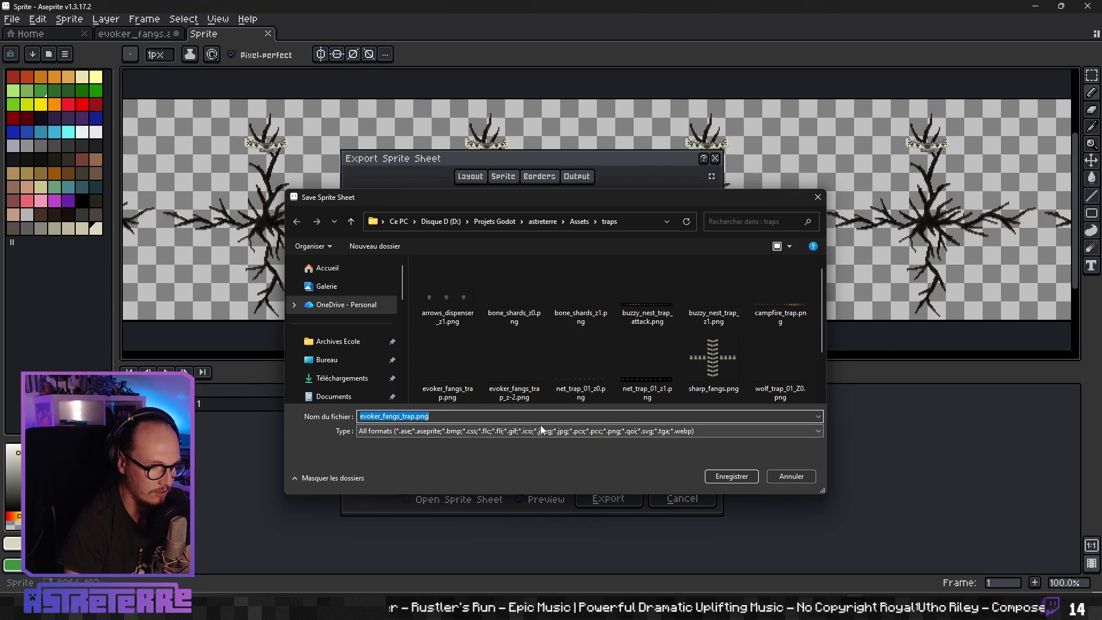
click(515, 383)
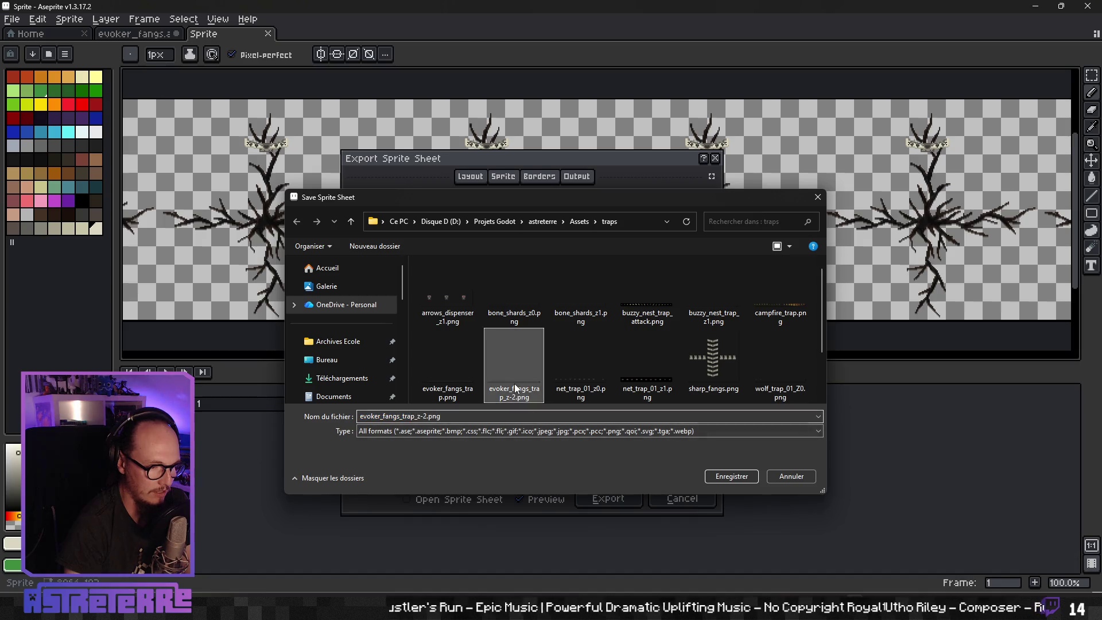
click(726, 476)
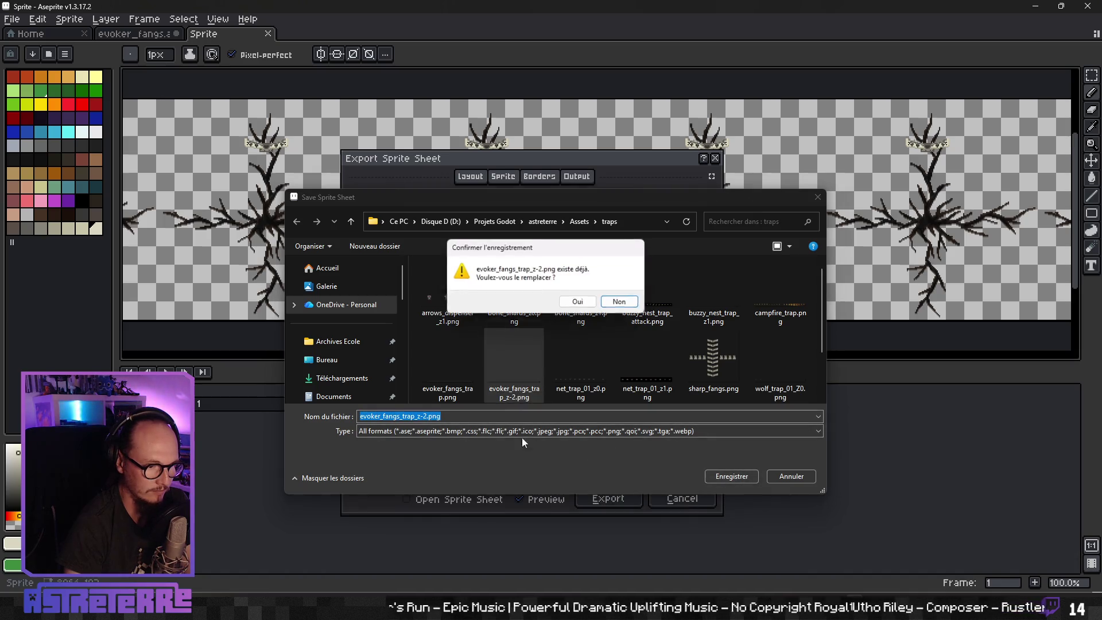
click(572, 303)
click(614, 491)
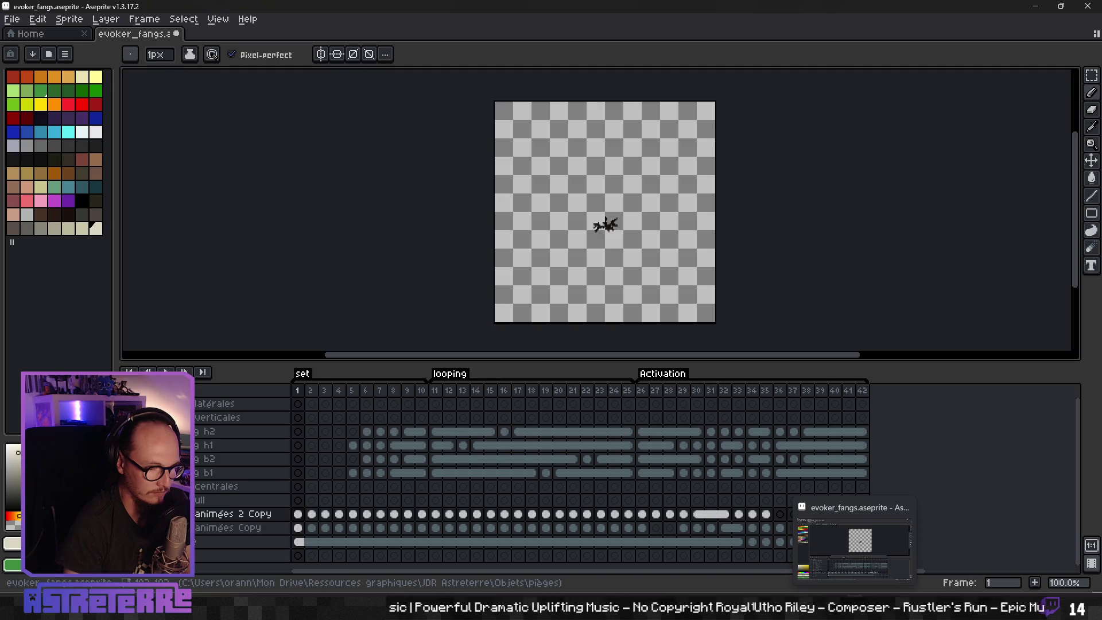
Step: Rename evoker_fangs_trap.png to sharp_fangs_trap.png in the FileSystem dock
key(alt+Tab)
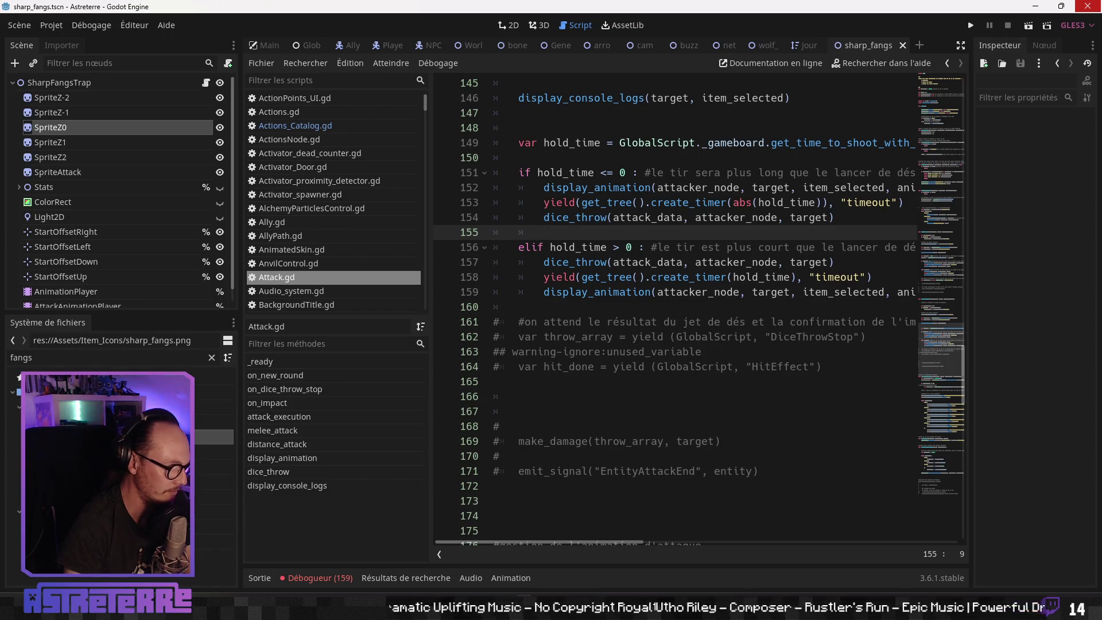
right_click(91, 467)
click(144, 449)
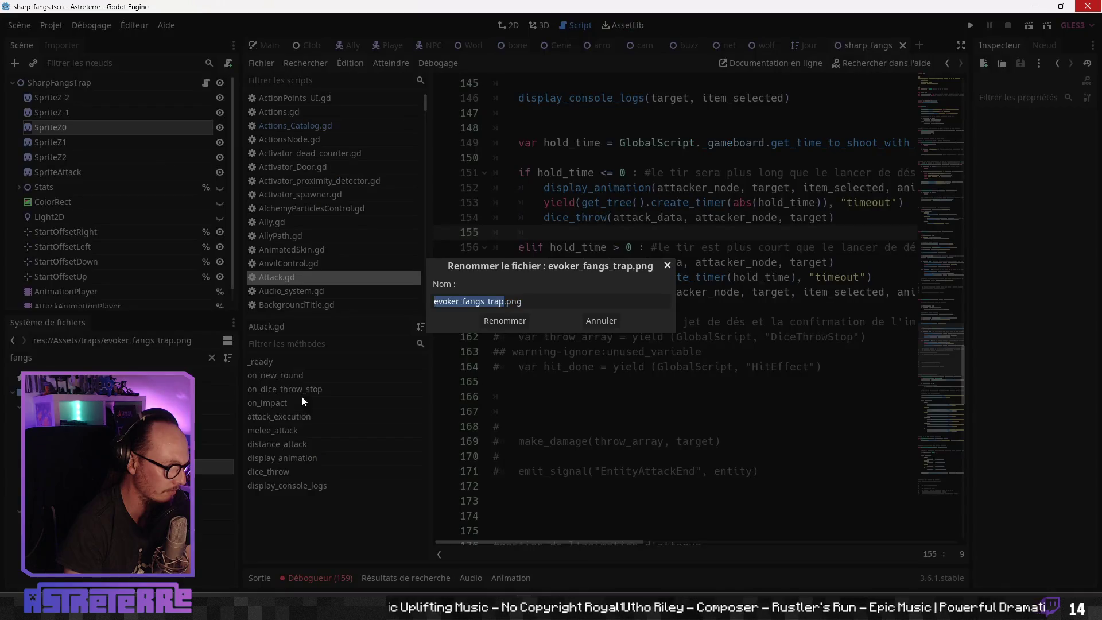
text(shar)
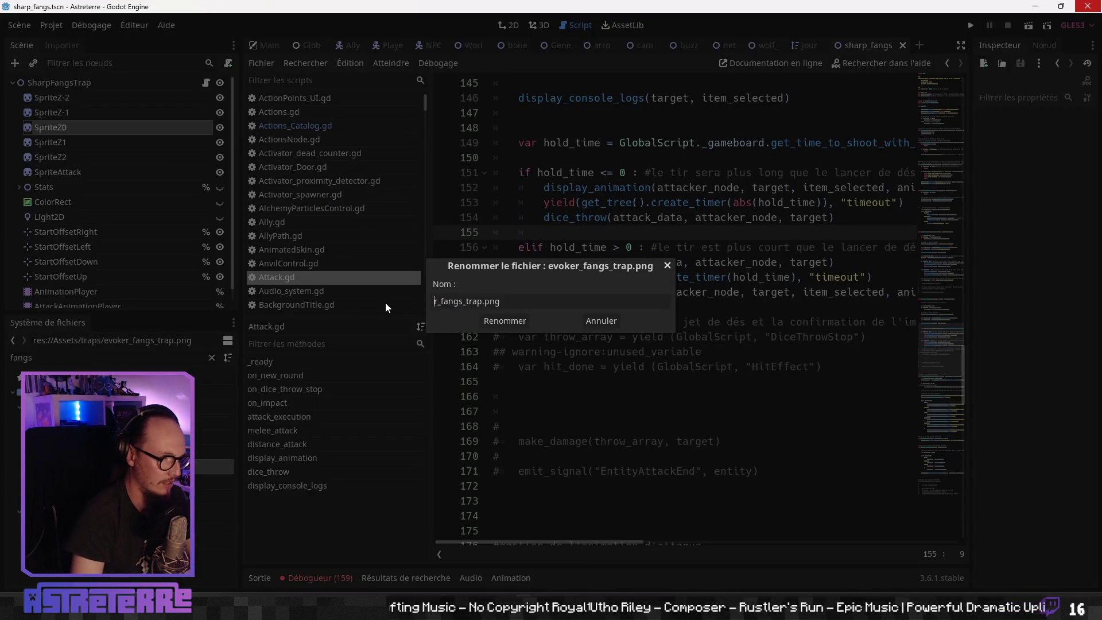
text(p)
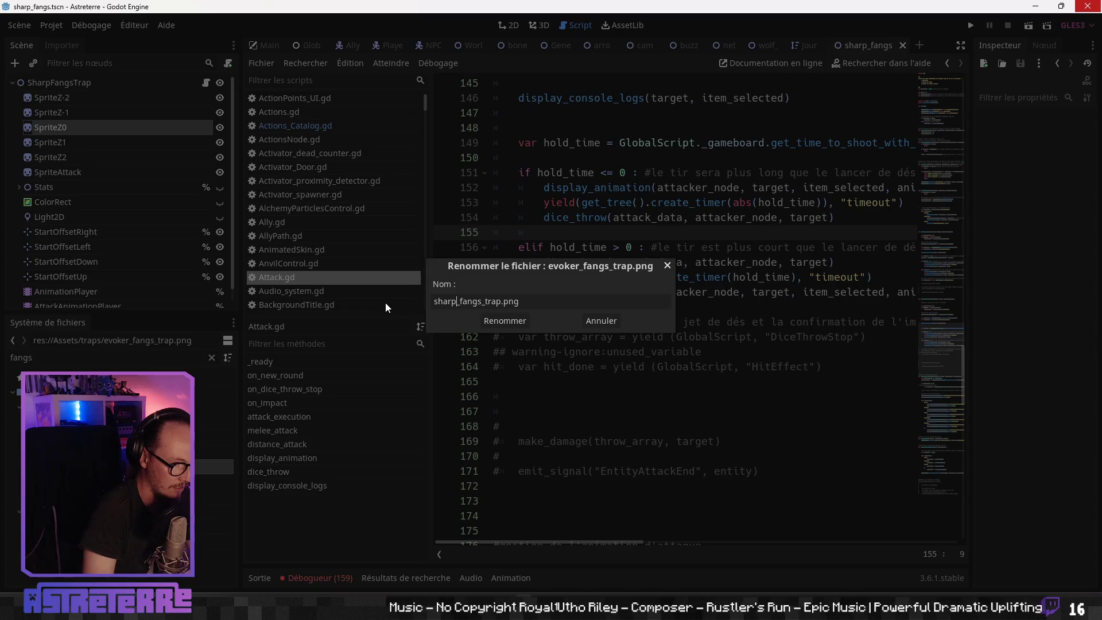
key(Return)
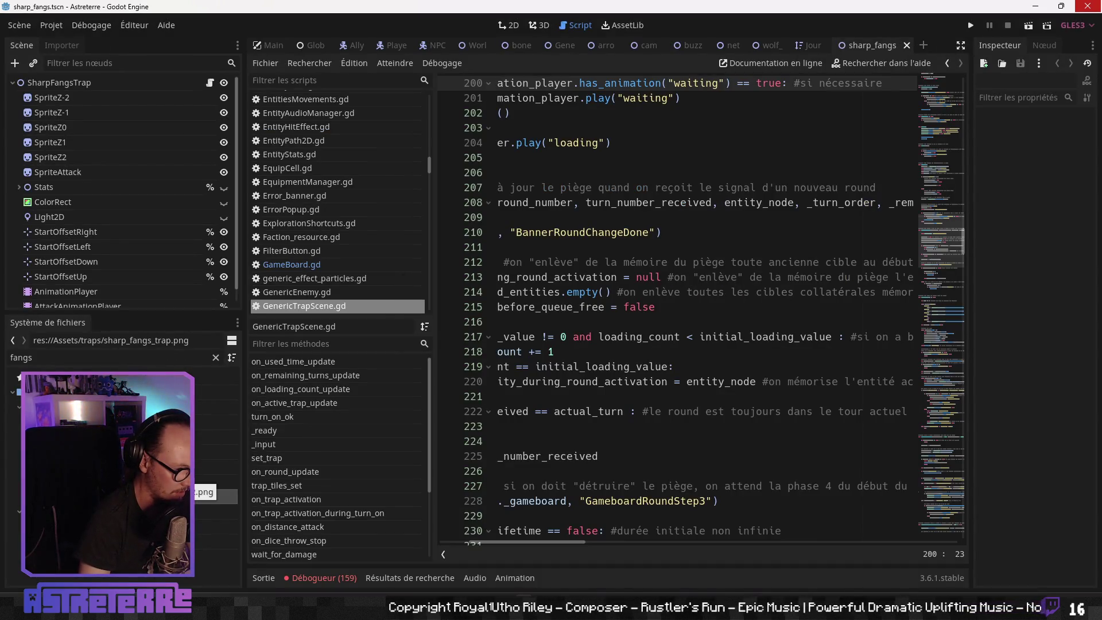
Step: Rename the z-2 image to sharp_fangs_trap_z-2.png and show the scene in 2D
click(218, 467)
right_click(218, 467)
click(314, 463)
key(Escape)
right_click(92, 466)
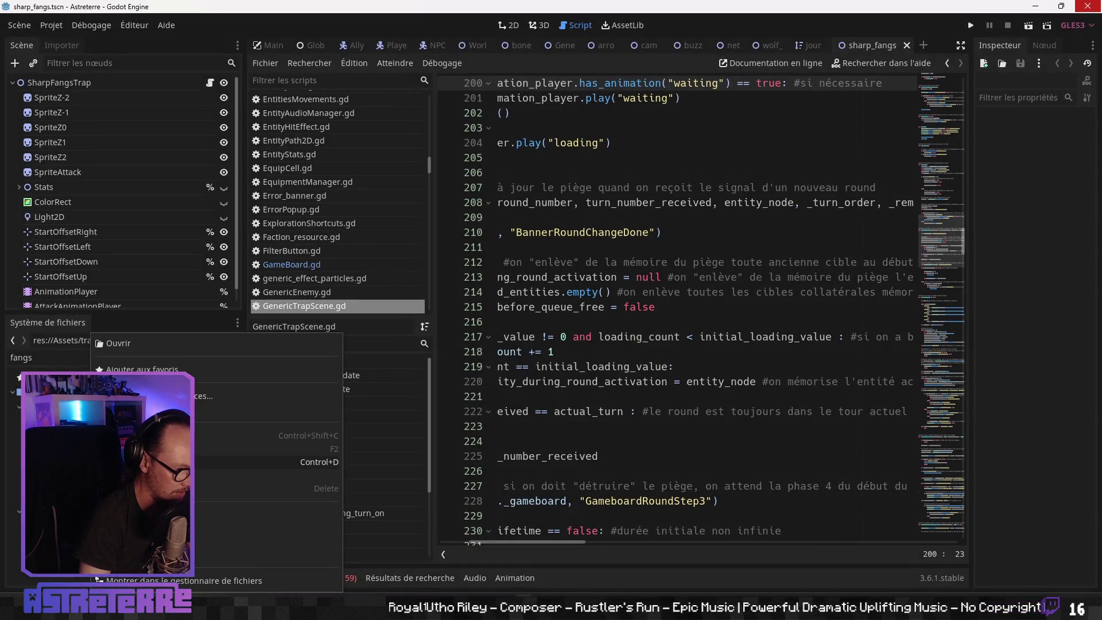
click(172, 448)
click(463, 299)
key(BackSpace)
key(BackSpace)
key(BackSpace)
text(sharp)
key(Return)
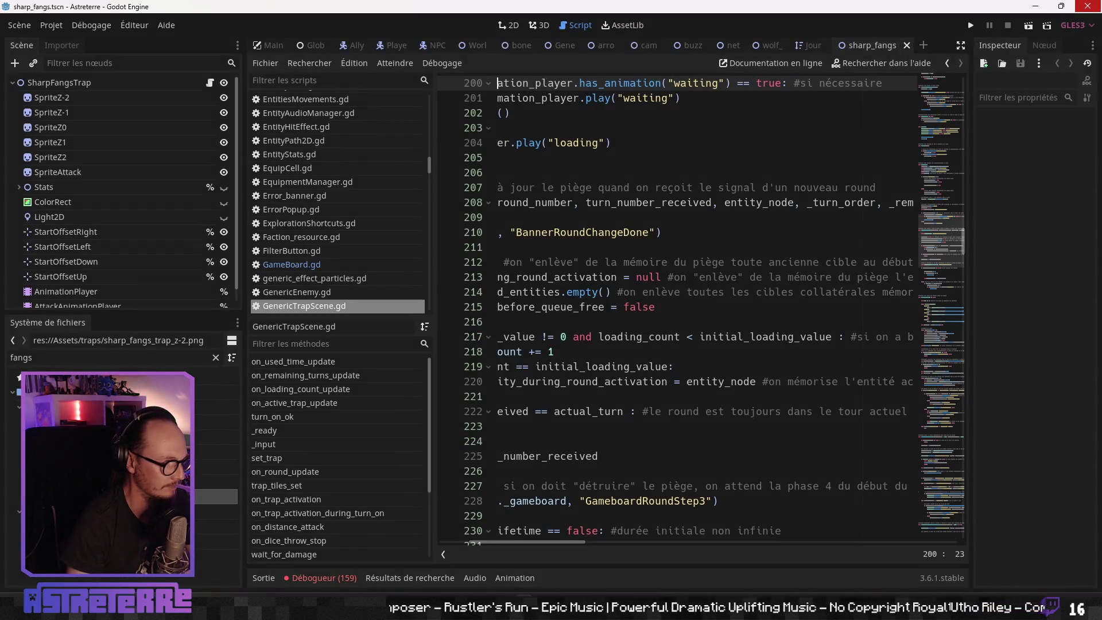
click(510, 25)
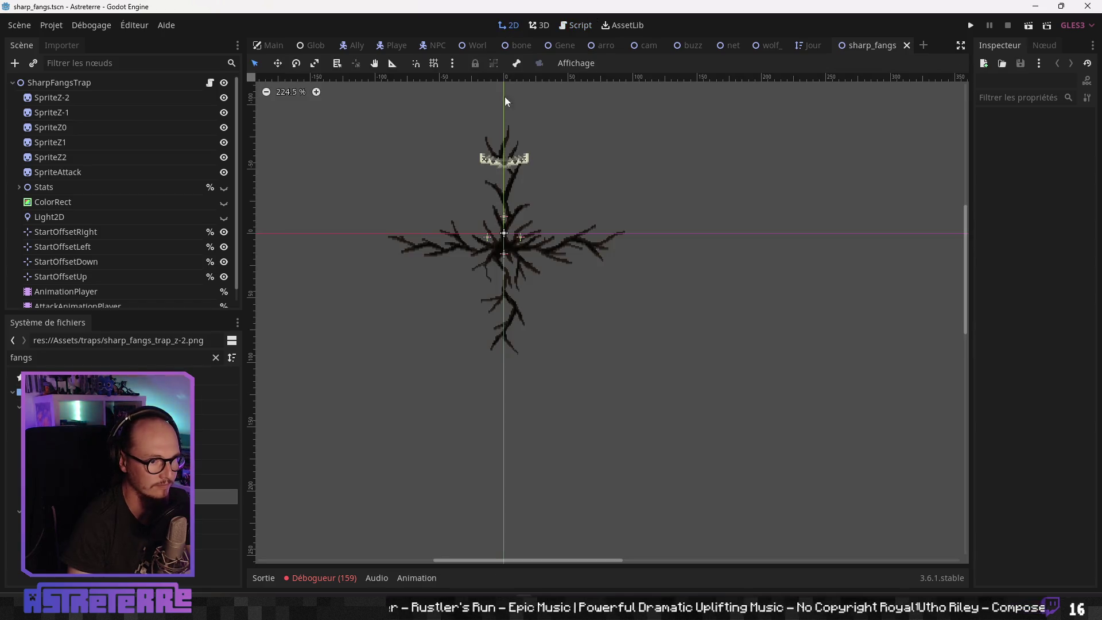
Step: Inspect the SpriteZ-2, SpriteZ-1 and SpriteZ0 settings, then list the AnimationPlayer's animations
click(62, 99)
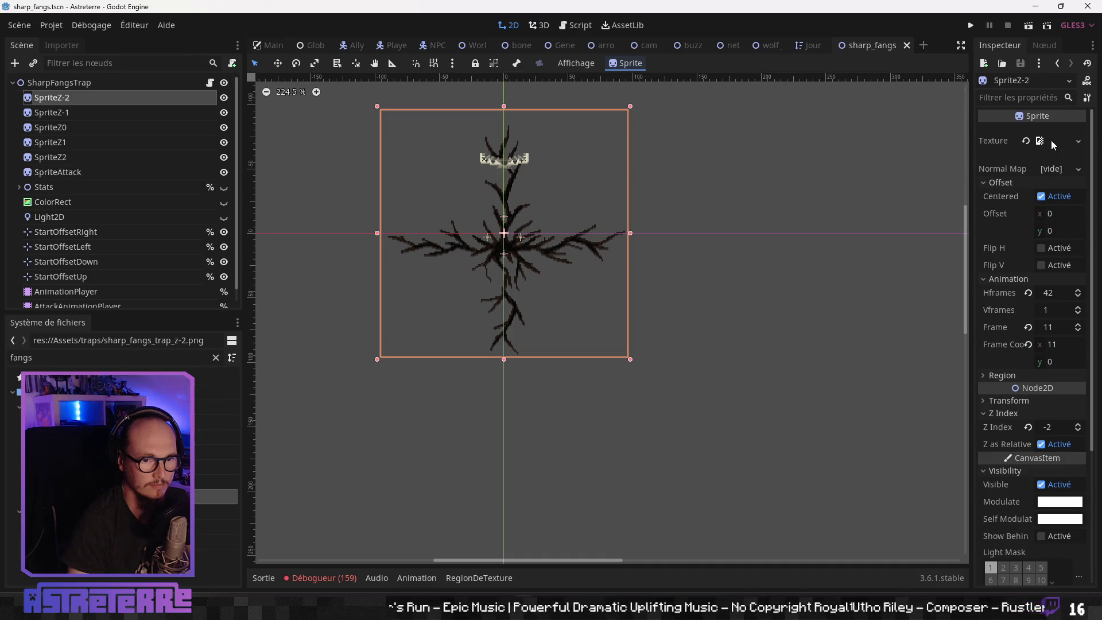
drag(974, 175, 853, 173)
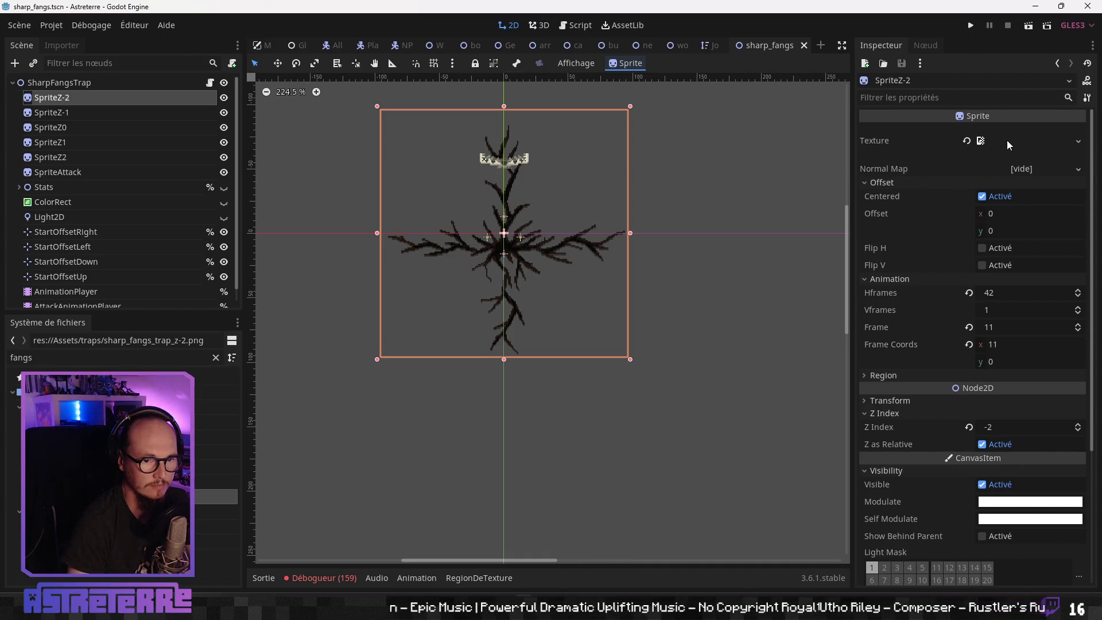
click(65, 113)
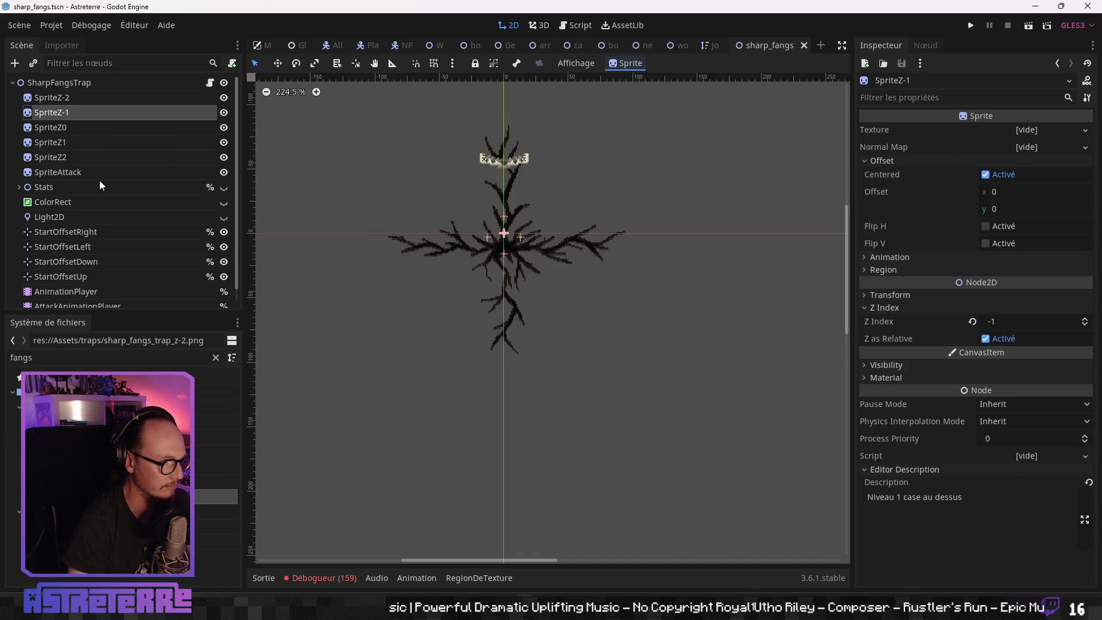
click(64, 133)
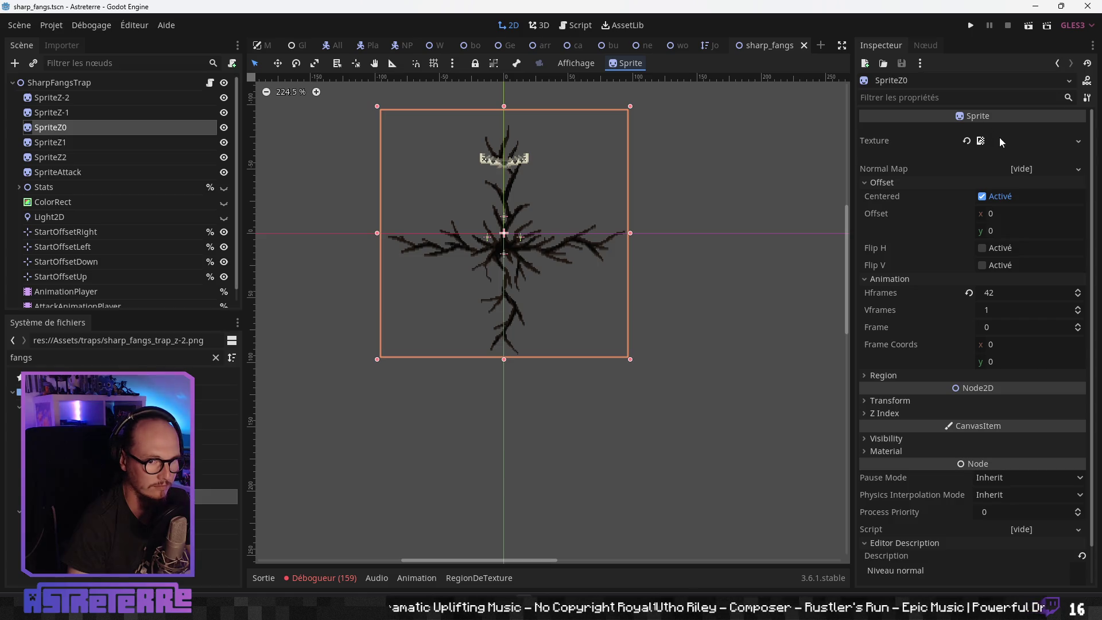
click(57, 291)
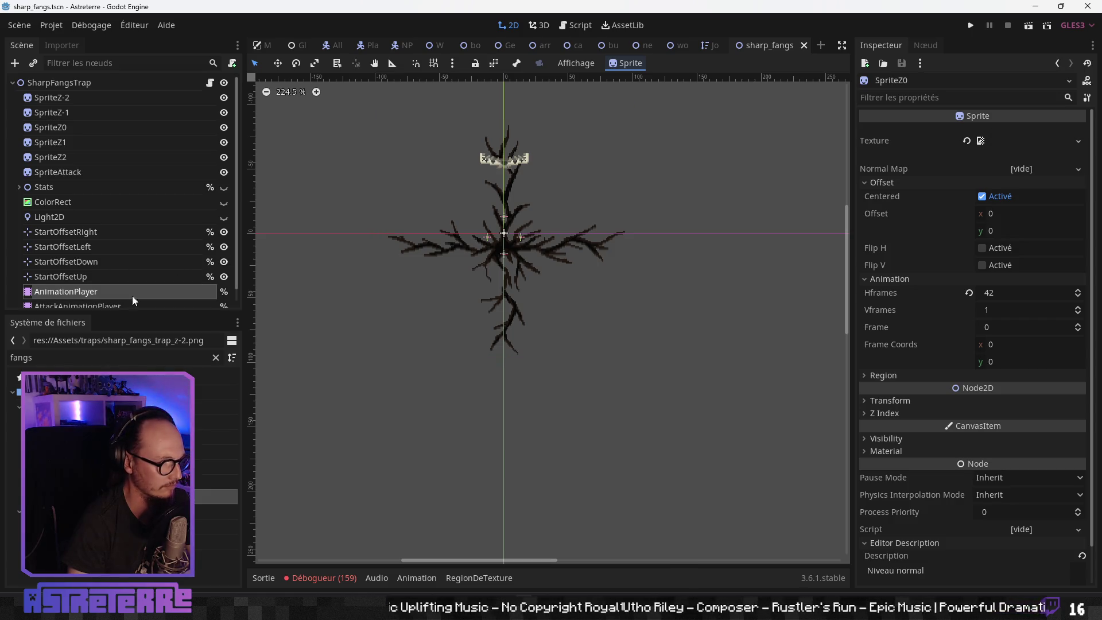
click(459, 360)
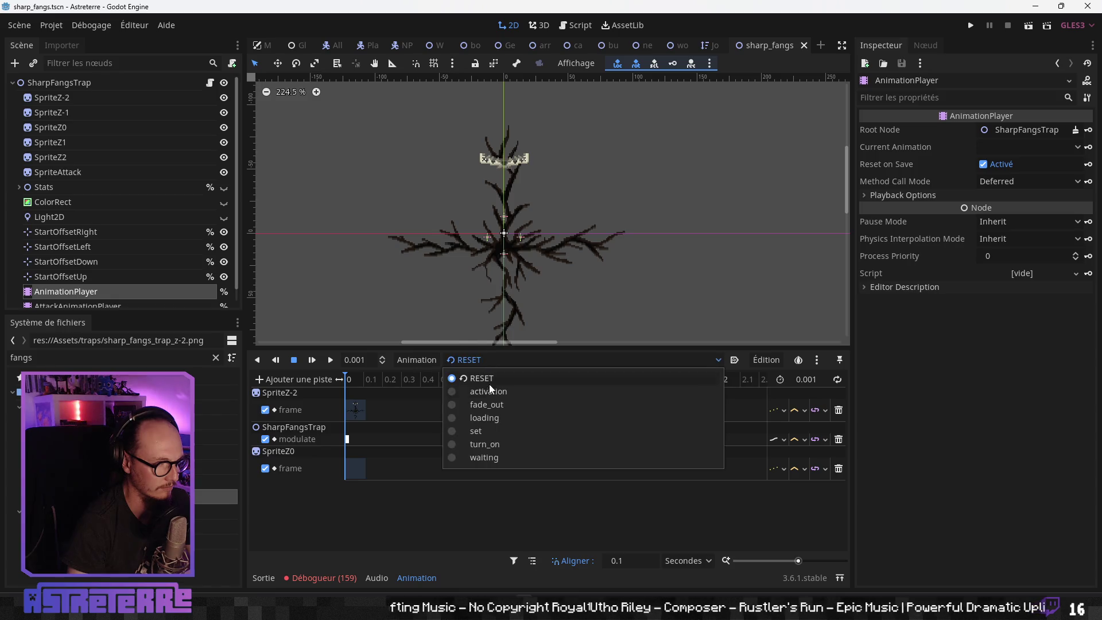
Step: Preview the activation animation by scrubbing its timeline, then return to the fangs sprite in Aseprite
click(489, 384)
drag(493, 379, 330, 383)
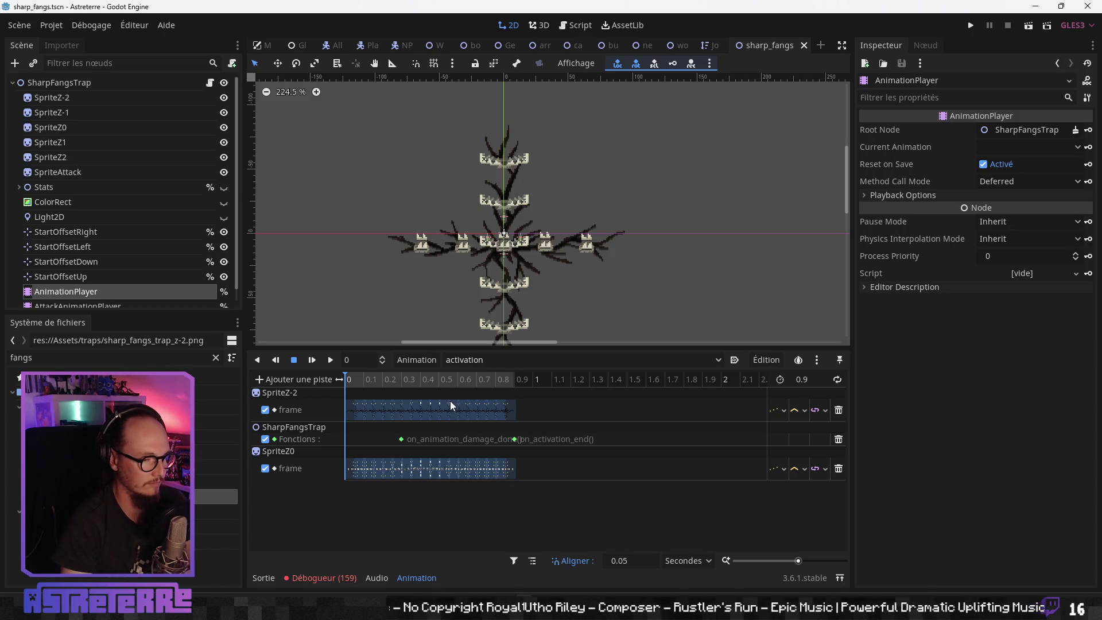
key(alt+Tab)
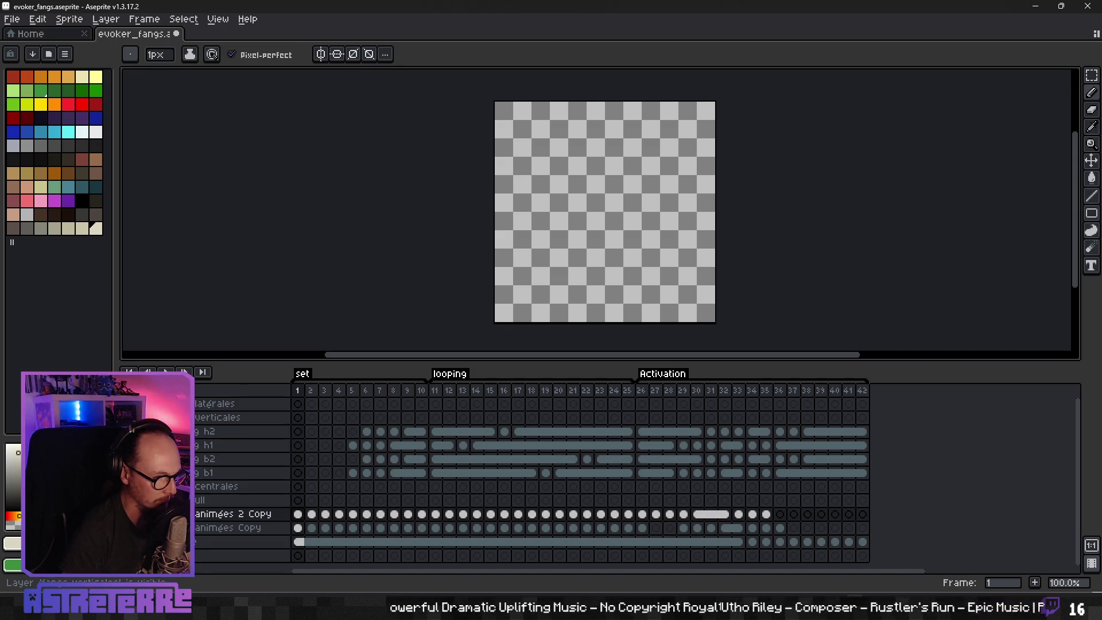
Step: Step to another frame, then export the sprite sheet as sharp_fangs_trap_z-1.png
click(462, 391)
key(Return)
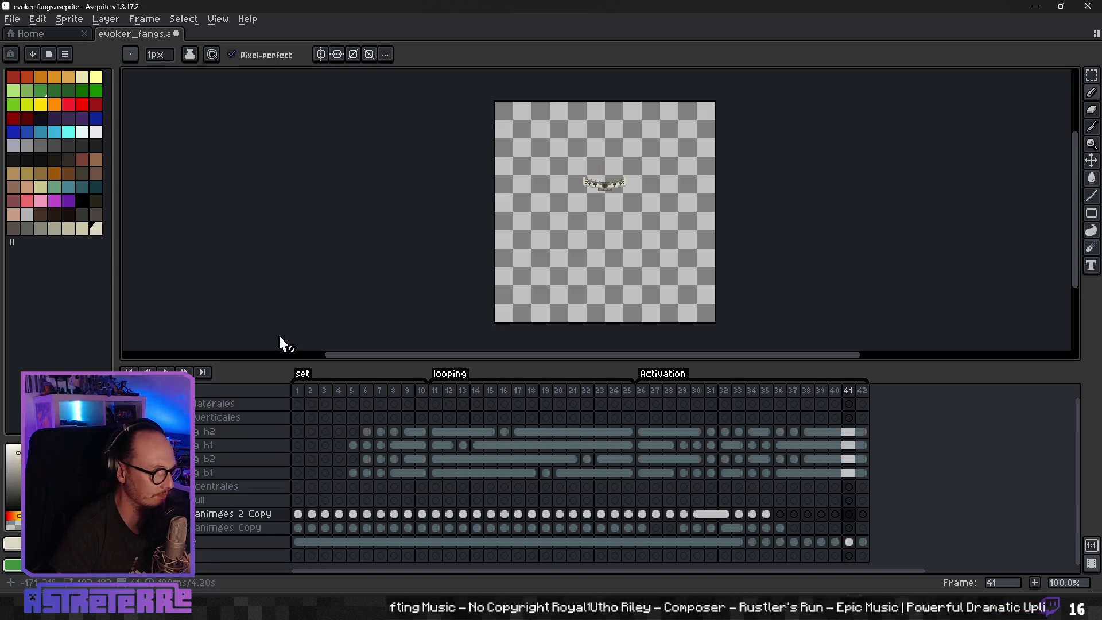
click(11, 19)
mouse_move(63, 133)
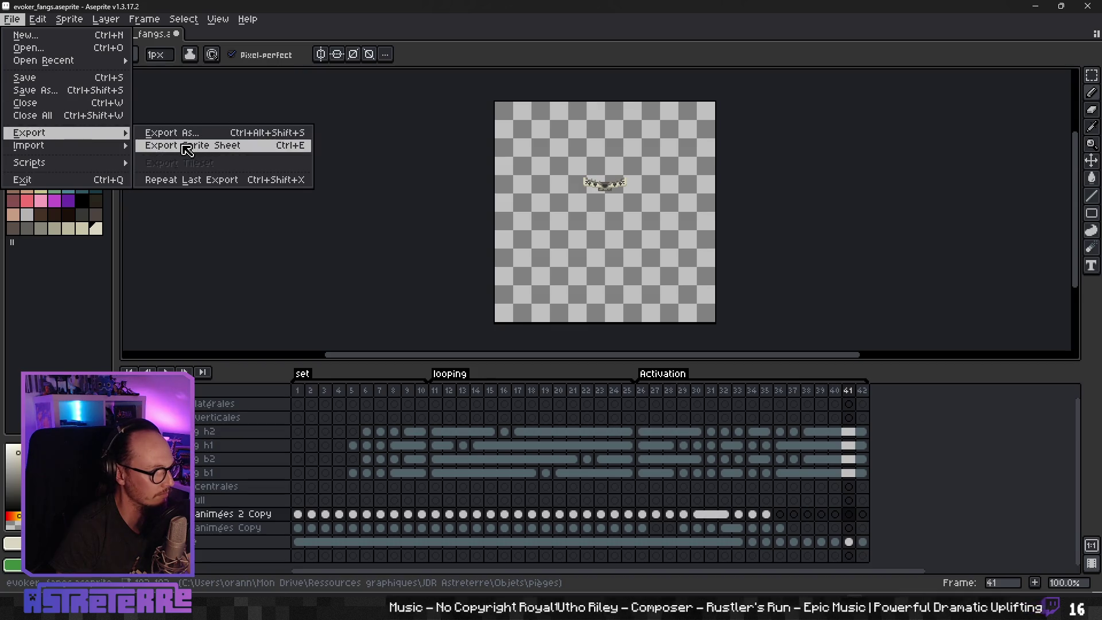
click(187, 145)
click(459, 449)
key(BackSpace)
key(BackSpace)
key(BackSpace)
key(BackSpace)
key(BackSpace)
text(sharp_fangs_trap_z-2.png)
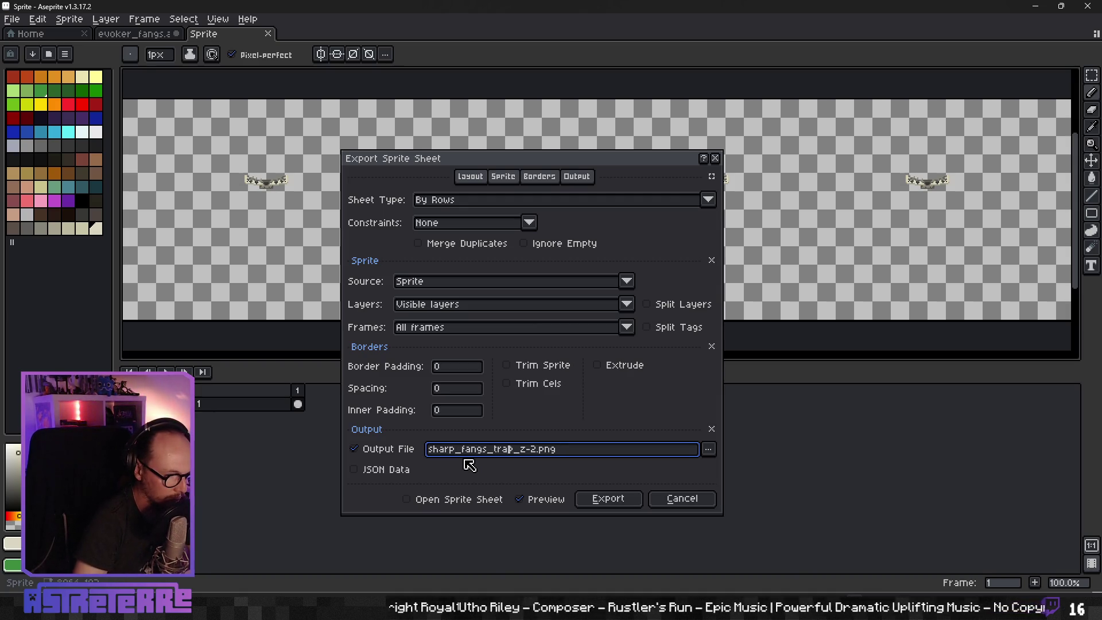
key(Delete)
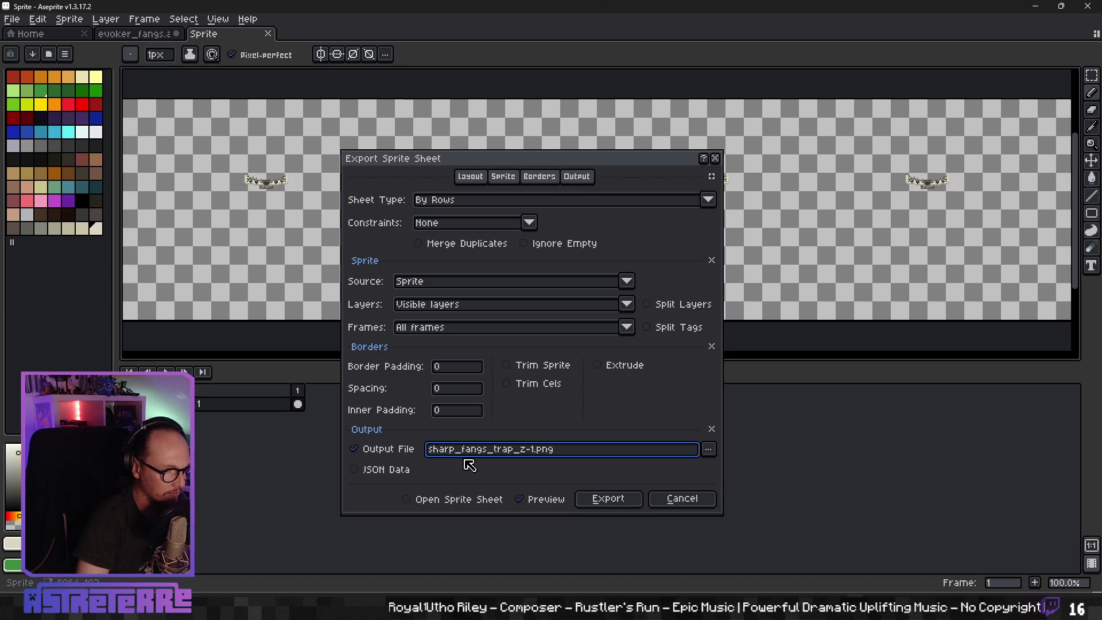
key(Return)
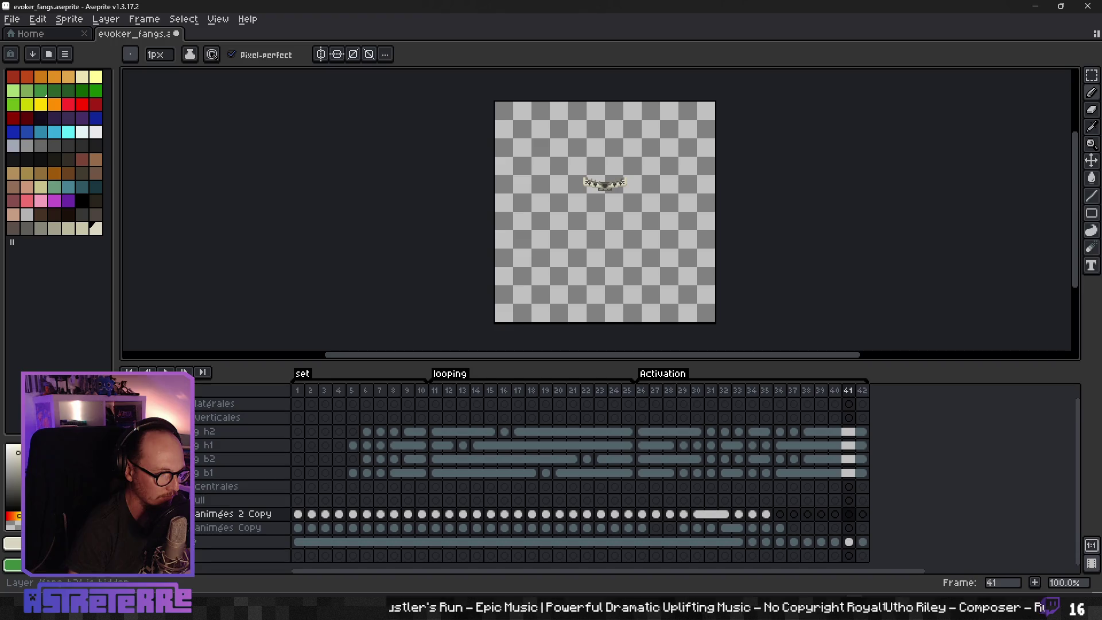
Step: Hide the lower copy layer, show the lateral fangs, and expand the latérales group
click(127, 458)
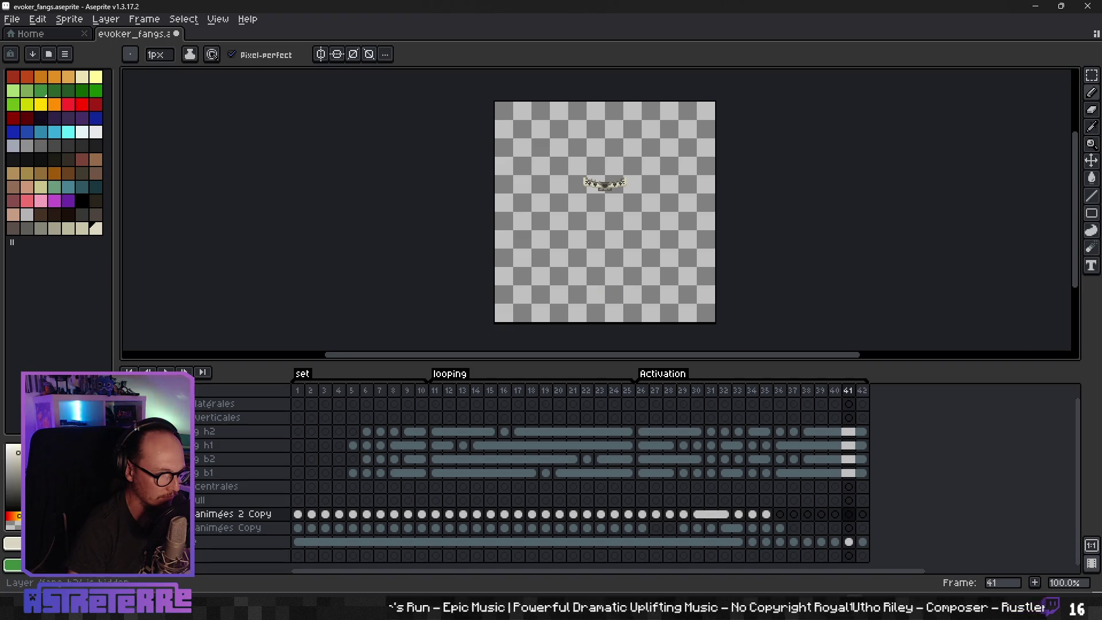
click(128, 403)
click(172, 403)
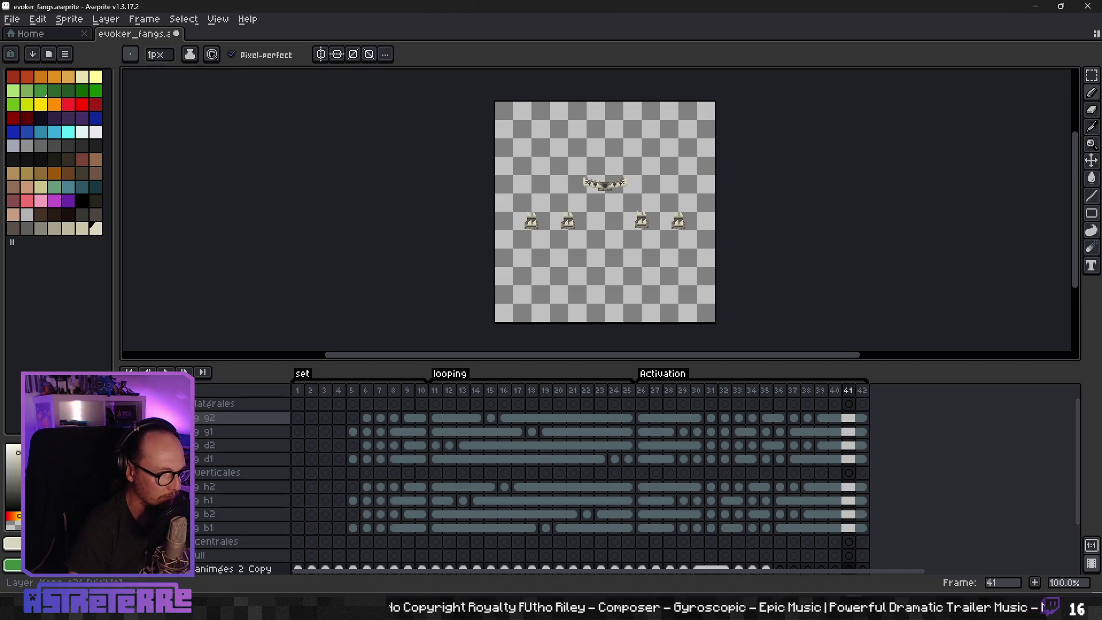
Step: Add a new layer above g2 named 'fang g2 -1'
click(213, 419)
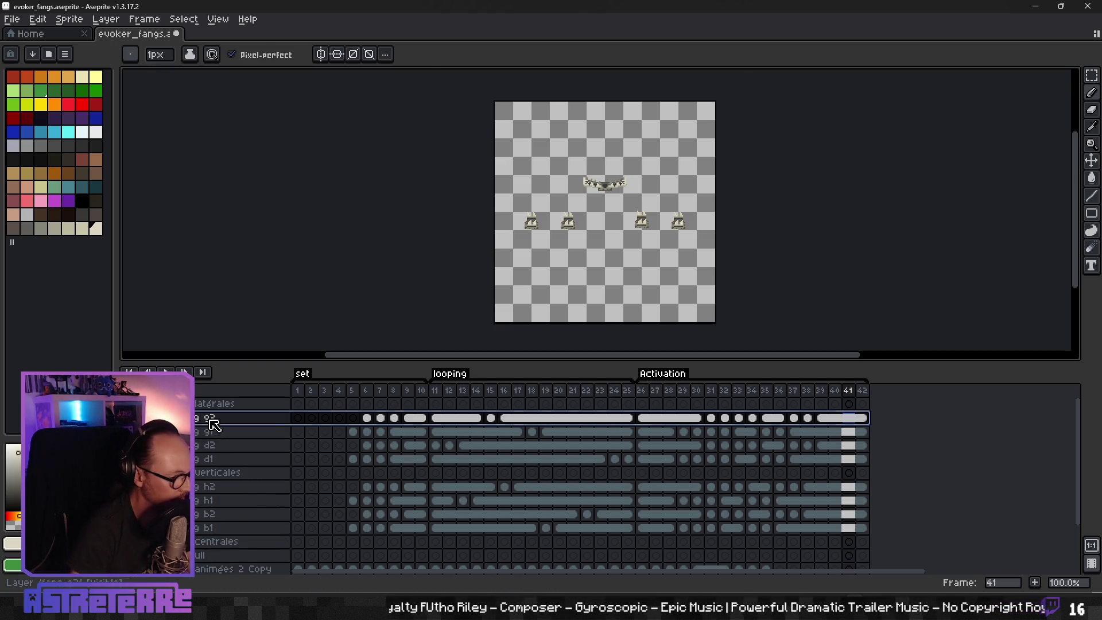
right_click(212, 420)
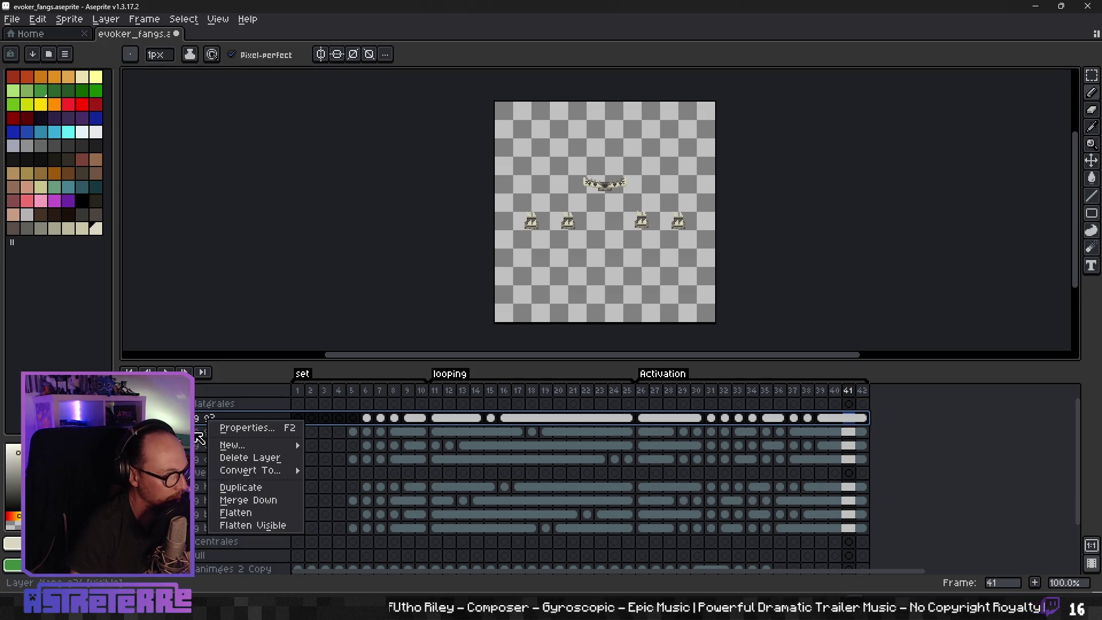
click(204, 425)
right_click(210, 420)
mouse_move(253, 445)
click(346, 445)
double_click(210, 418)
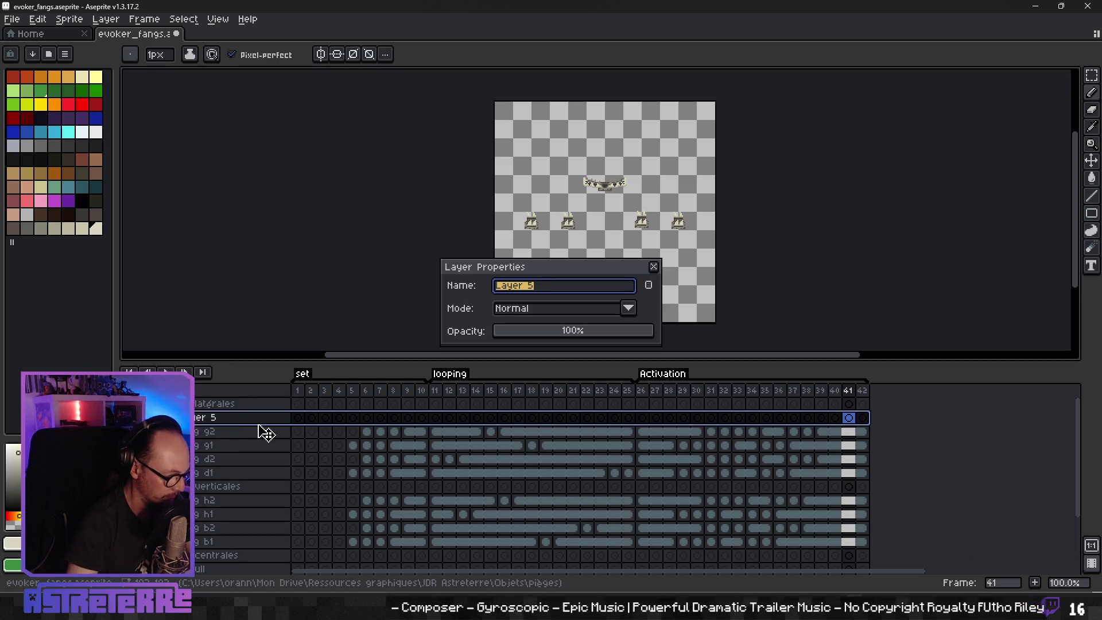
text(fang )
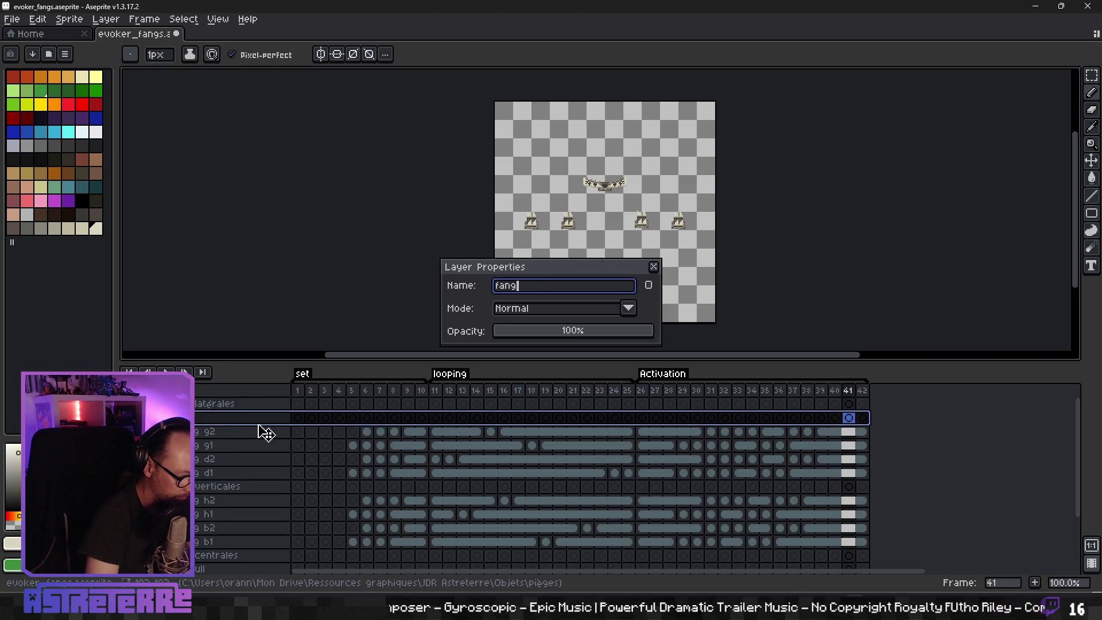
text(G2 -1)
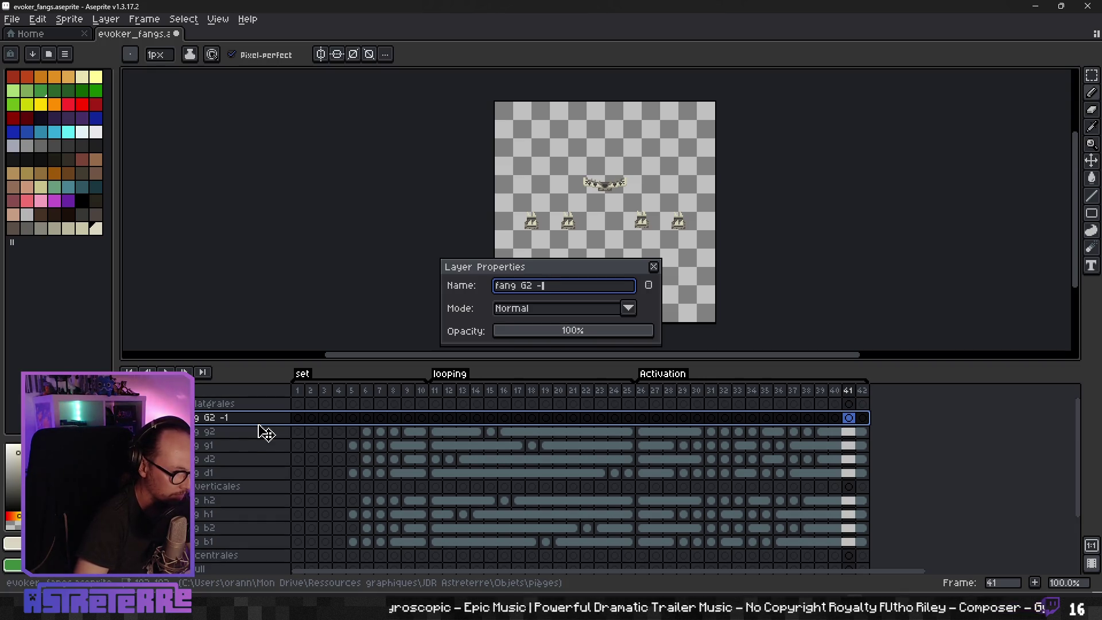
key(BackSpace)
text(g)
key(Return)
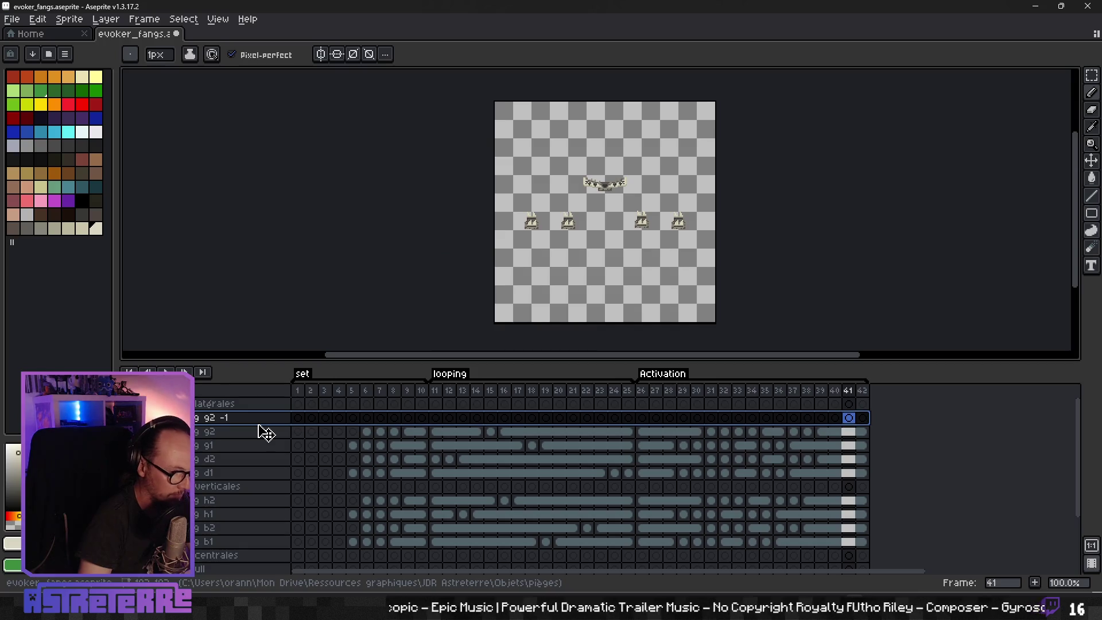
Step: Select layers g2 and g1 and check g1's layer menu without adding anything
click(220, 434)
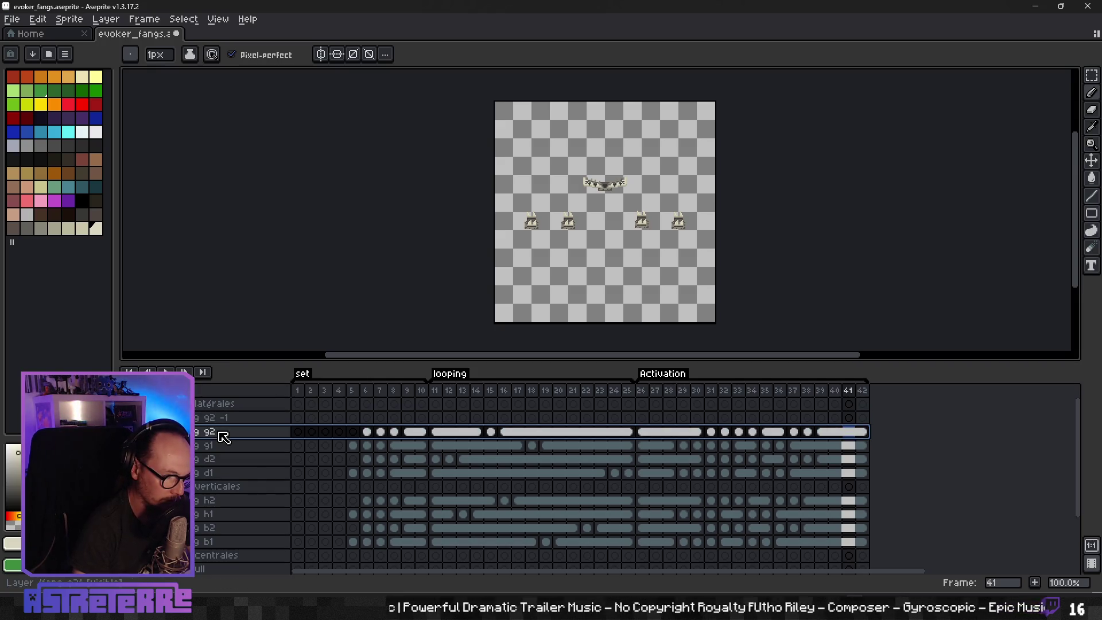
click(214, 451)
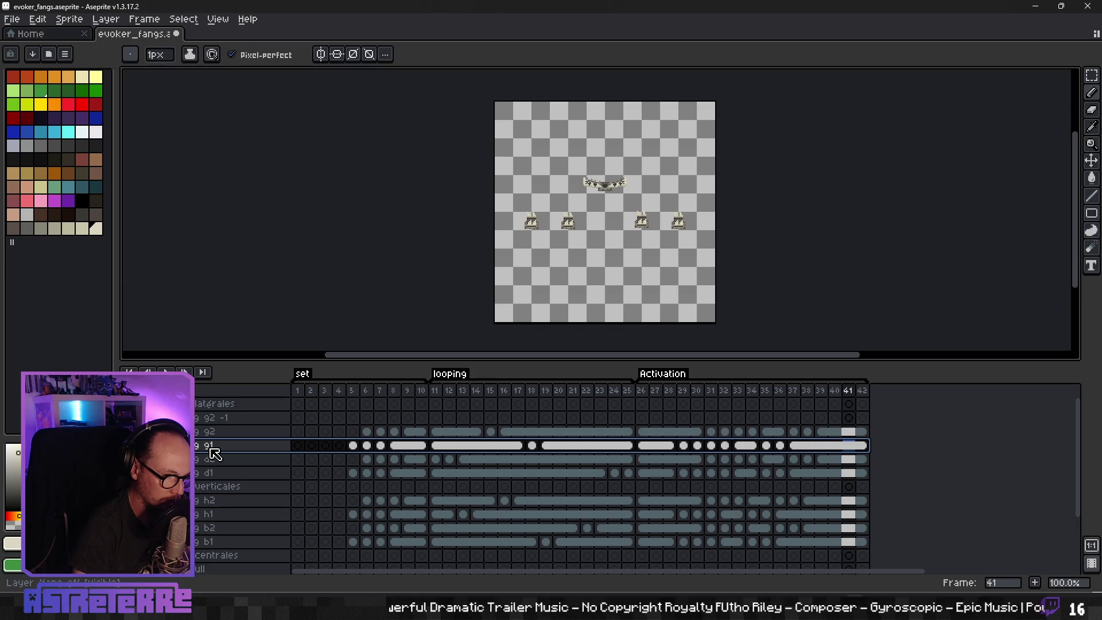
right_click(214, 454)
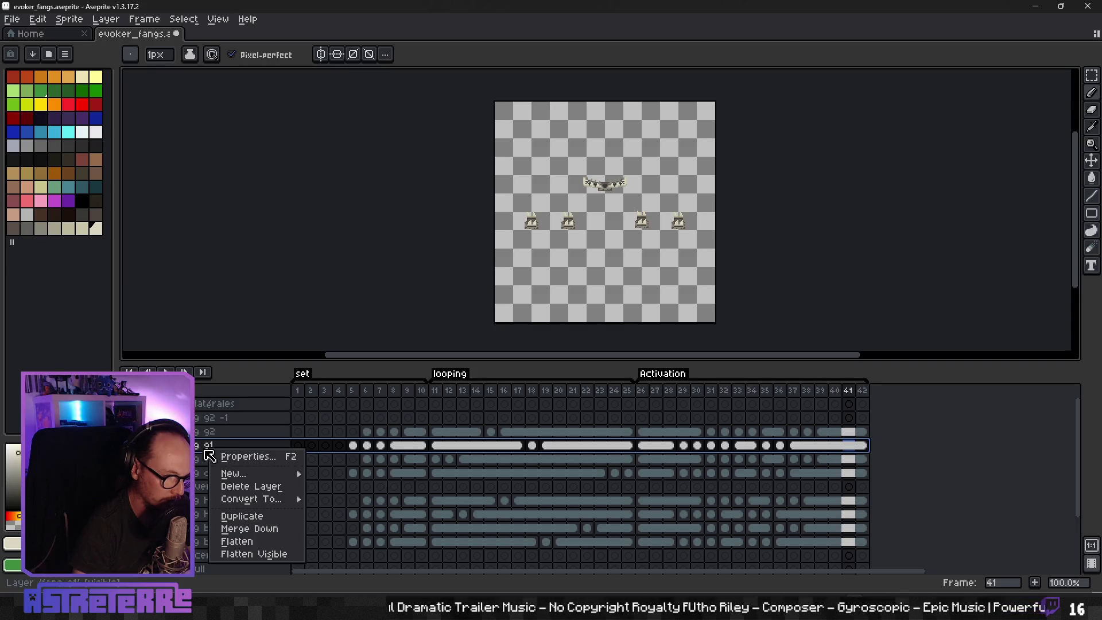
mouse_move(240, 476)
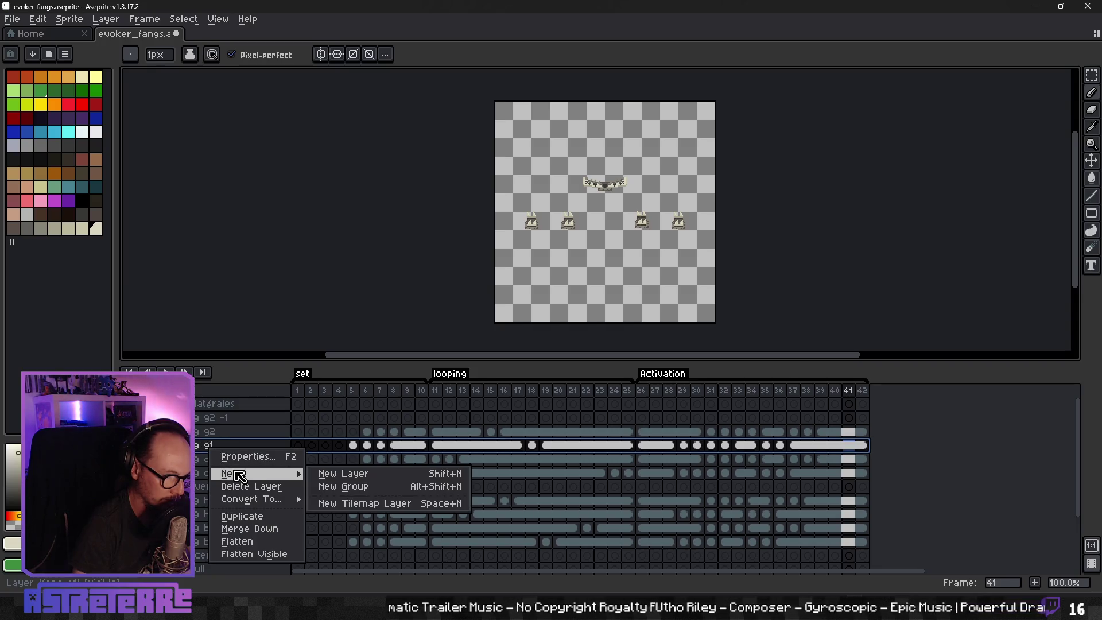
click(201, 456)
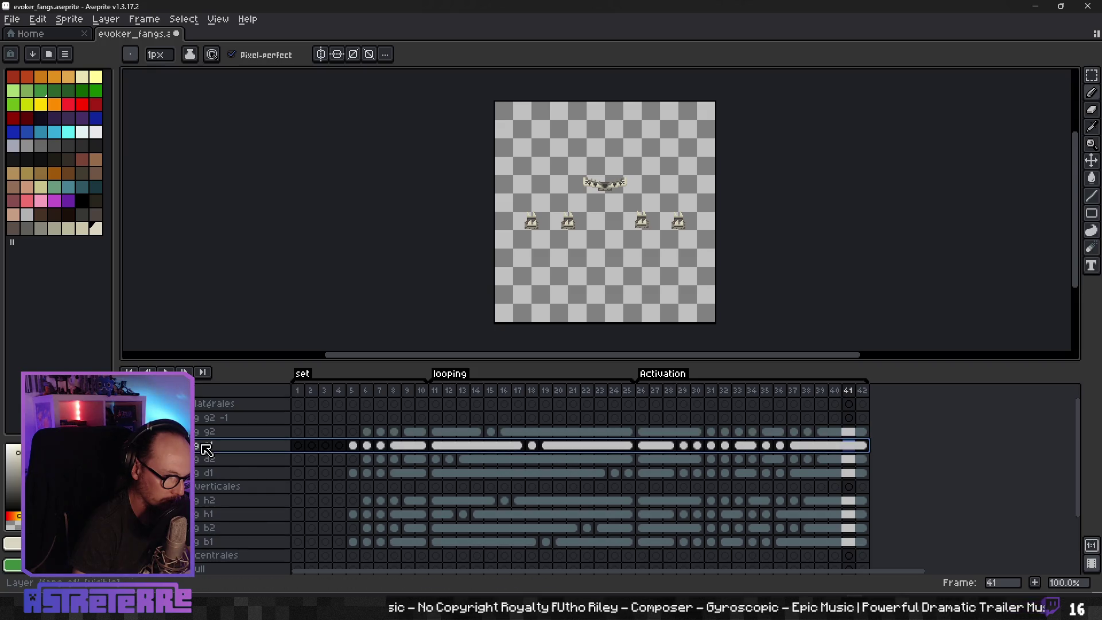
Step: Delete the empty fang g2 -1 layer with Ctrl+E after checking its properties
click(214, 418)
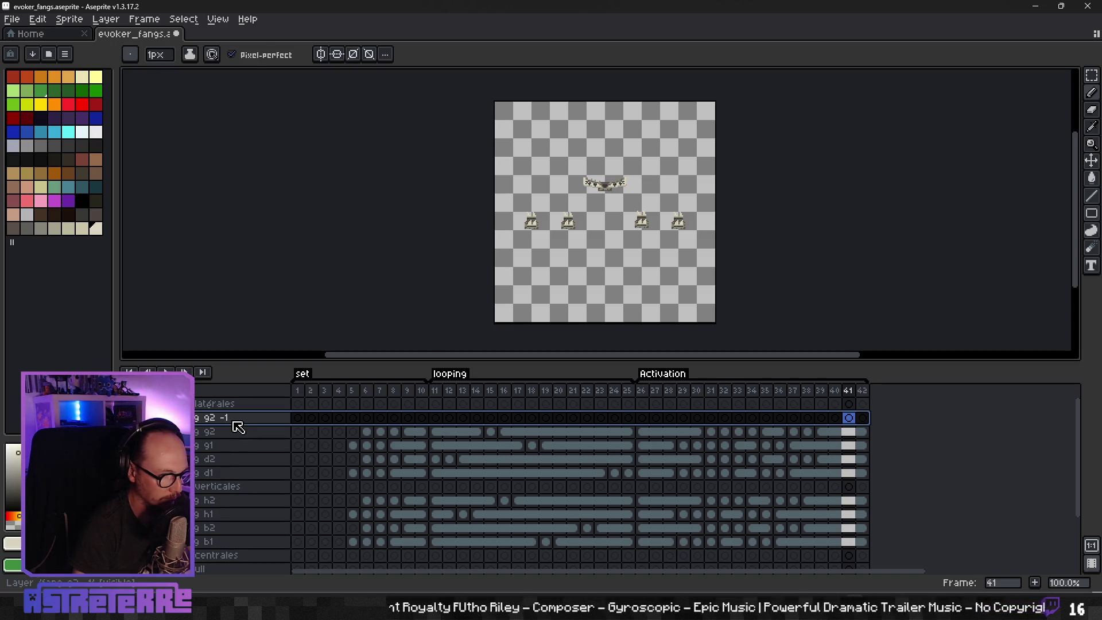
double_click(215, 423)
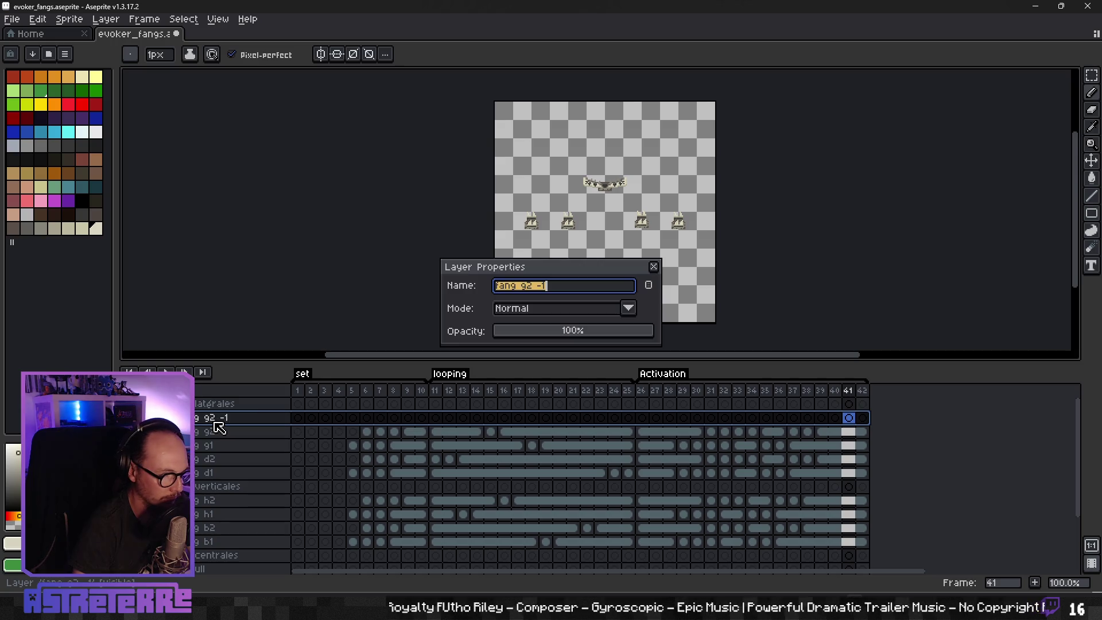
click(654, 267)
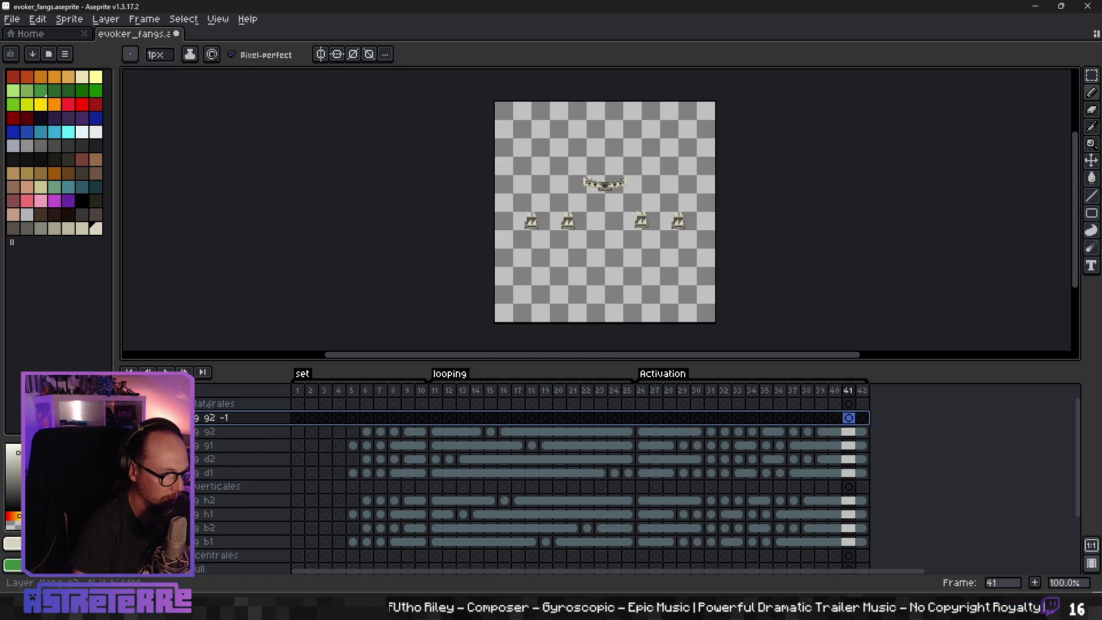
double_click(274, 421)
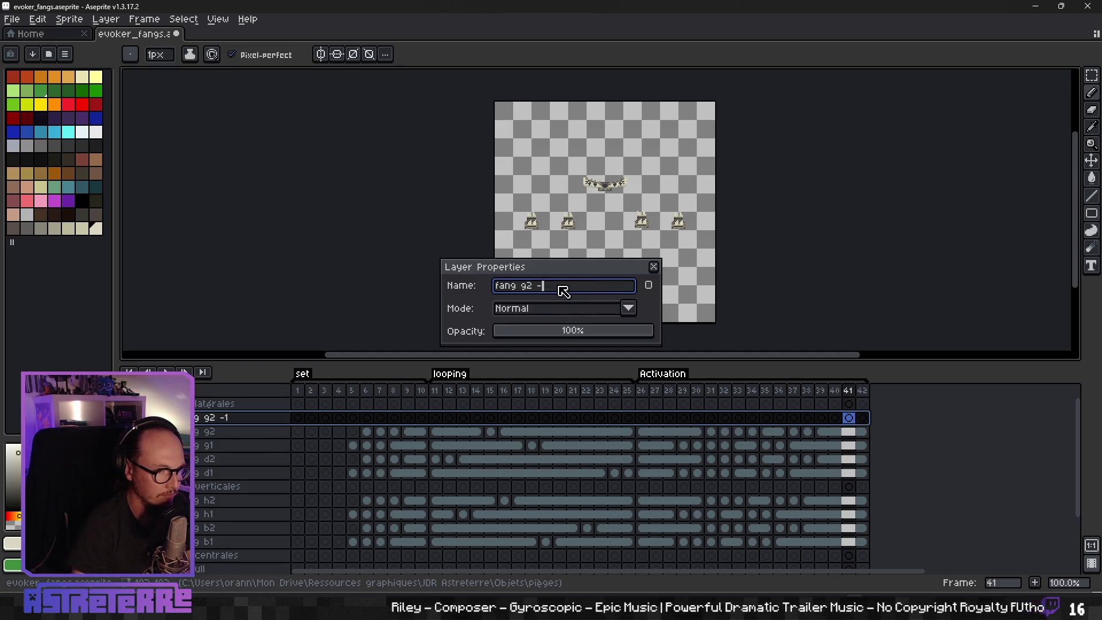
key(Return)
key(ctrl+e)
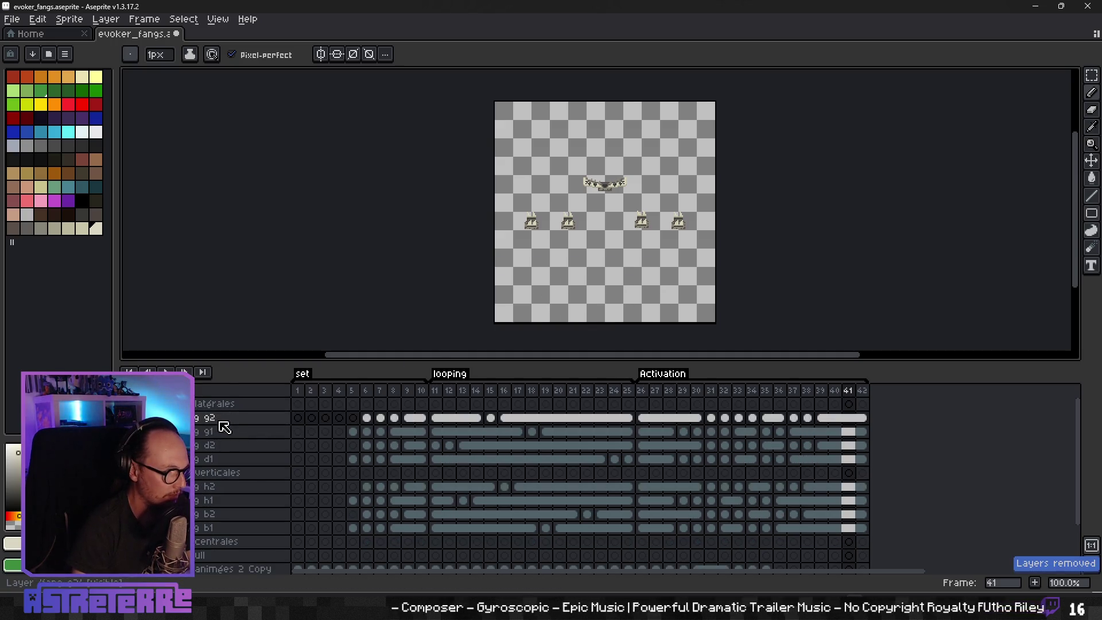
Step: Duplicate the d1 and g2 fang layers and move both copies to the top of the stack
drag(203, 459, 209, 422)
right_click(210, 422)
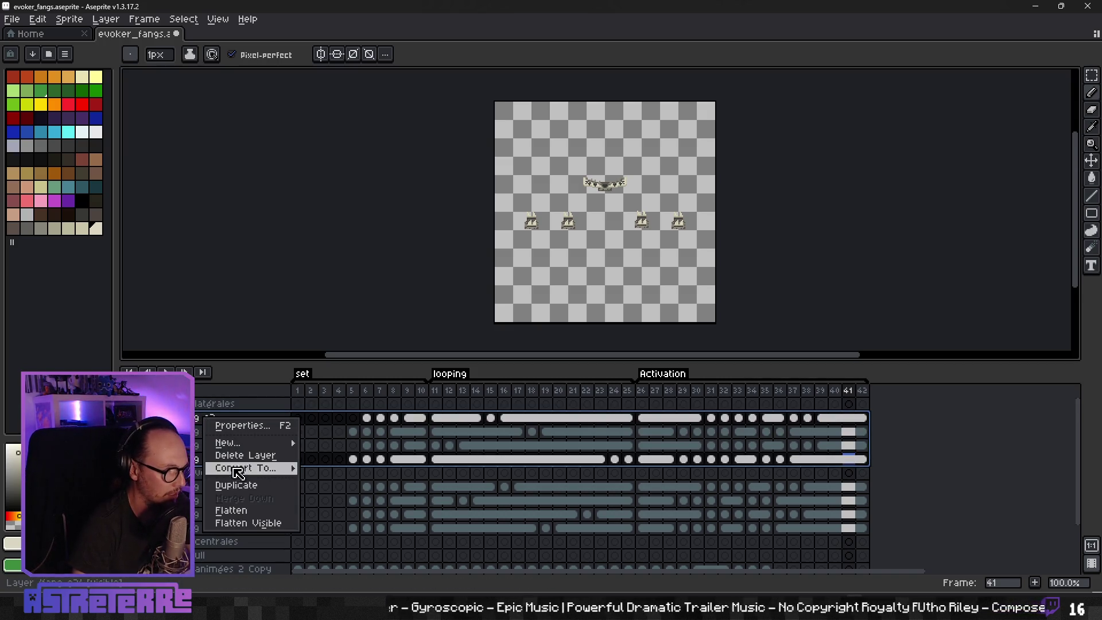
click(216, 398)
mouse_move(229, 461)
mouse_down()
mouse_move(226, 433)
mouse_move(234, 458)
mouse_move(240, 425)
mouse_up()
click(232, 435)
right_click(229, 439)
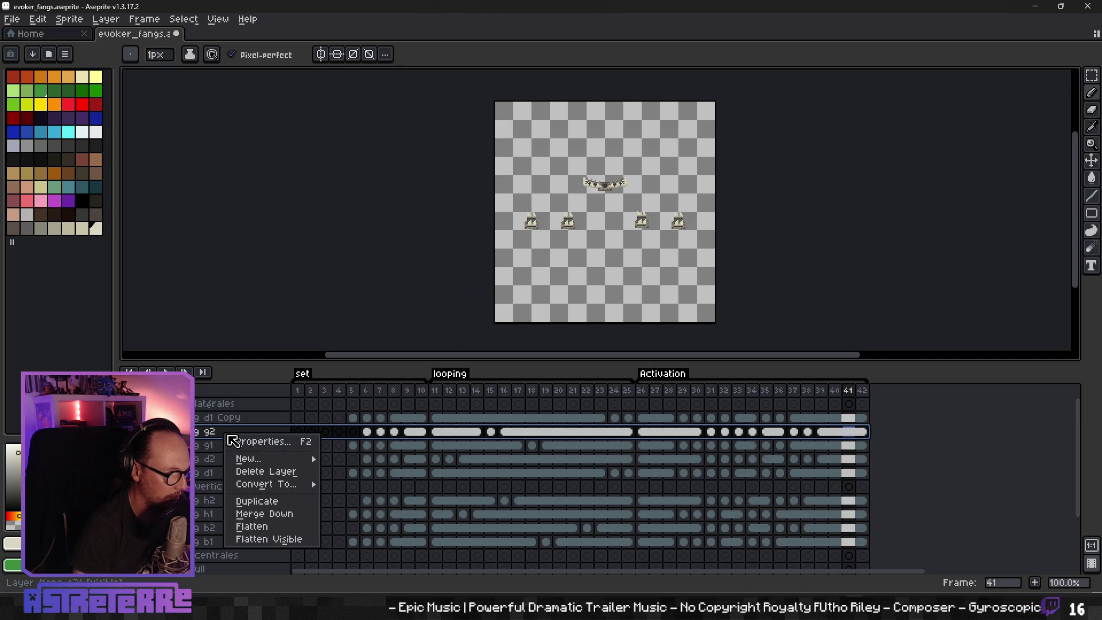
click(255, 499)
drag(236, 433, 248, 420)
Step: Duplicate the g1 and d2 fang layers and move their copies up alongside the others
click(235, 432)
click(231, 445)
click(228, 460)
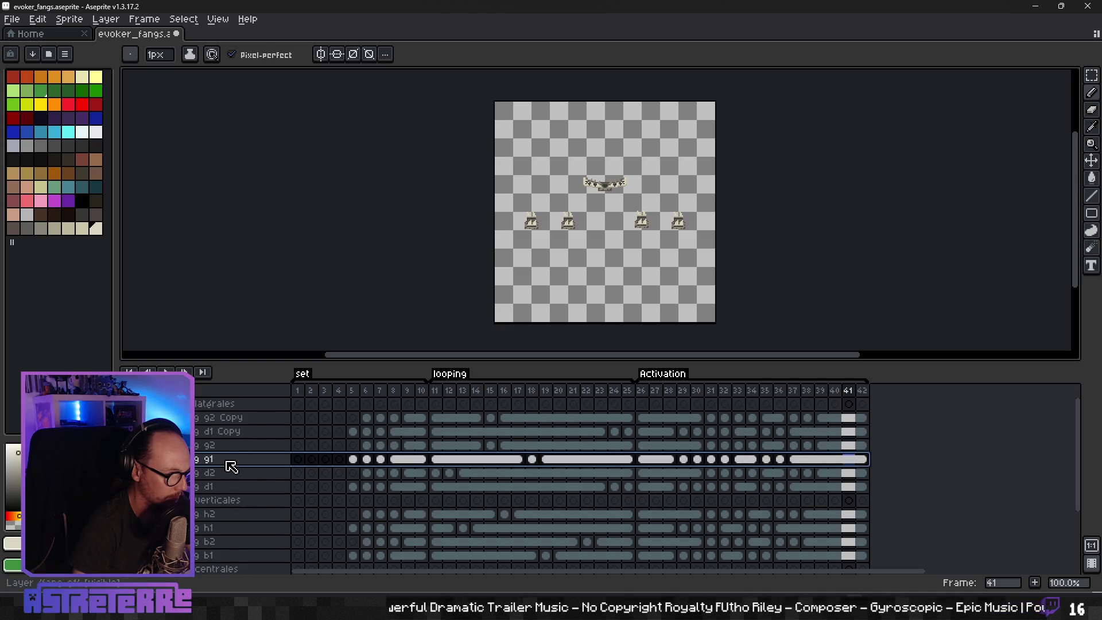
right_click(227, 462)
click(265, 526)
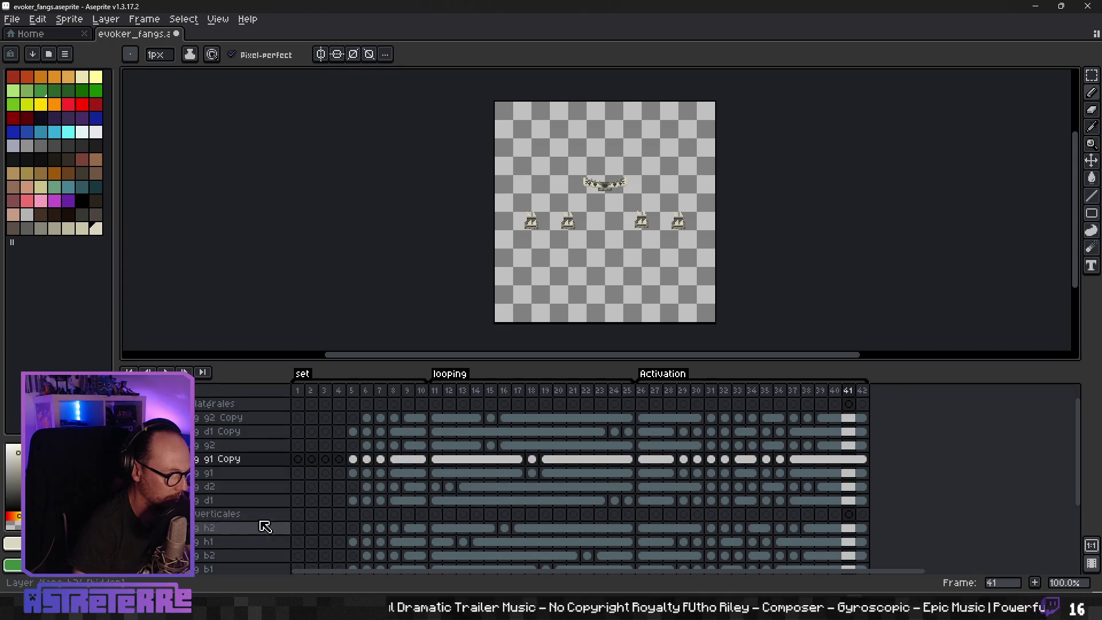
click(247, 461)
drag(248, 461, 241, 433)
click(241, 445)
click(230, 487)
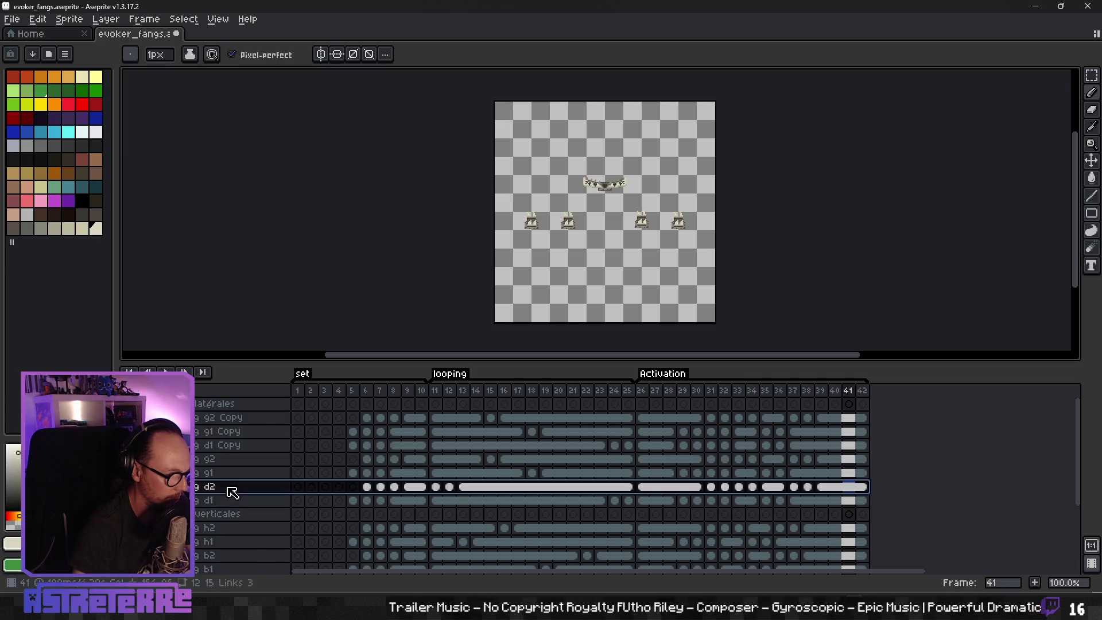
right_click(228, 483)
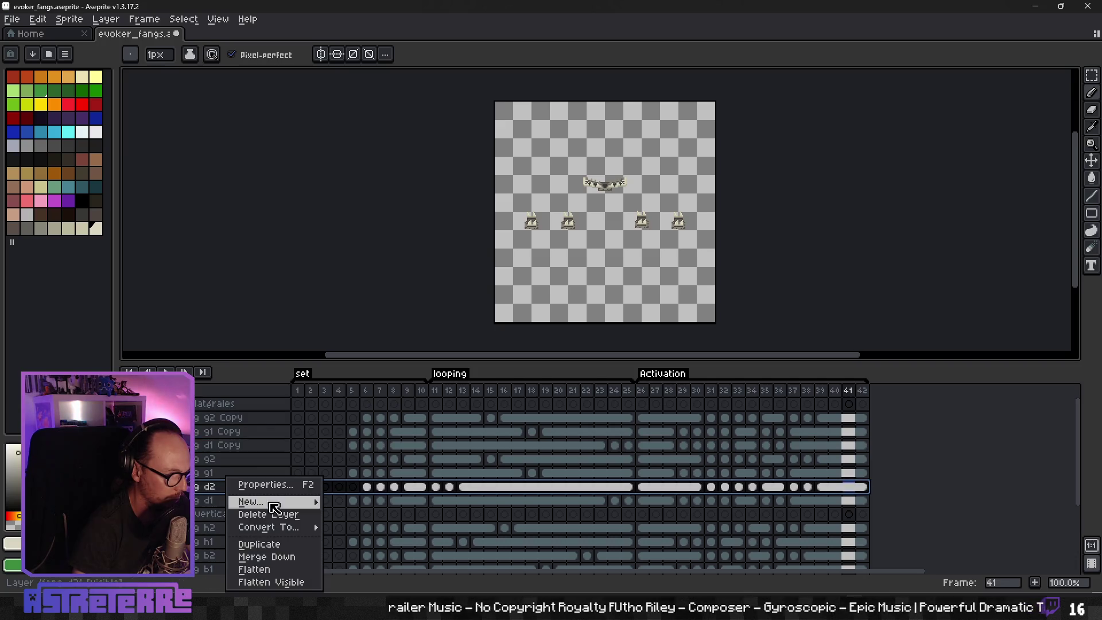
click(259, 544)
drag(241, 487, 239, 459)
Step: Merge the g2, g1 and d1 copies down into a single d2 Copy layer
click(204, 477)
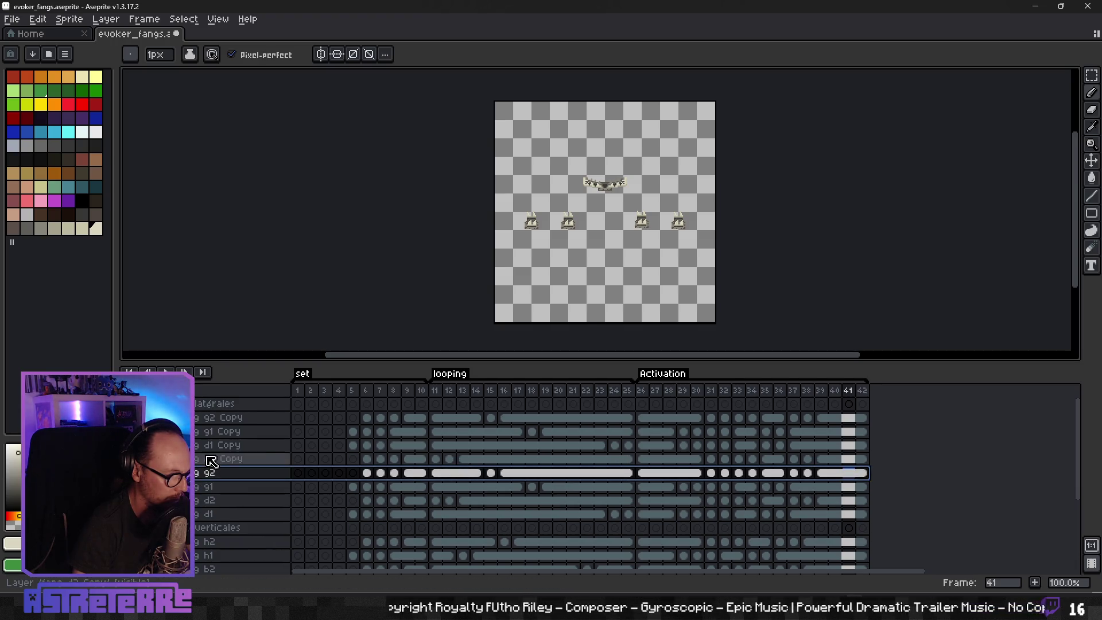
click(224, 459)
shift+click(226, 418)
right_click(228, 423)
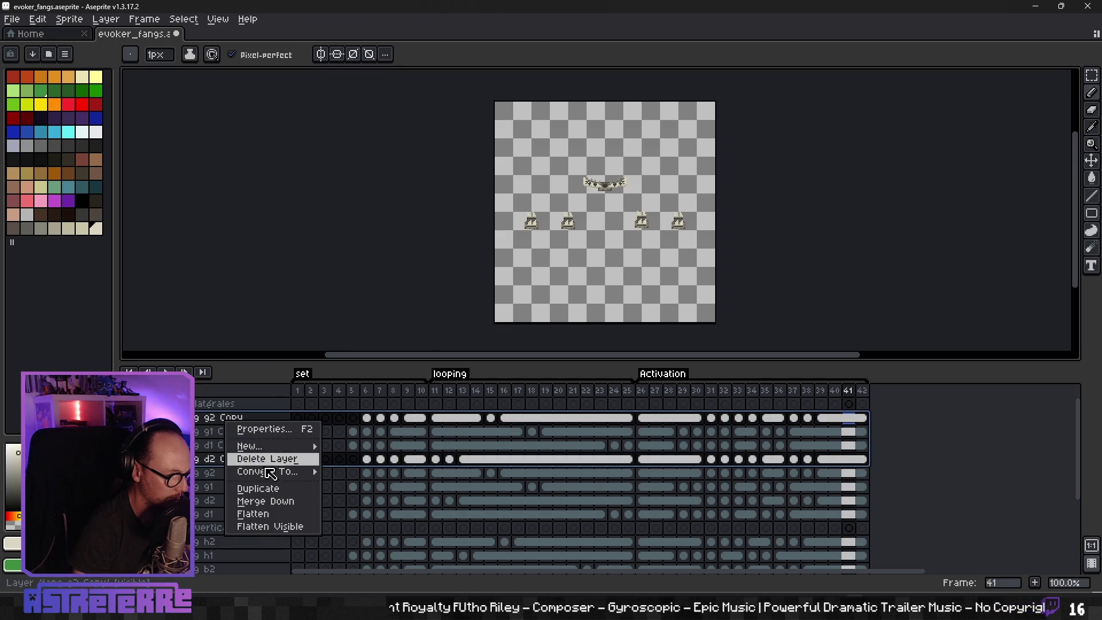
click(265, 501)
right_click(237, 425)
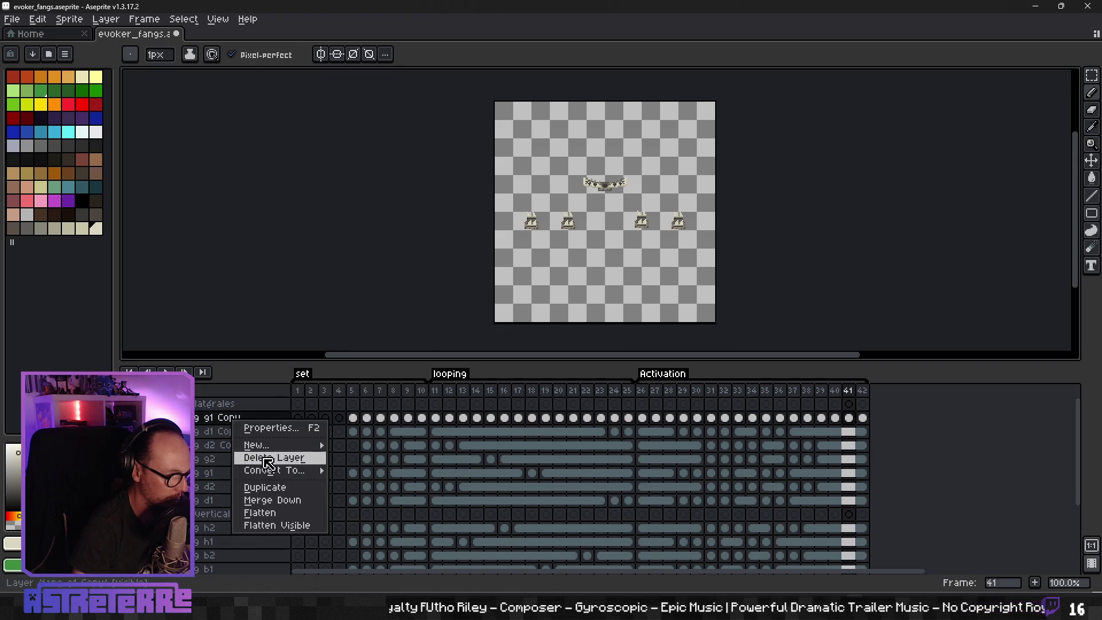
click(265, 497)
right_click(235, 424)
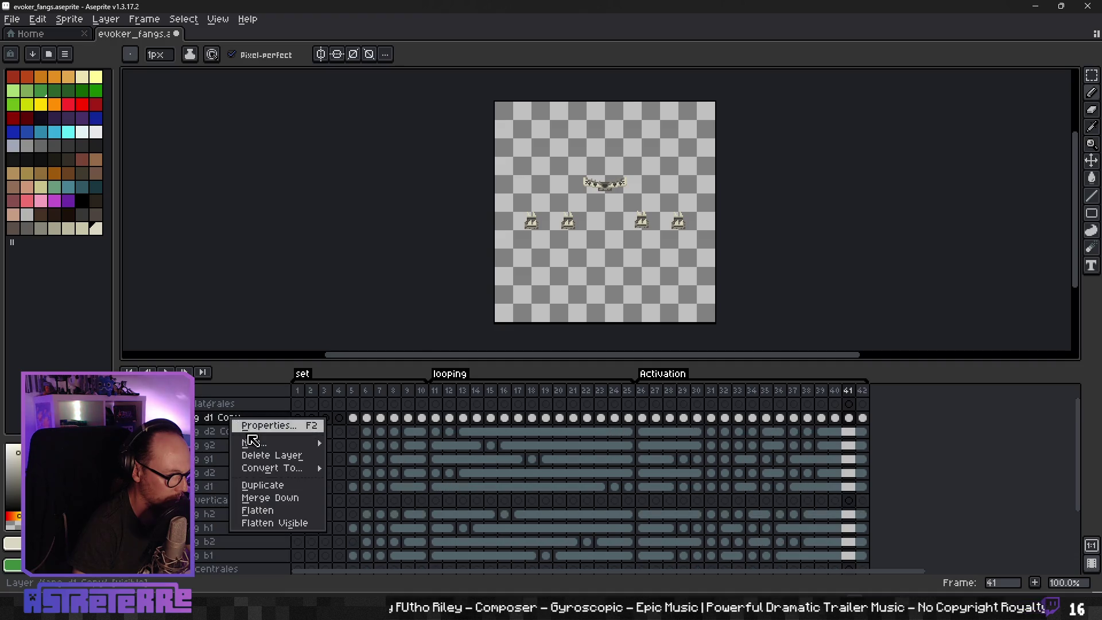
click(278, 498)
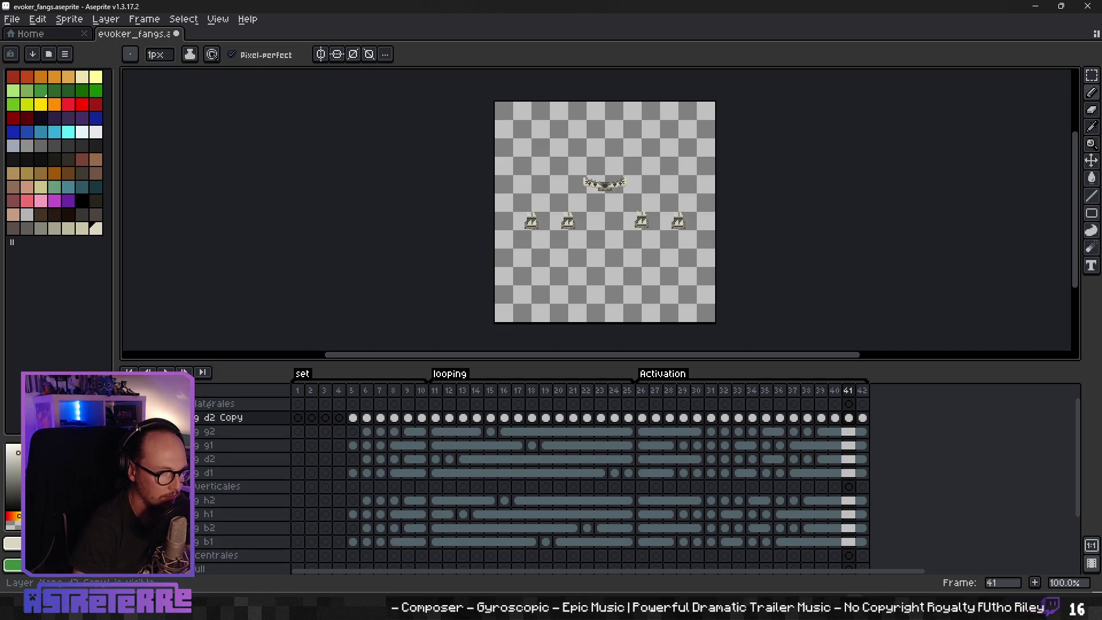
double_click(220, 419)
Step: Rename the merged d2 Copy layer to 'all fangs latérales' and keep it selected
drag(571, 287, 521, 286)
key(BackSpace)
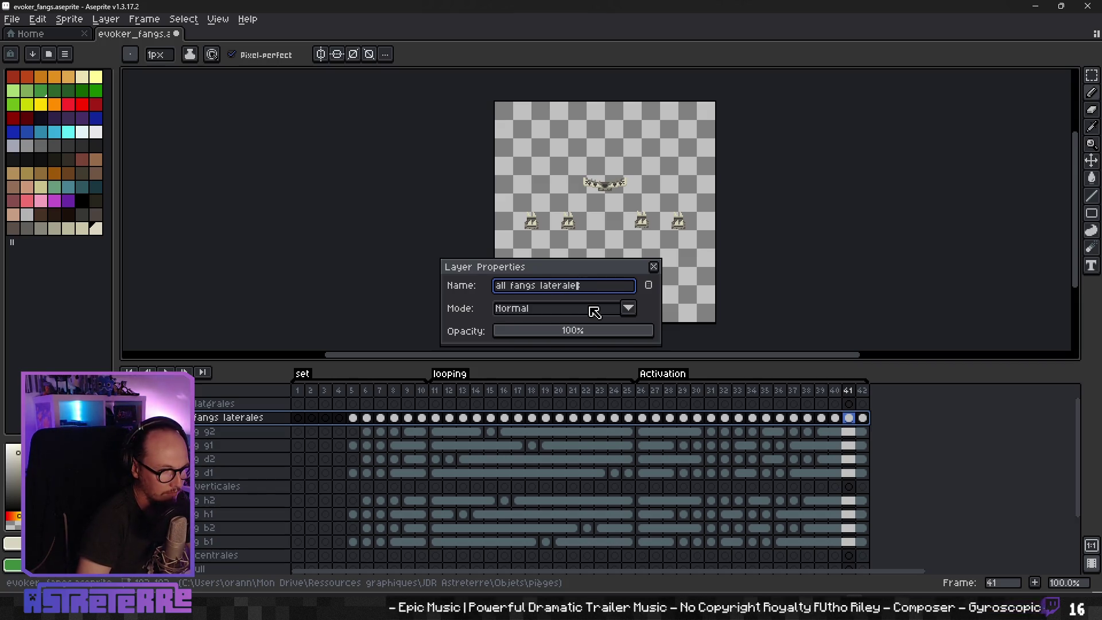
key(Return)
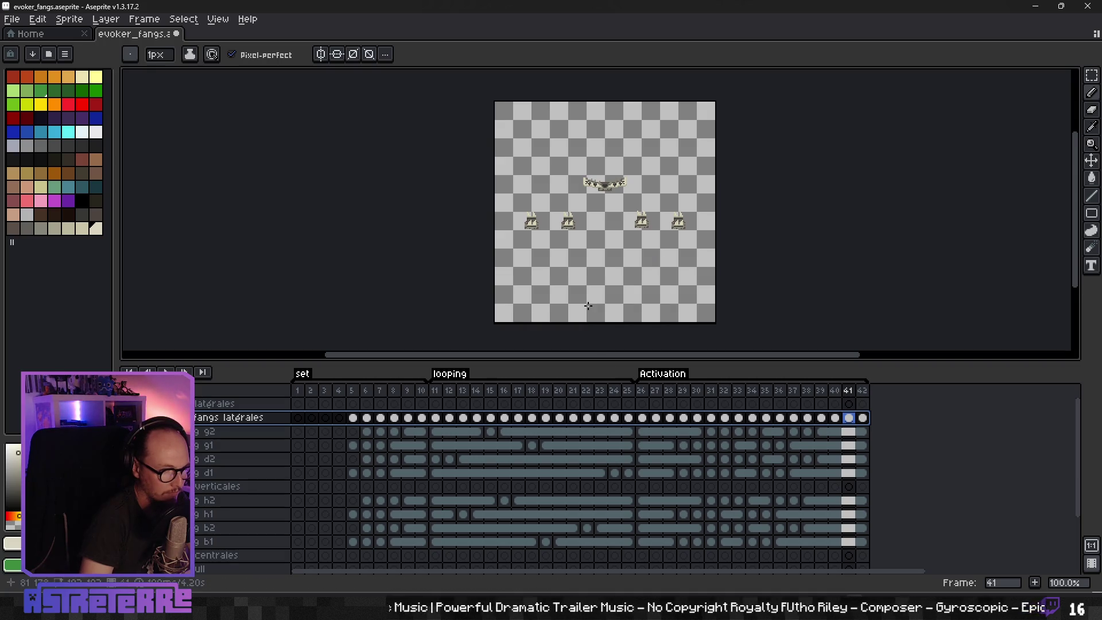
click(214, 431)
click(214, 417)
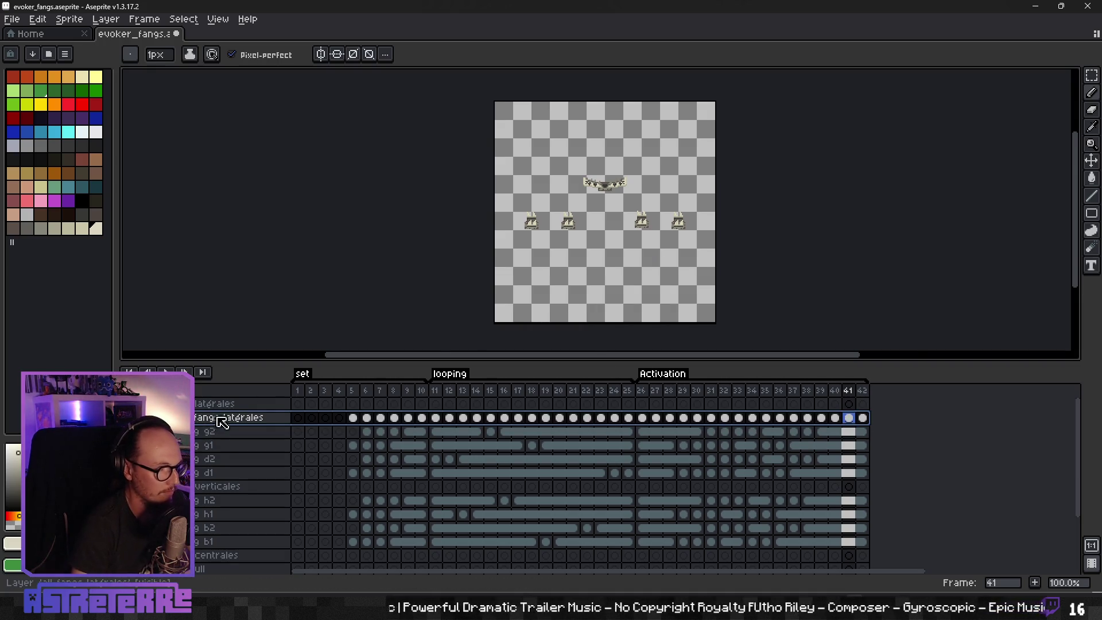
scroll(603, 190, up, 3)
scroll(543, 220, down, 2)
scroll(447, 220, up, 2)
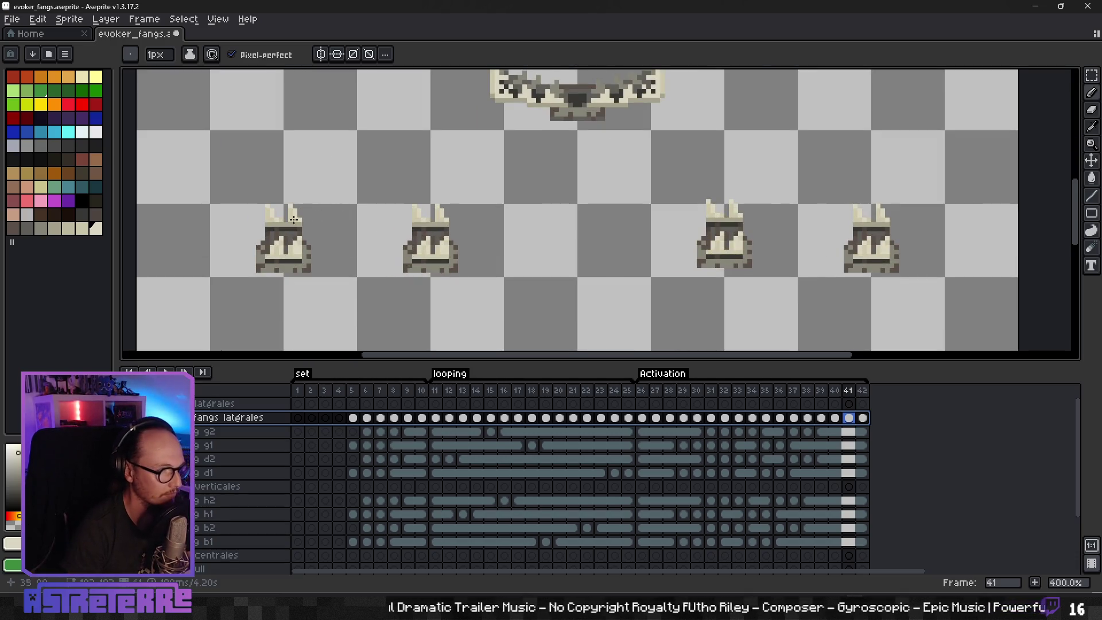
Step: Marquee-select the row of lateral fangs across the canvas, then clear the selection
key(m)
drag(225, 187, 921, 226)
key(i)
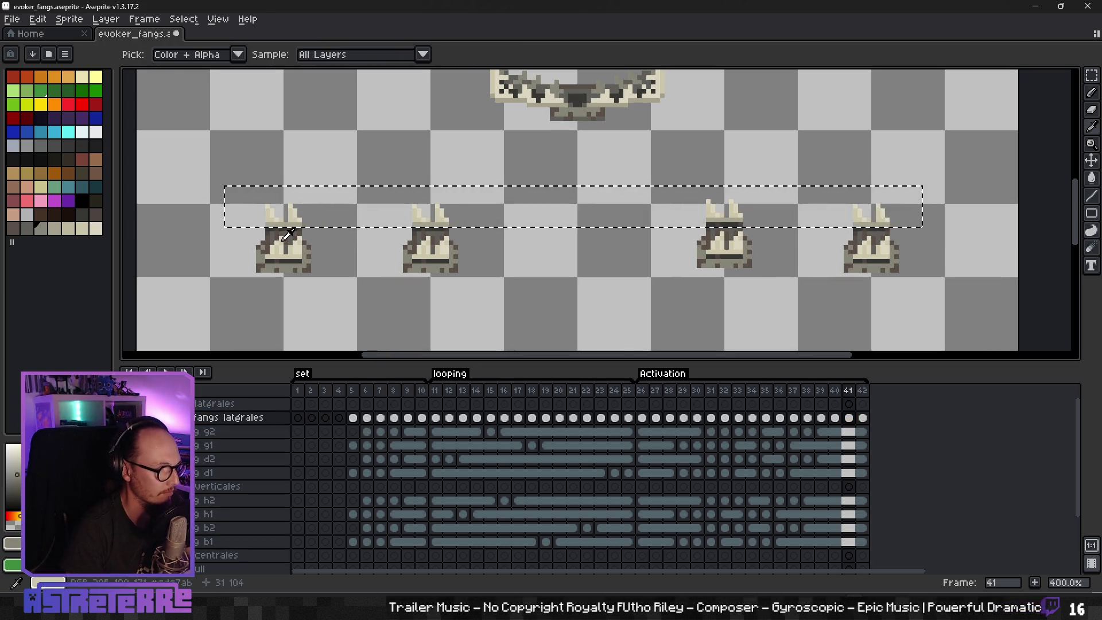
key(v)
scroll(284, 232, up, 2)
drag(284, 225, 1031, 225)
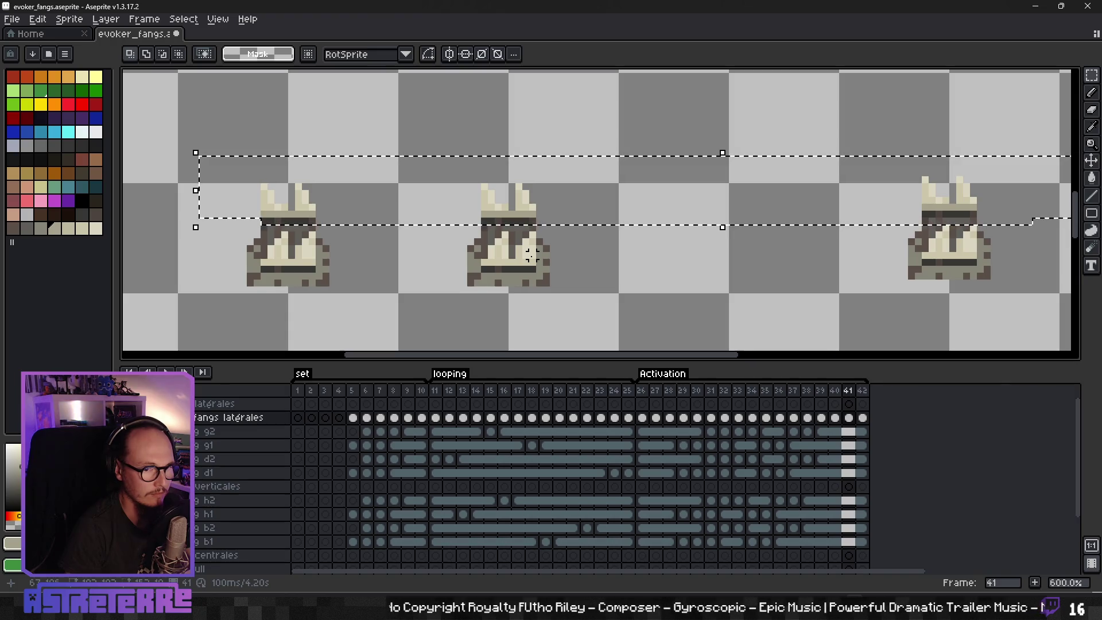
scroll(530, 256, down, 2)
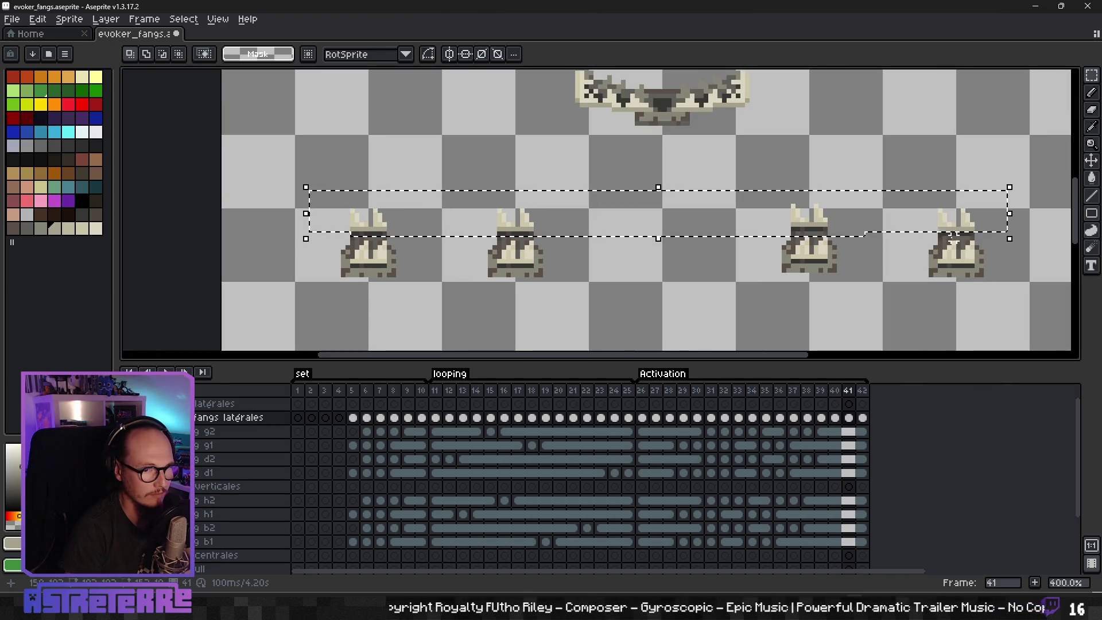
click(861, 258)
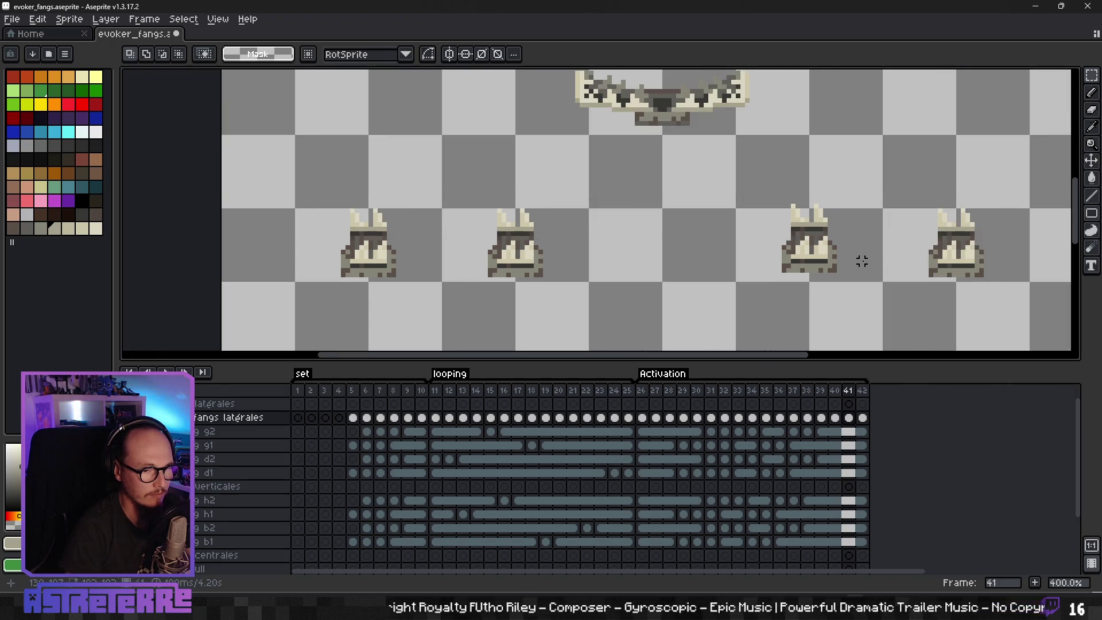
Step: Step through the animation timeline to frame 6
click(407, 418)
key(Right)
key(Right)
key(Right)
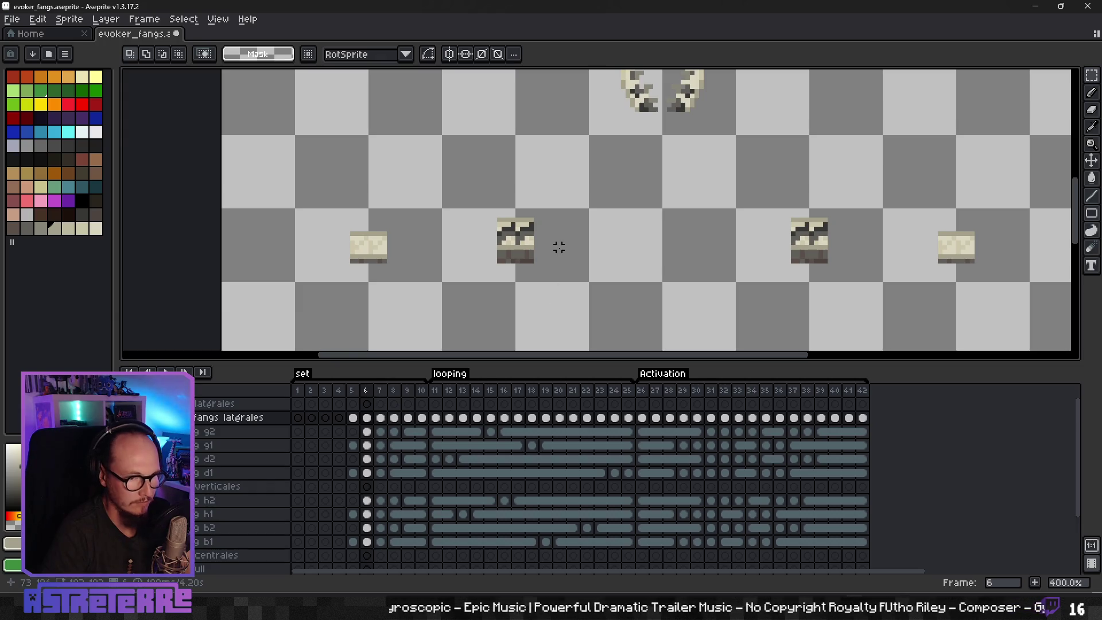
scroll(559, 247, up, 1)
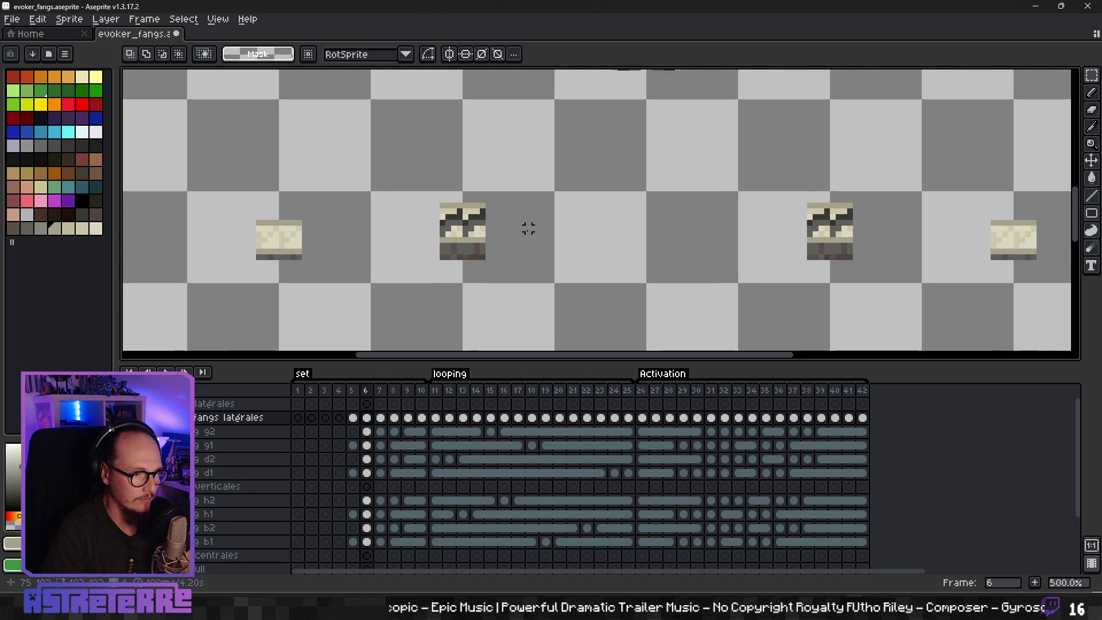
Step: Add a new empty layer above fangs latérales named 'all fangs latérales -1'
right_click(220, 419)
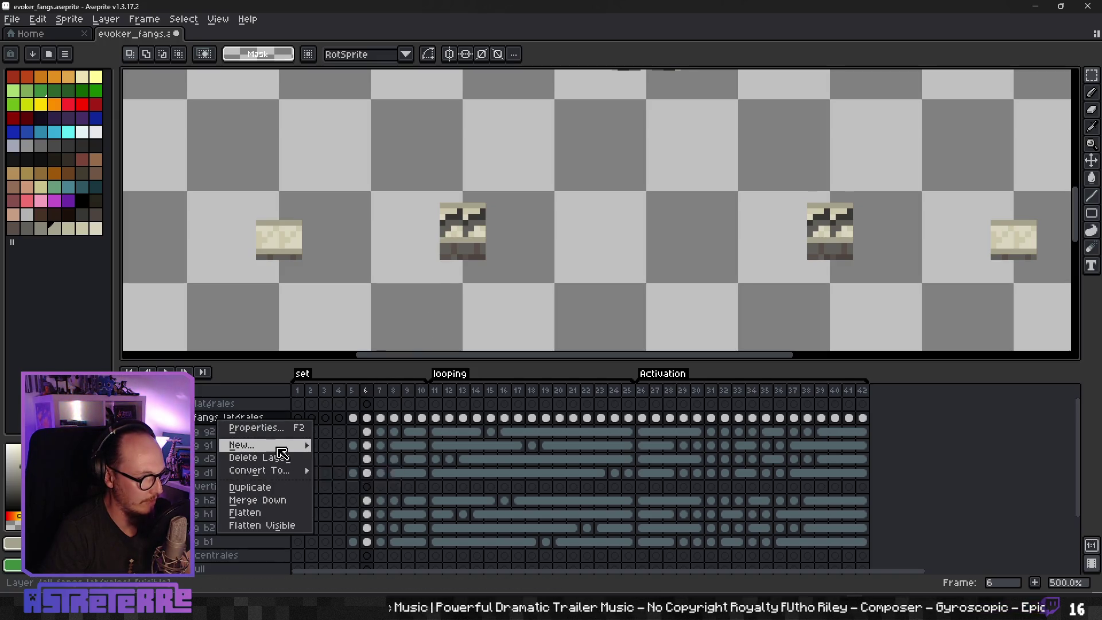
mouse_move(247, 444)
click(344, 444)
double_click(221, 420)
text(all fangs latérales -1)
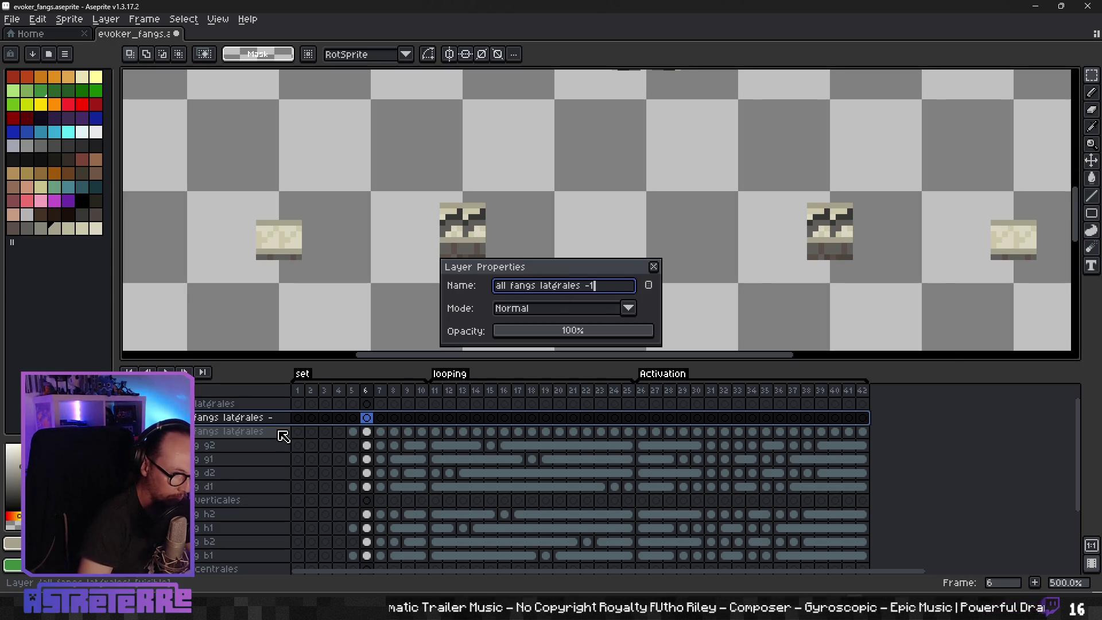
key(Return)
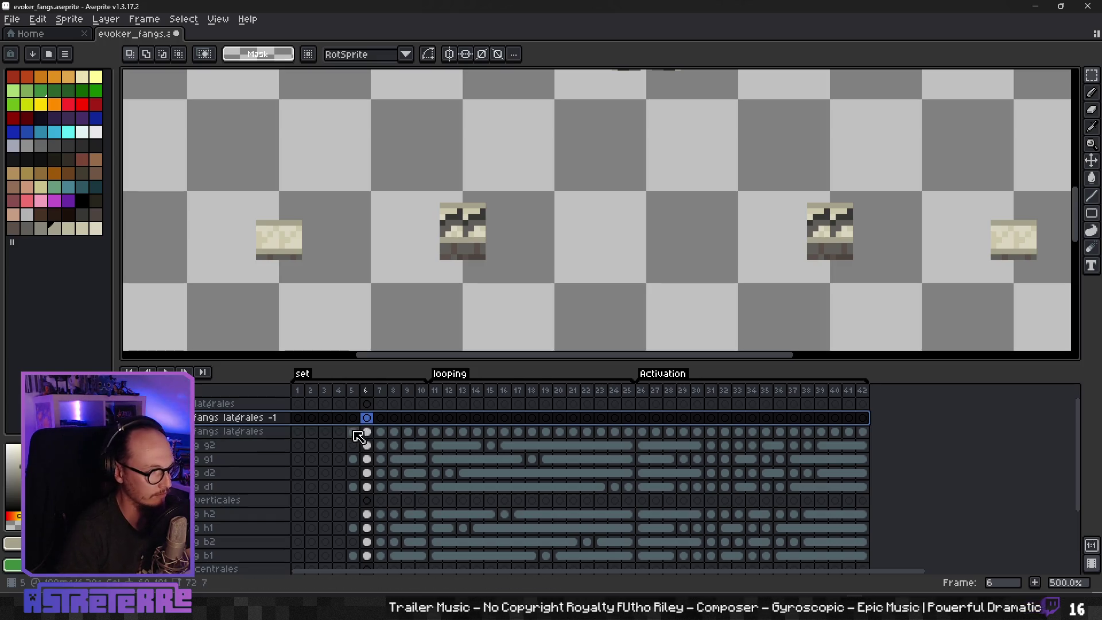
Step: On frame 6 of fangs latérales, marquee the middle fang tops, then clear that selection
click(365, 431)
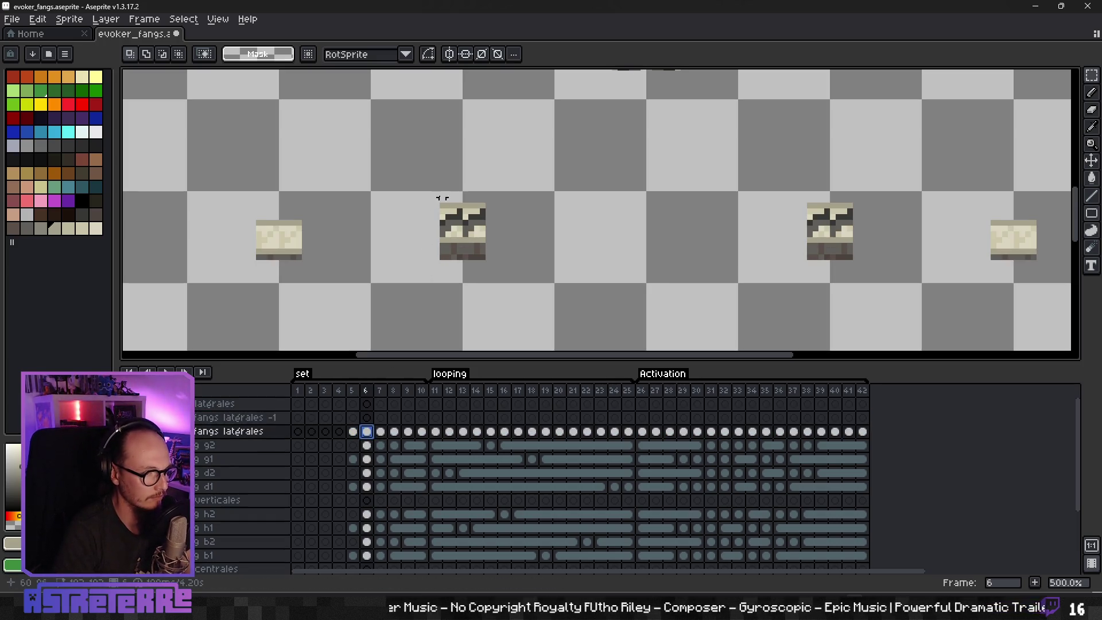
drag(452, 211, 517, 228)
drag(439, 232, 465, 228)
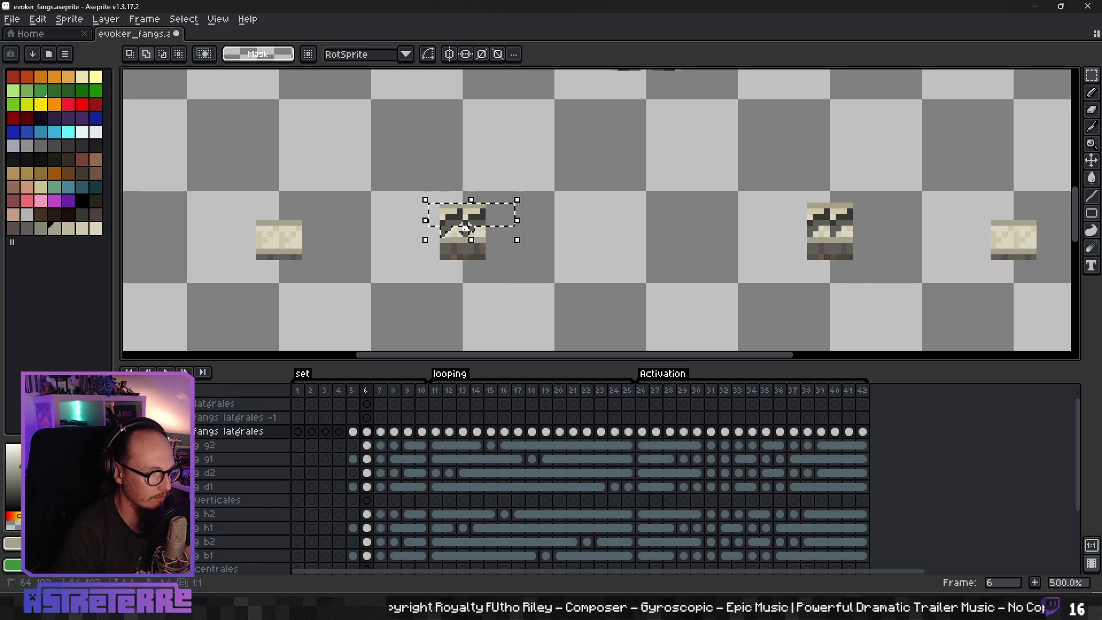
drag(779, 191, 888, 226)
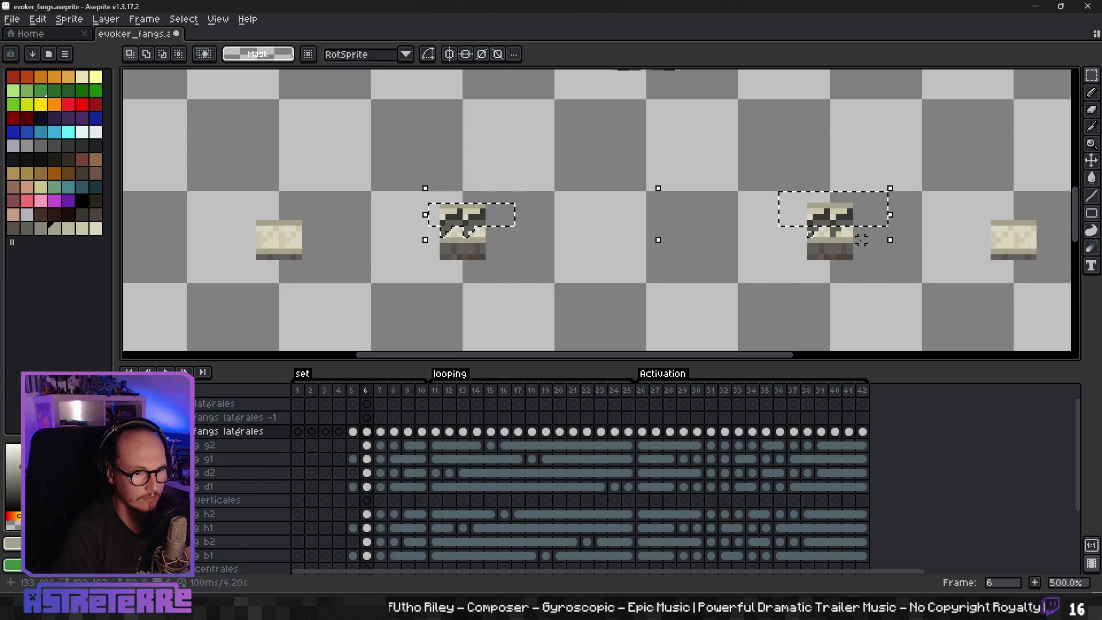
drag(884, 251, 733, 263)
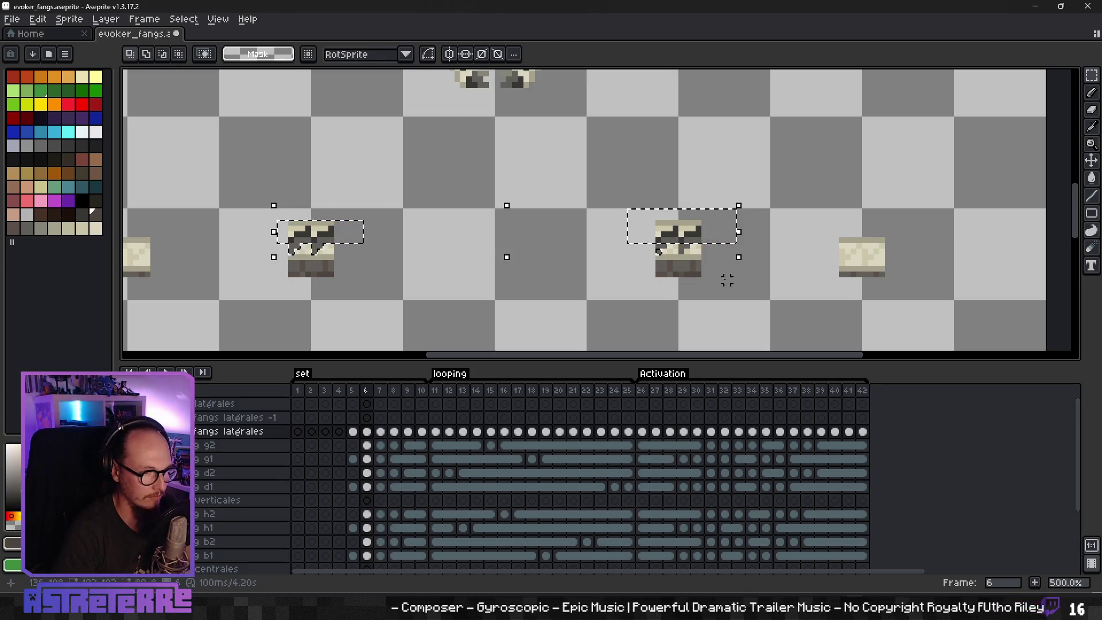
scroll(733, 262, up, 5)
click(546, 166)
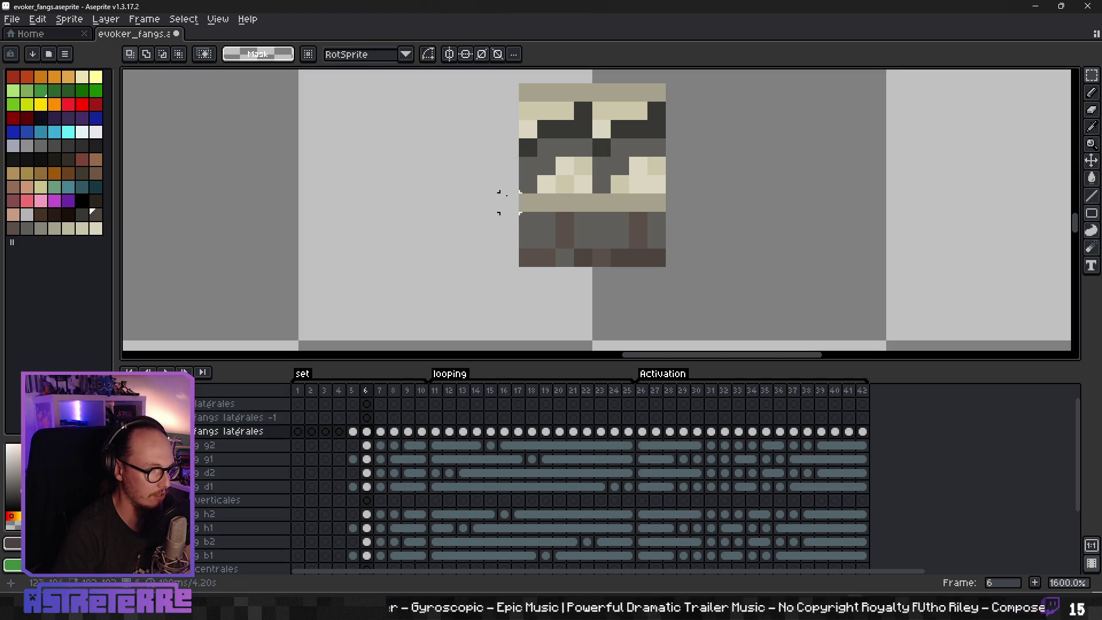
Step: Reselect the upper fang pixels and tips on every sprite copy and cut them out
drag(530, 150, 760, 233)
drag(576, 232, 557, 270)
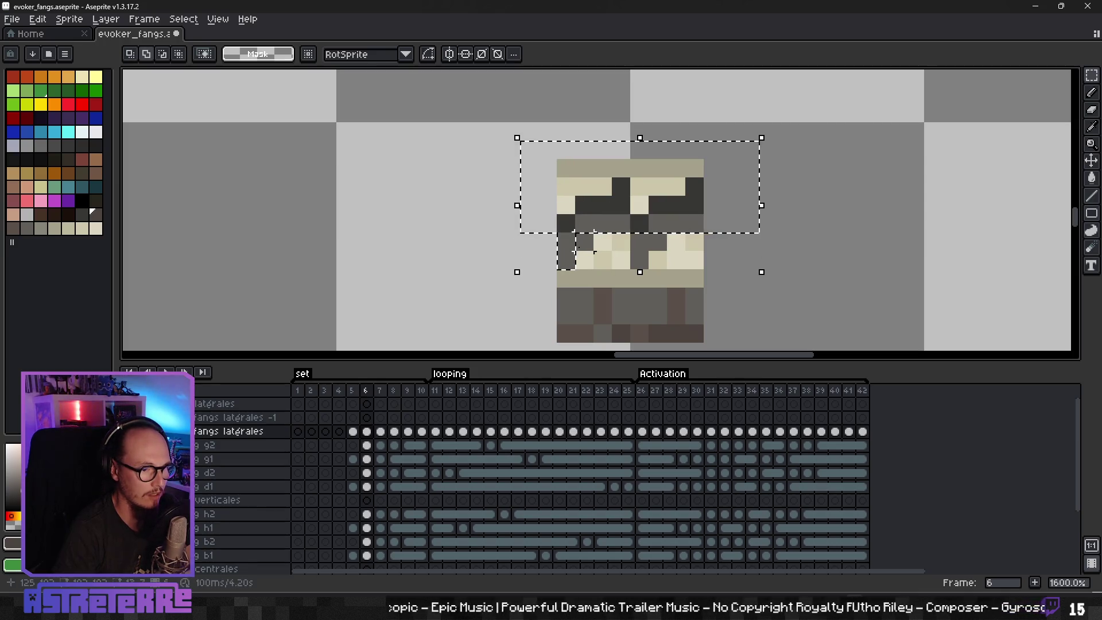
drag(641, 244, 657, 247)
key(i)
click(486, 284)
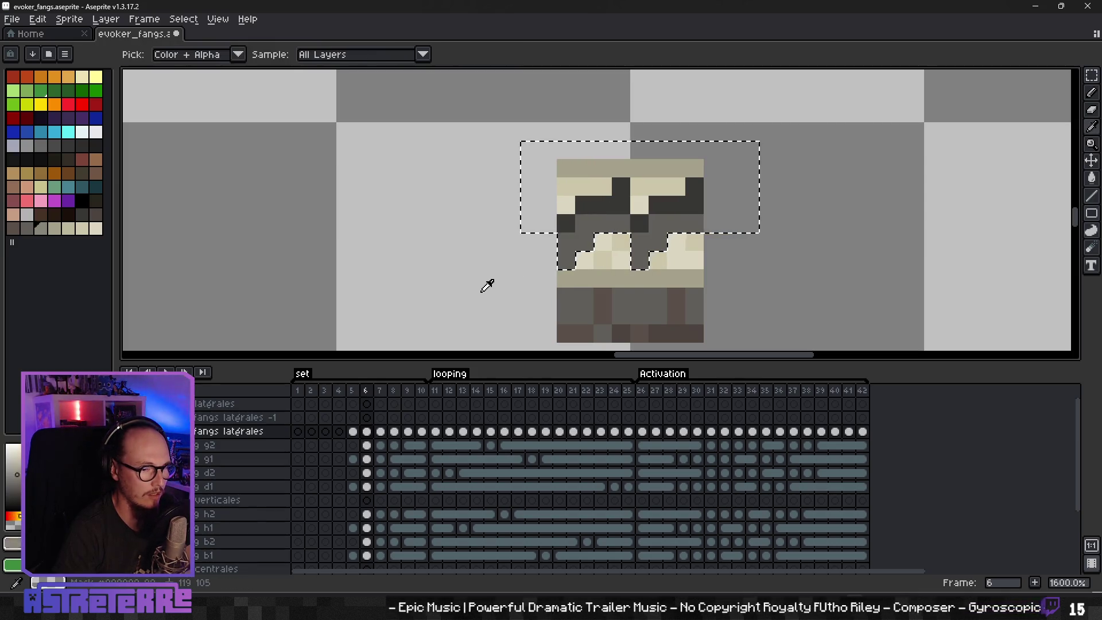
key(m)
scroll(482, 284, down, 5)
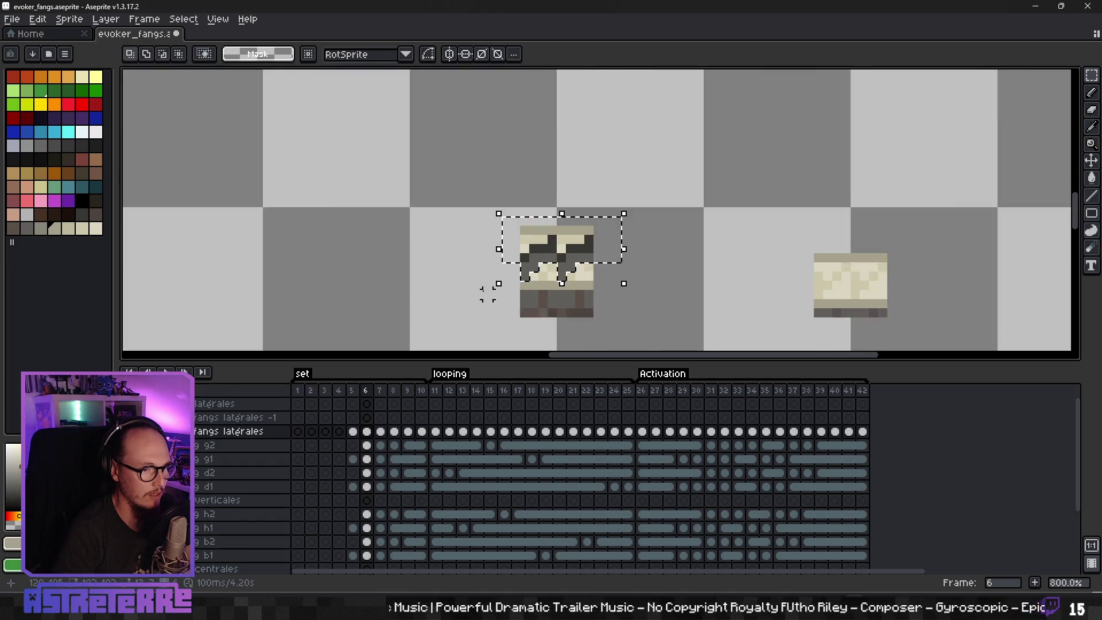
scroll(361, 275, left, 2)
scroll(362, 274, up, 5)
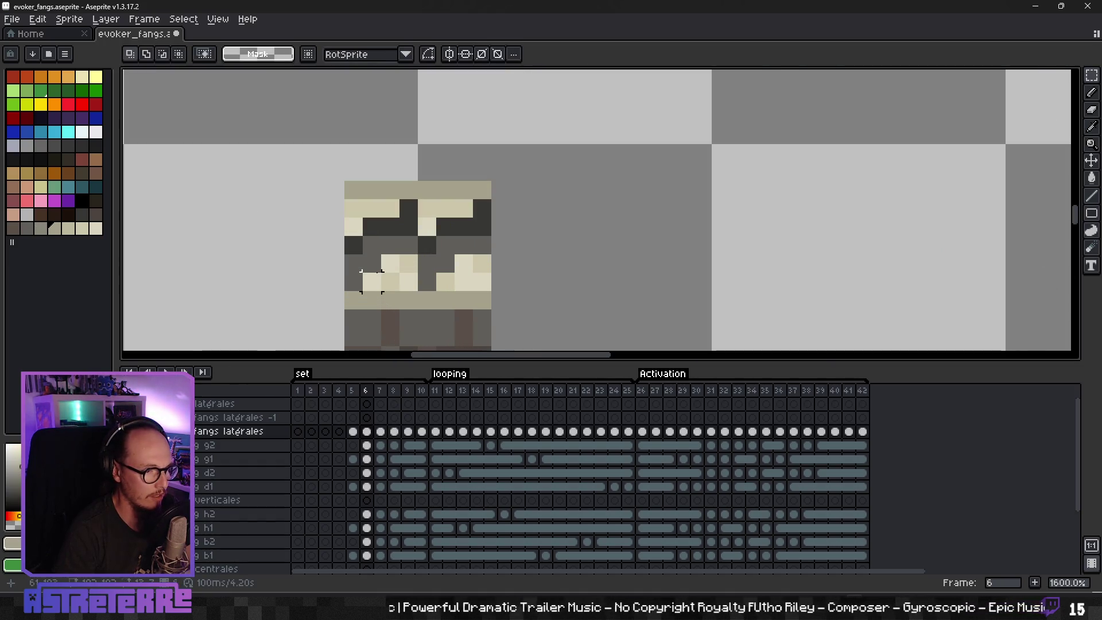
mouse_move(329, 184)
mouse_down()
mouse_move(456, 244)
mouse_move(528, 255)
mouse_up()
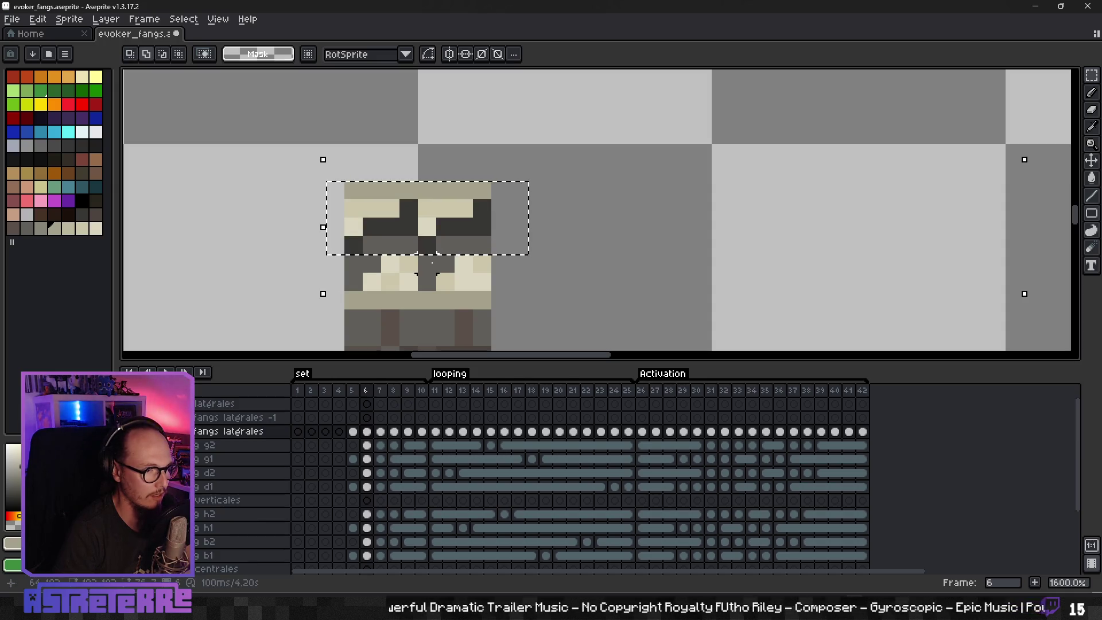
drag(427, 276, 427, 287)
mouse_move(353, 275)
mouse_down()
mouse_move(354, 287)
mouse_move(353, 265)
mouse_up()
scroll(354, 265, down, 4)
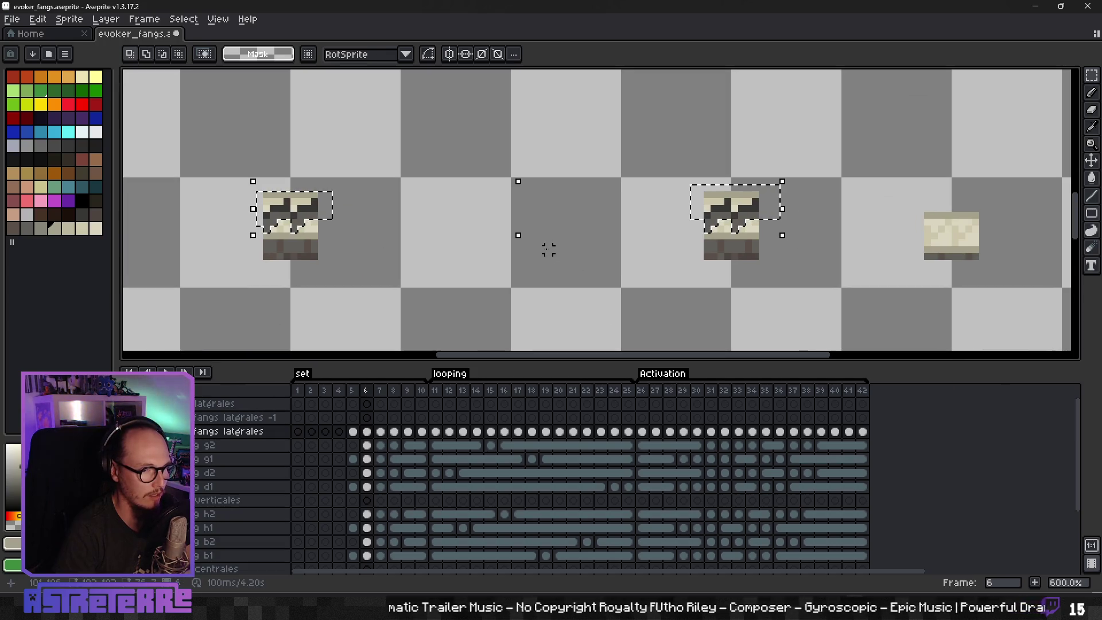
key(ctrl+z)
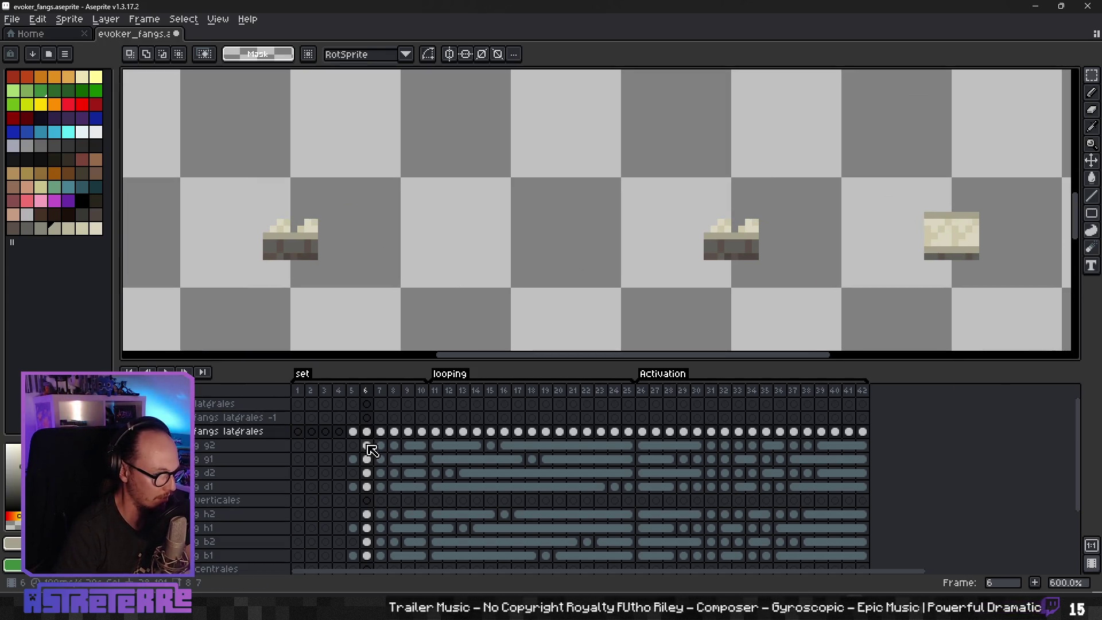
Step: Paste the cut fang tops in place on fangs latérales -1 and toggle its visibility to compare
click(372, 419)
key(ctrl+v)
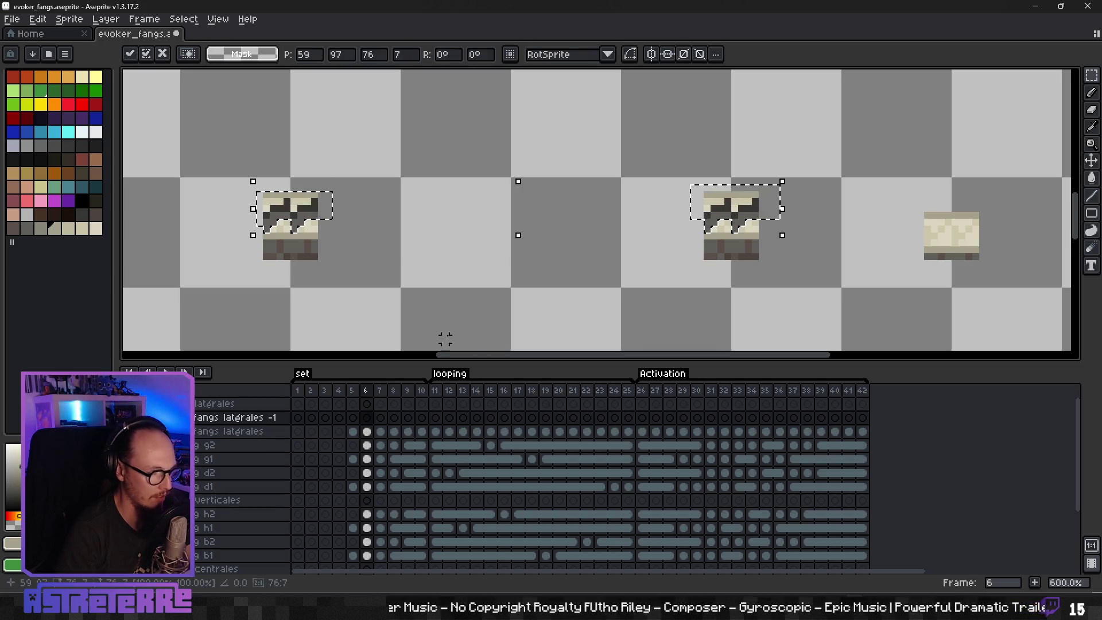
click(460, 332)
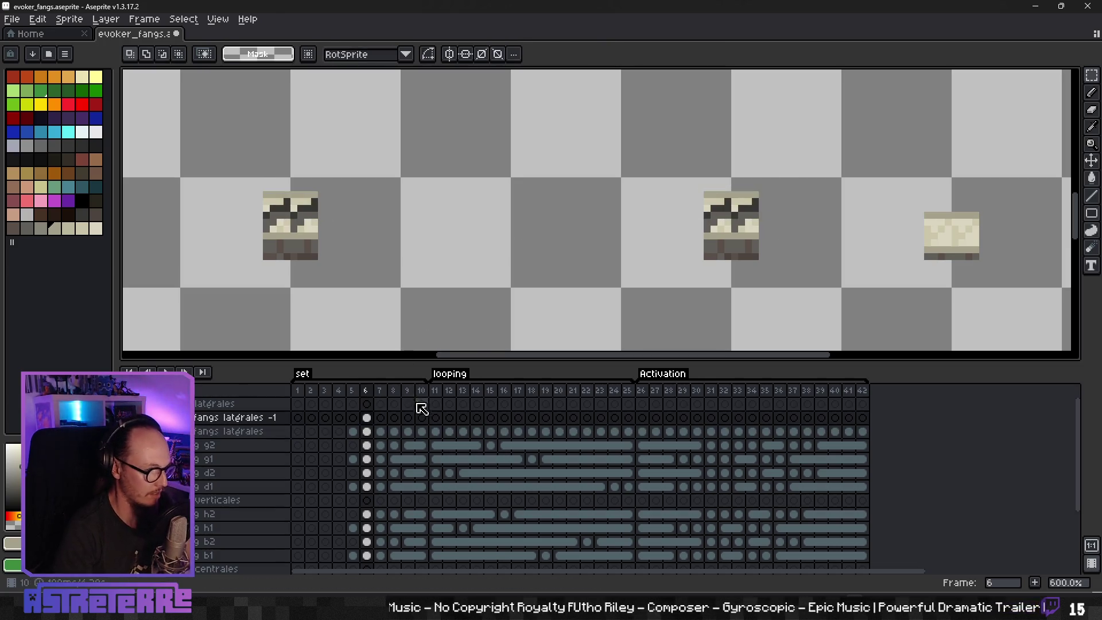
click(366, 417)
click(130, 417)
click(130, 418)
click(130, 417)
click(130, 417)
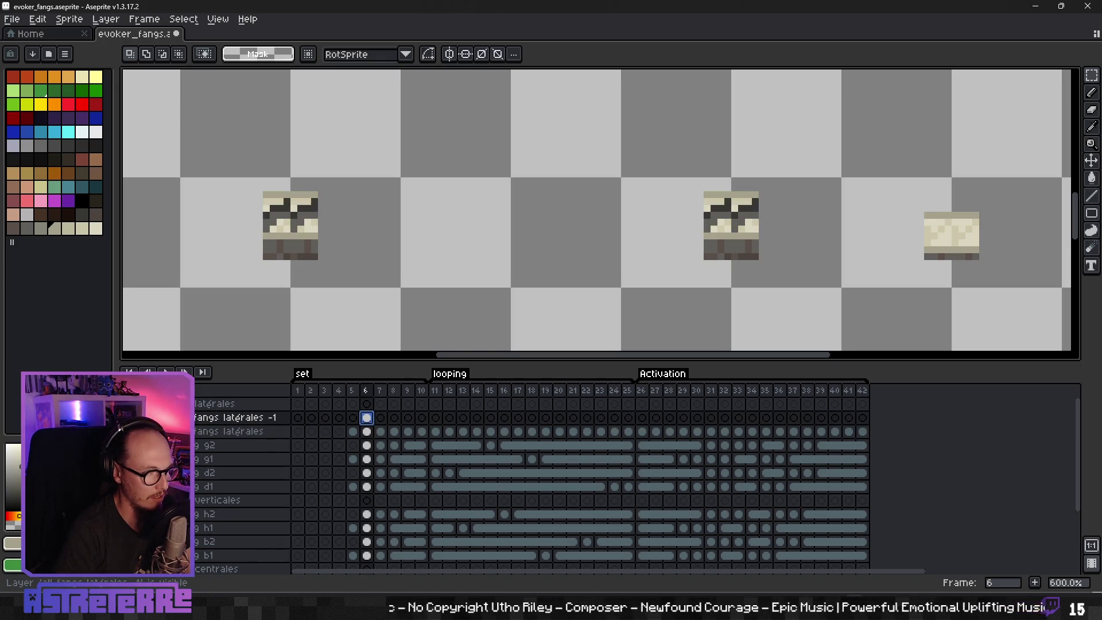
Step: On frame 7, marquee the fang tops of the middle and left sprite copies
click(381, 432)
mouse_move(504, 248)
mouse_down()
mouse_move(650, 269)
mouse_move(693, 255)
mouse_up()
drag(411, 136, 530, 185)
drag(440, 198, 456, 188)
mouse_move(202, 177)
mouse_down()
mouse_move(302, 212)
mouse_move(241, 222)
mouse_move(221, 213)
mouse_move(226, 221)
mouse_up()
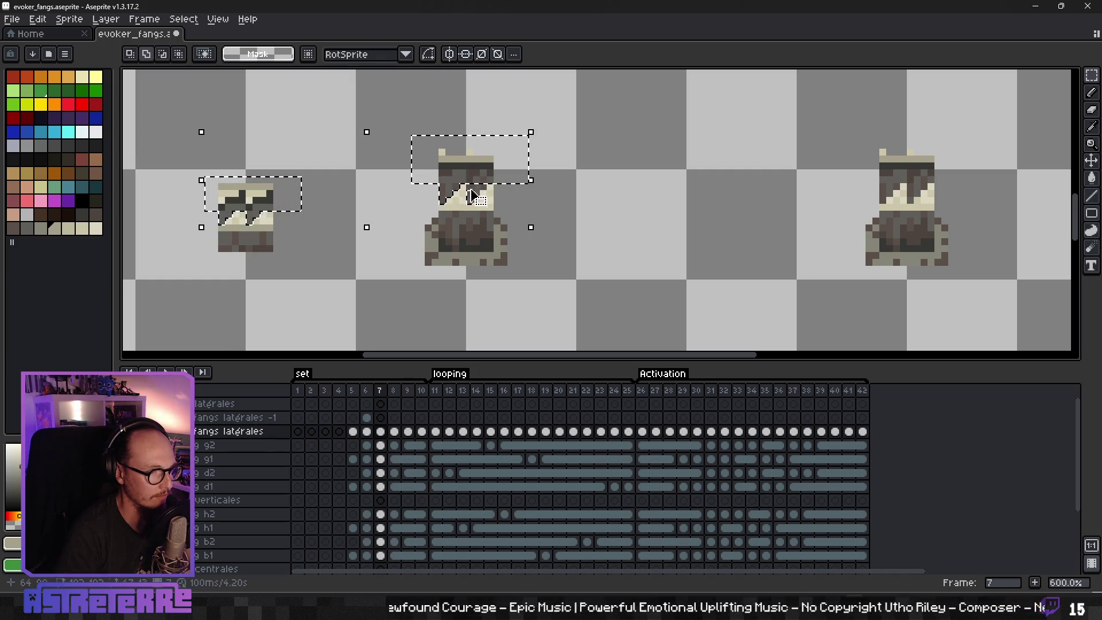
Step: Extend the frame 7 selection over the remaining fang tips, then transform and commit it
scroll(471, 195, up, 4)
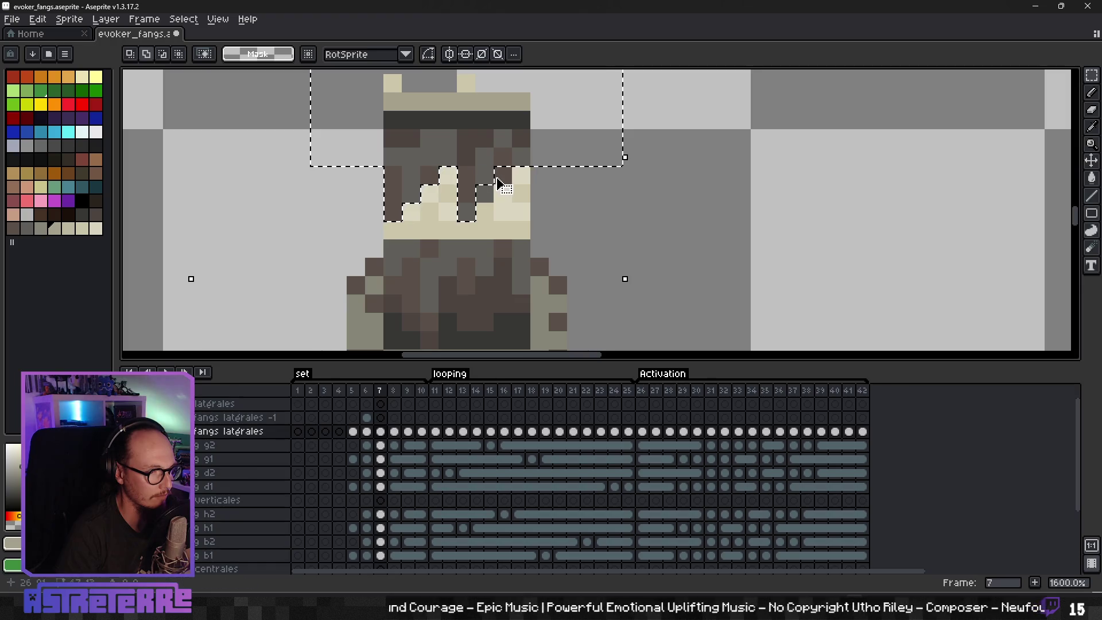
scroll(639, 212, down, 5)
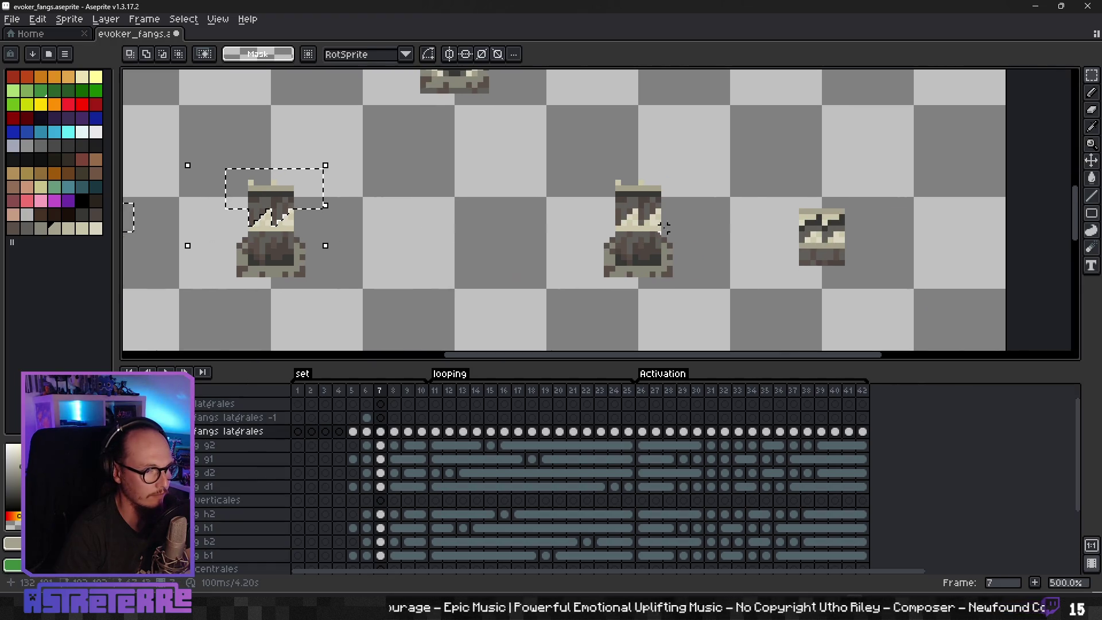
click(664, 198)
scroll(654, 213, up, 4)
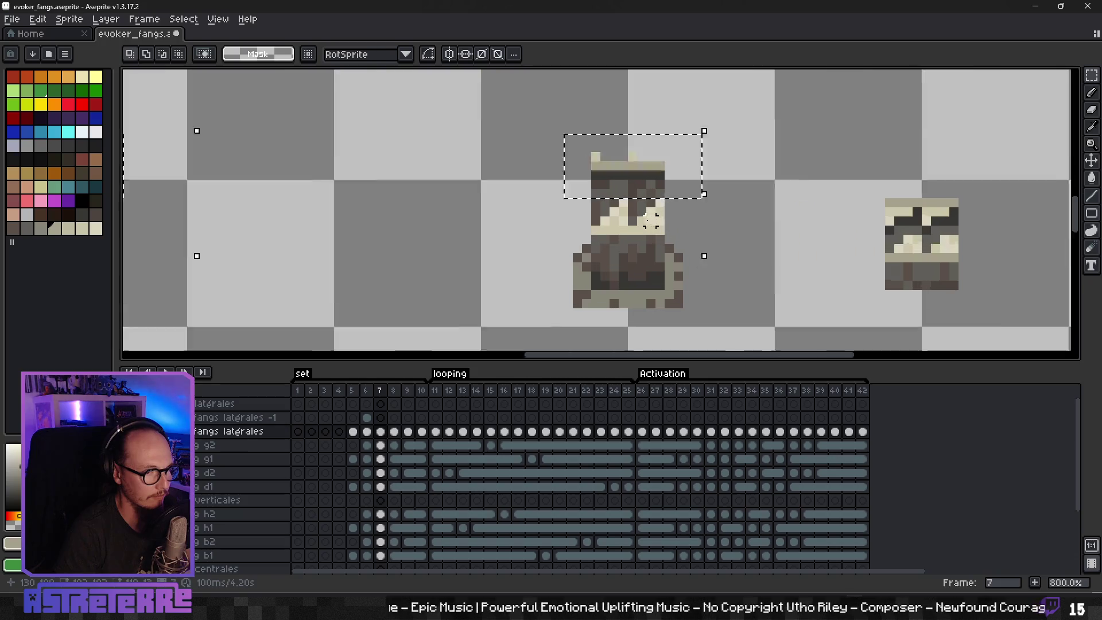
mouse_move(576, 190)
mouse_down()
mouse_move(597, 196)
mouse_move(569, 220)
mouse_move(643, 201)
mouse_move(660, 212)
mouse_up()
scroll(574, 217, right, 5)
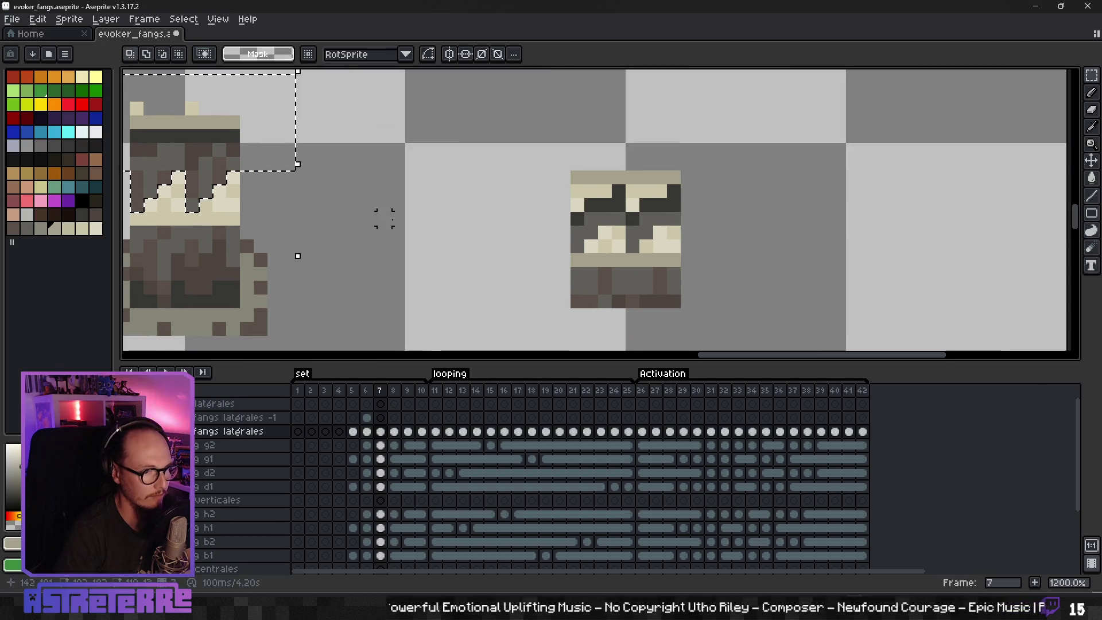
drag(536, 164, 590, 188)
drag(631, 233, 639, 241)
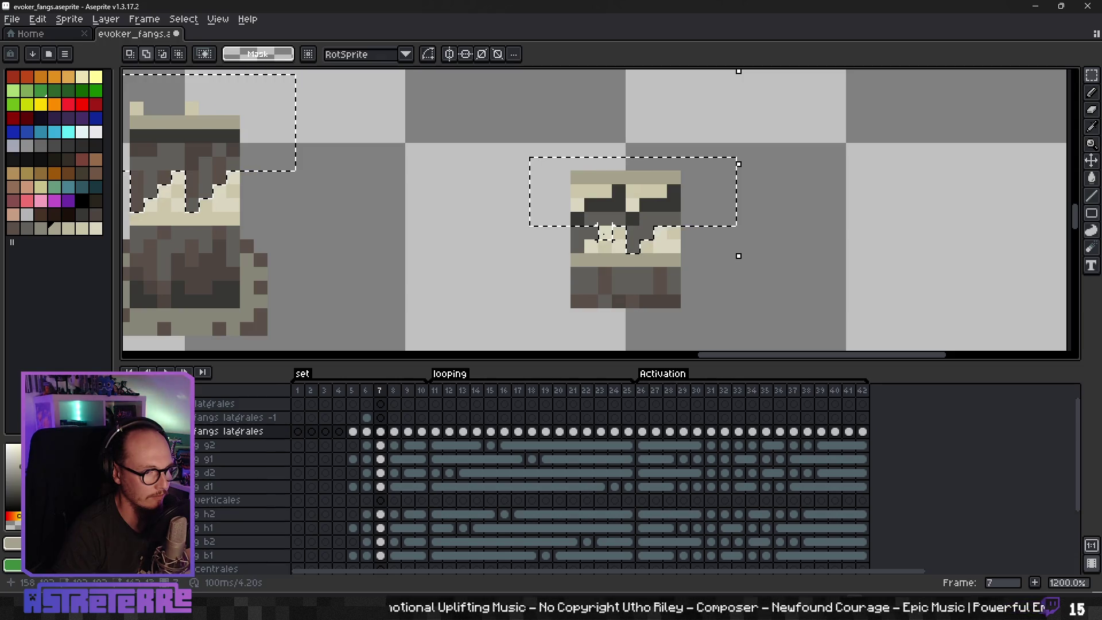
key(i)
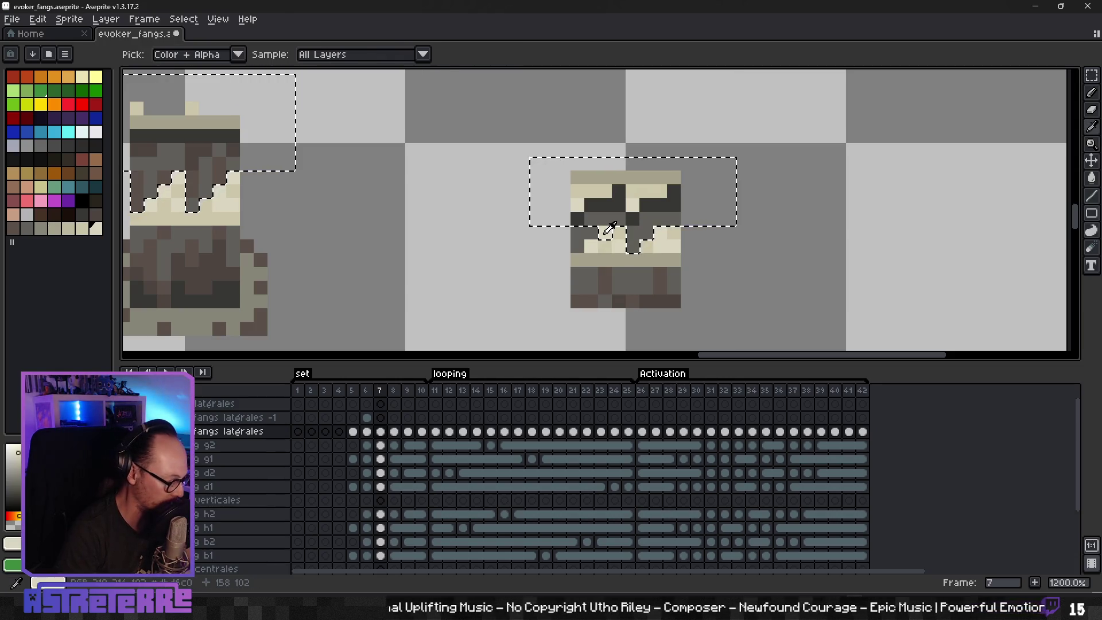
key(m)
click(611, 240)
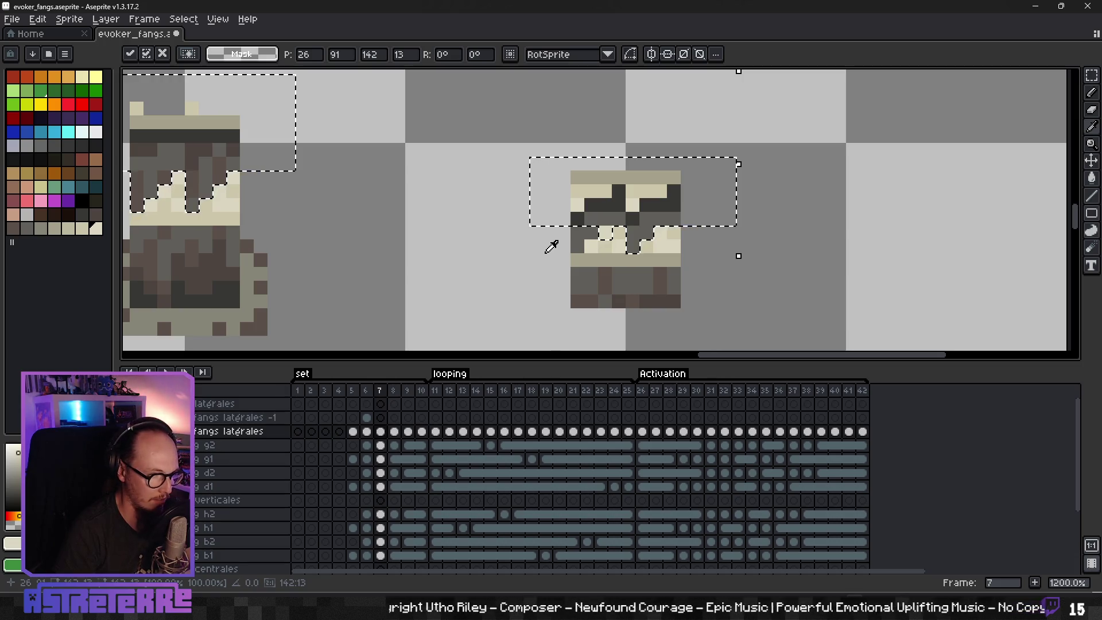
mouse_move(1091, 75)
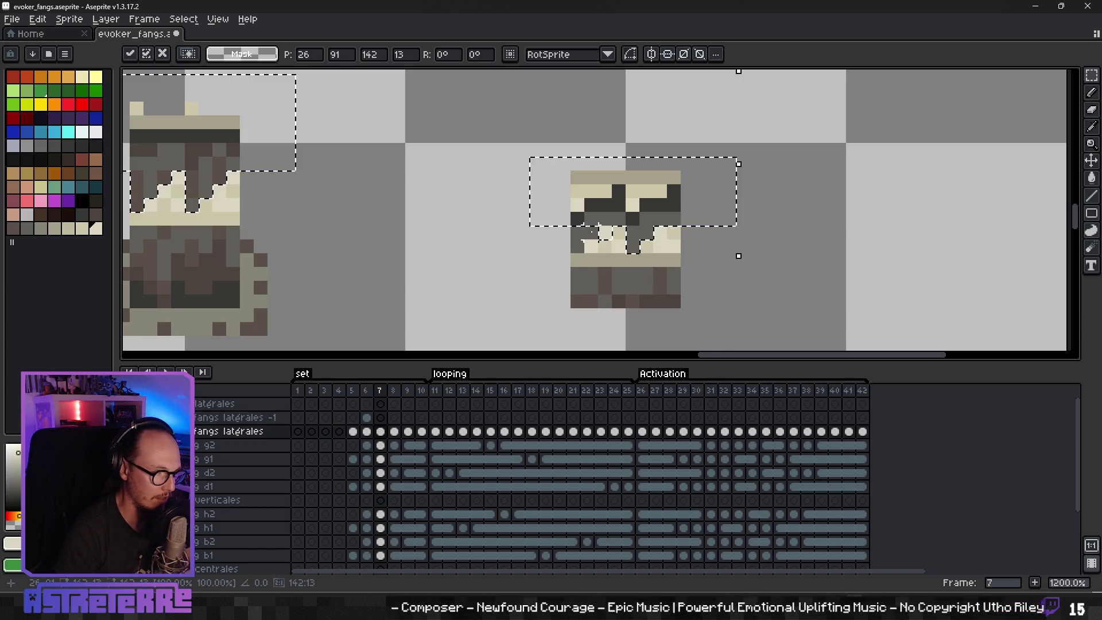
click(577, 236)
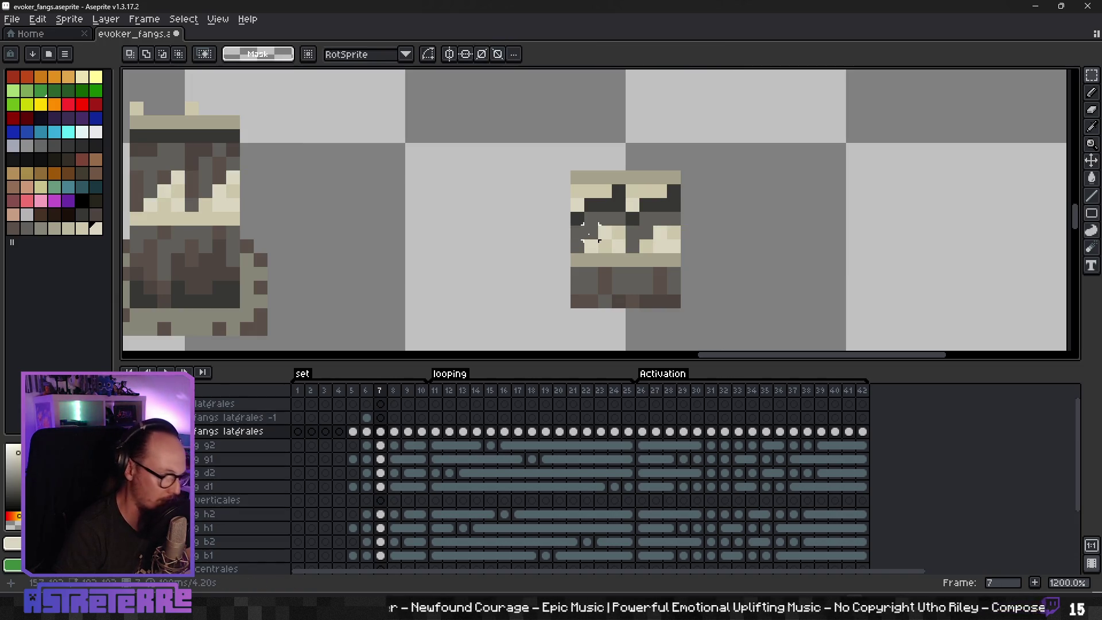
Step: Restore the fang-top selection, cut it from frame 7, and select frames 6–7 of fangs latérales -1
key(ctrl+shift+d)
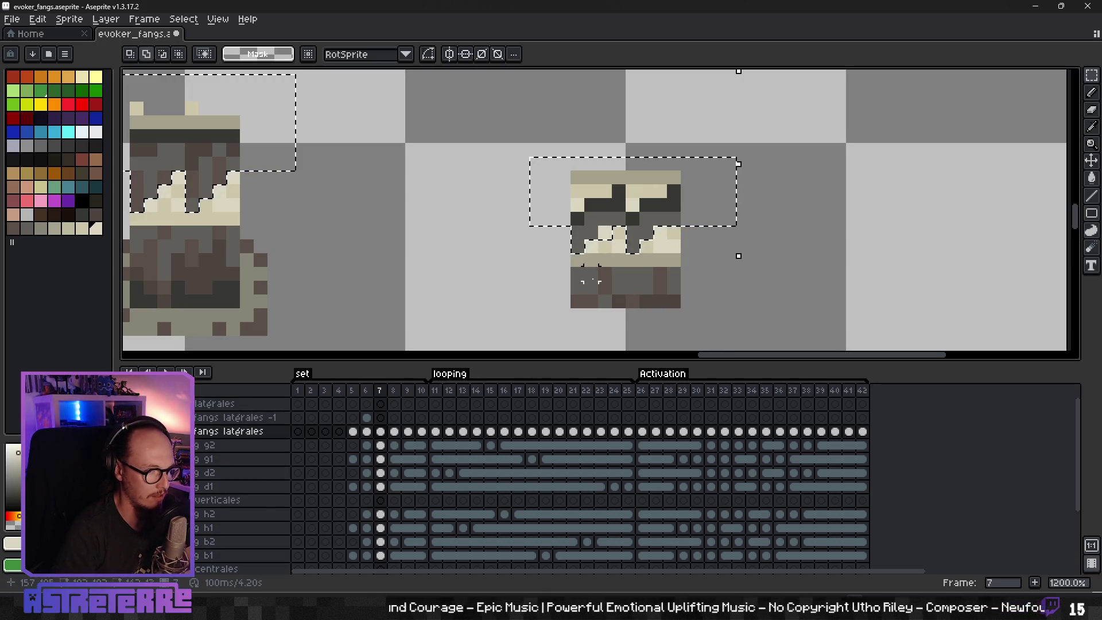
key(alt)
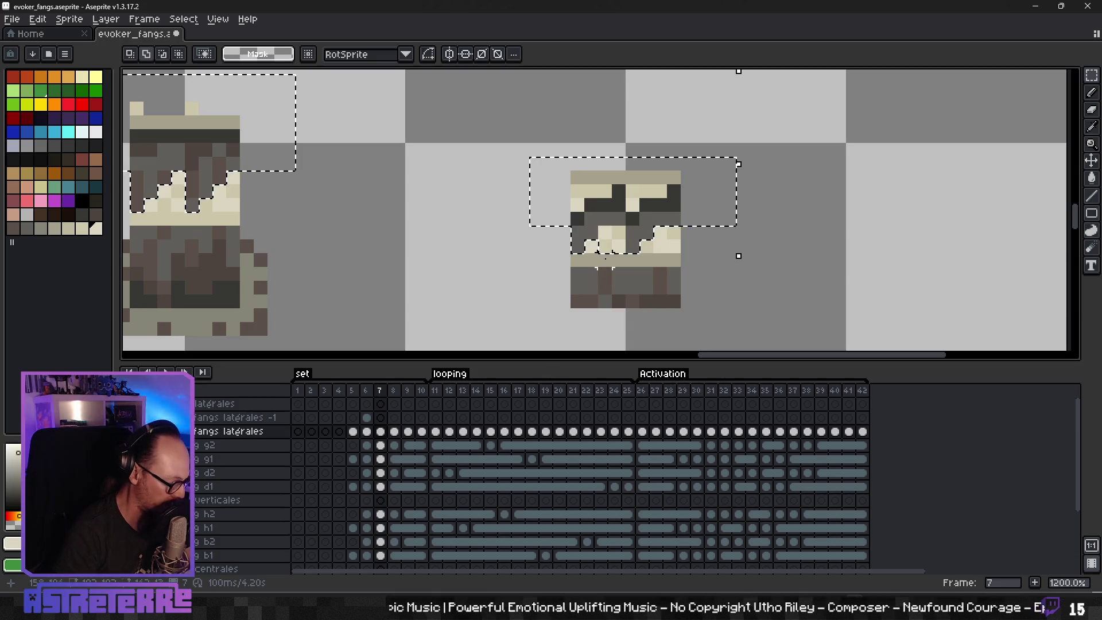
key(alt)
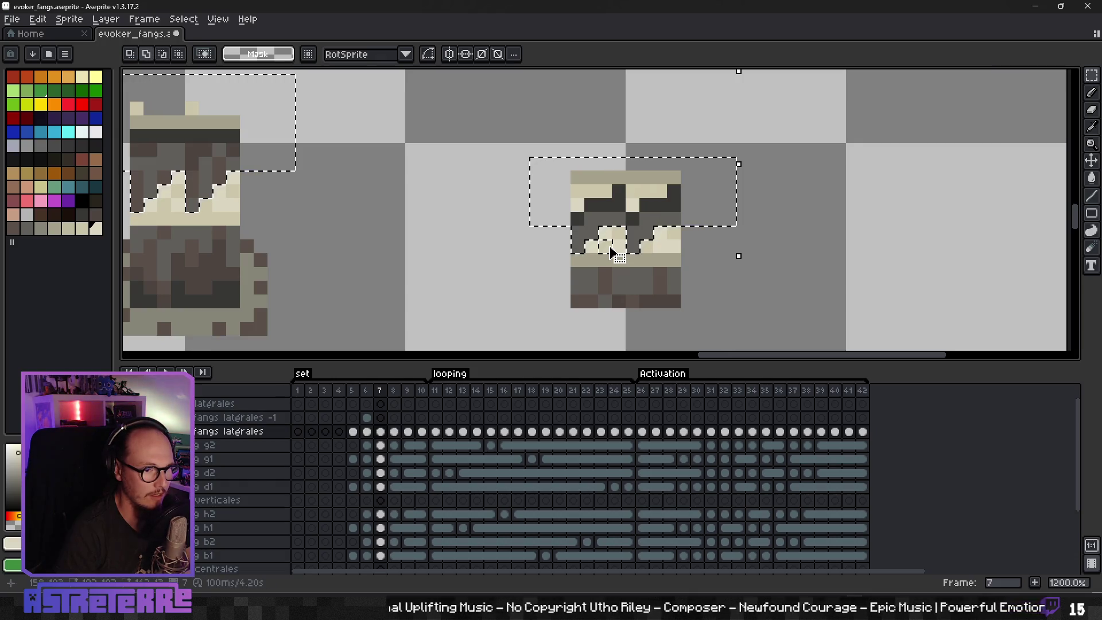
scroll(505, 270, down, 3)
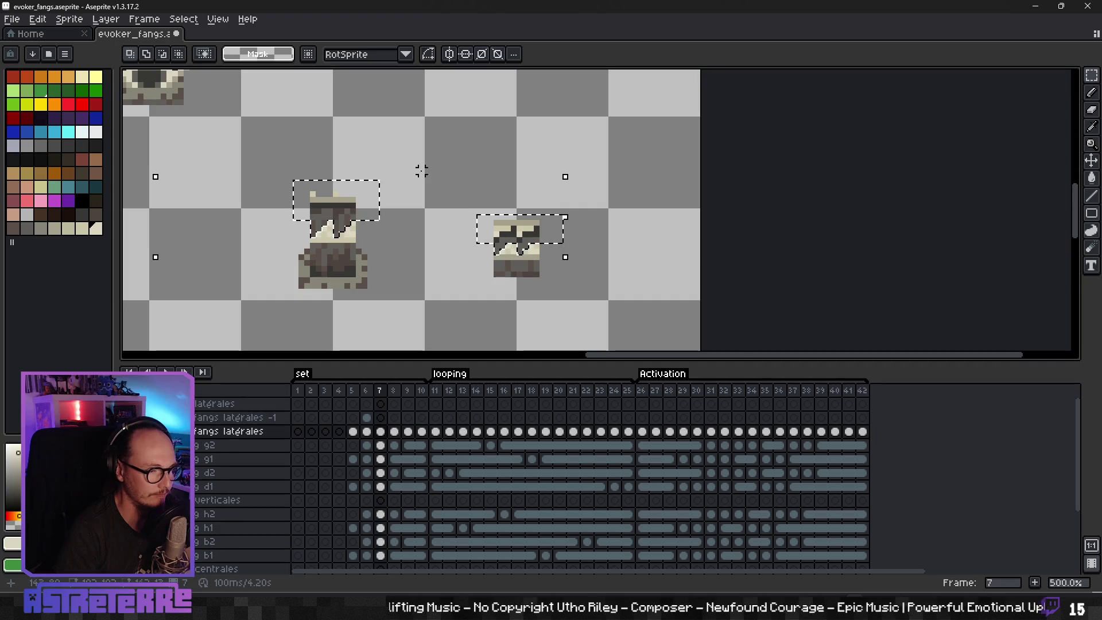
drag(534, 158, 718, 143)
scroll(426, 162, down, 2)
mouse_move(326, 155)
mouse_down()
mouse_move(509, 175)
mouse_move(457, 180)
mouse_up()
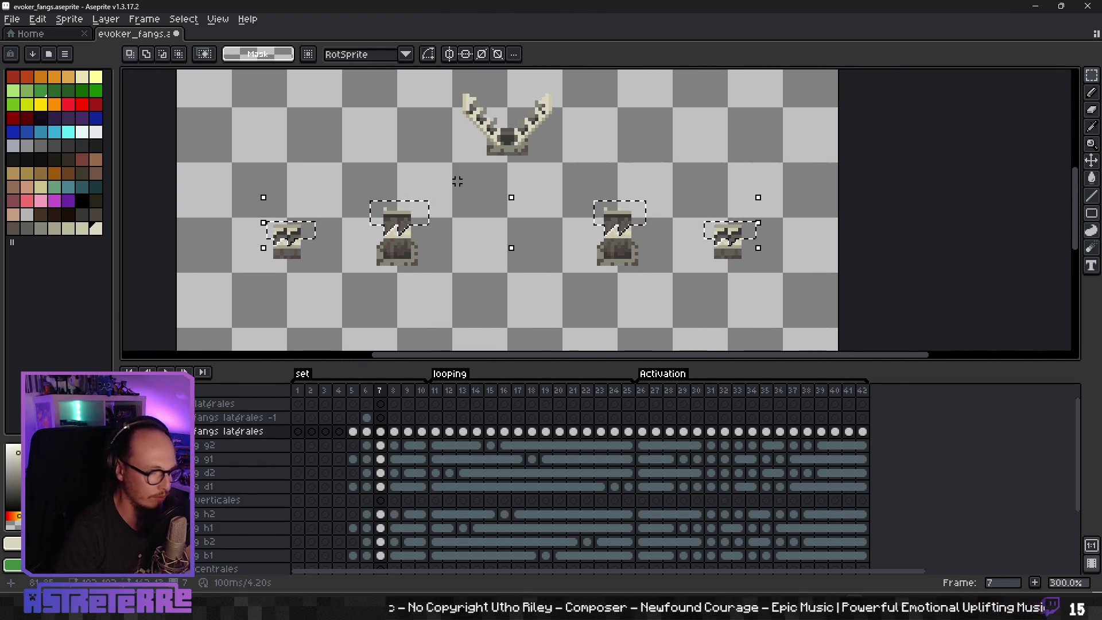
click(378, 419)
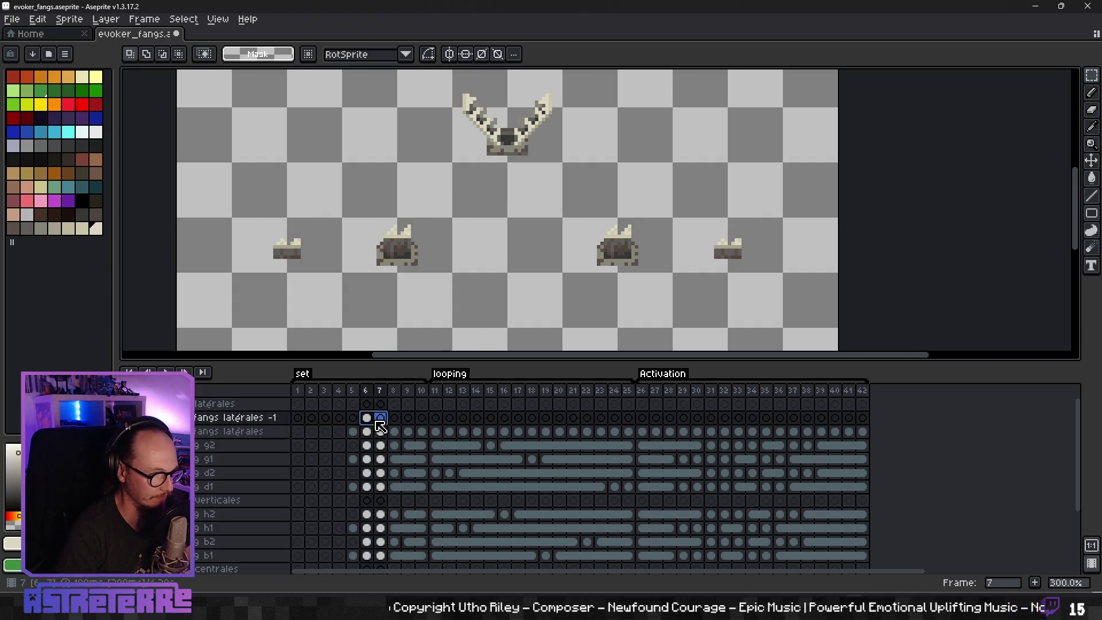
Step: Paste the cut fang tops into frame 7 and clear the selection
click(380, 431)
key(ctrl+v)
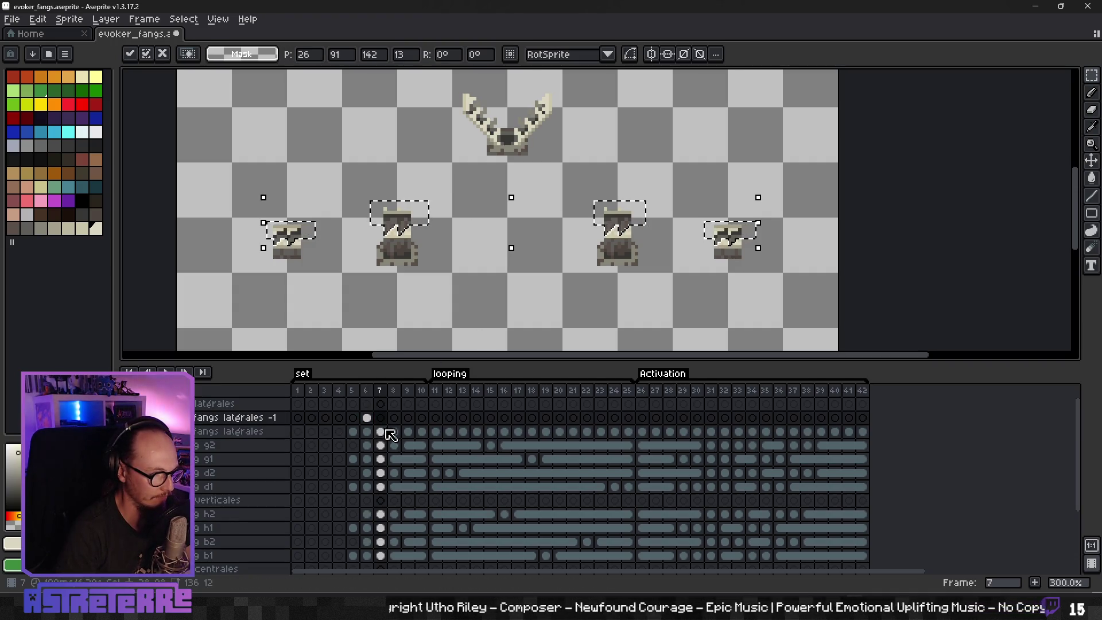
click(380, 431)
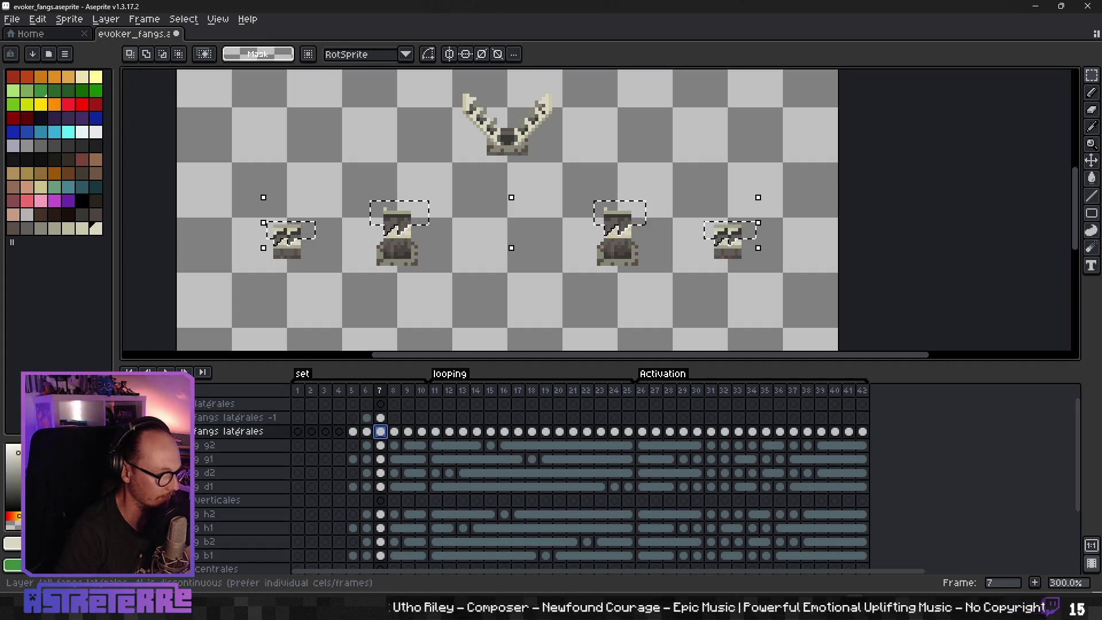
key(ctrl+d)
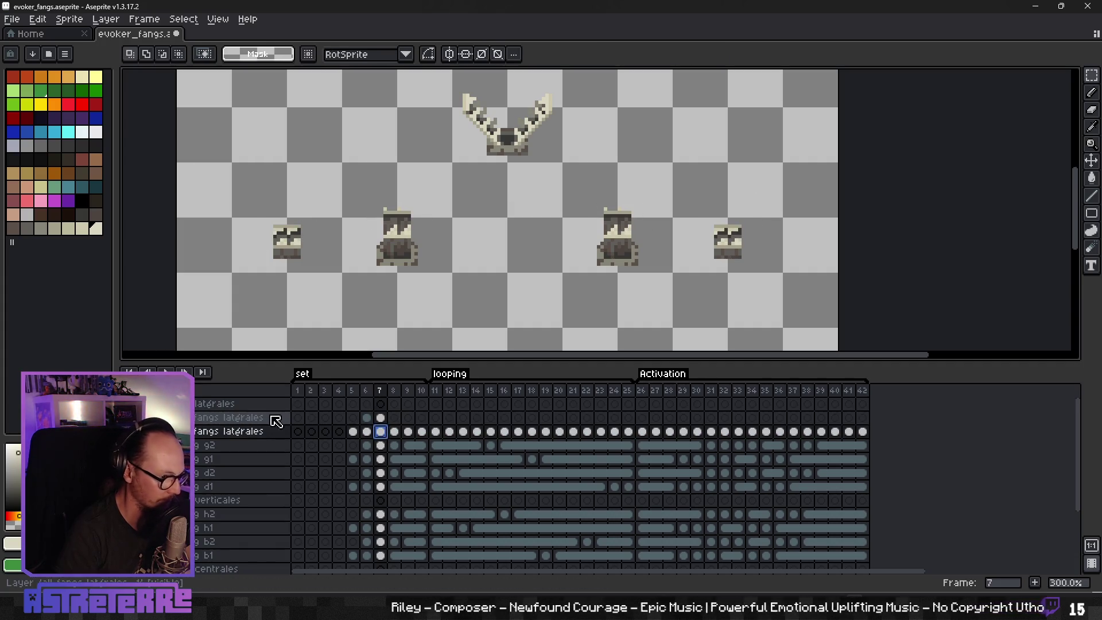
Step: Toggle the fangs latérales layer on and off to compare, leaving it visible
click(167, 431)
click(167, 431)
click(166, 431)
click(166, 431)
click(166, 431)
click(167, 431)
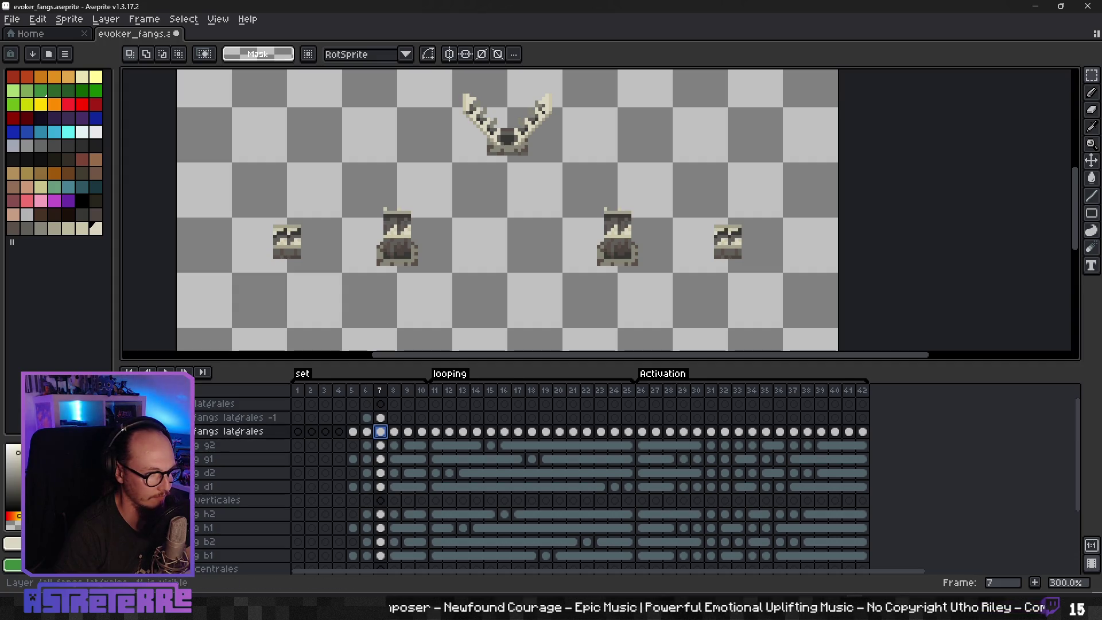
Step: On frame 8, select the first sprite's fang tops and stretch them downward
click(394, 431)
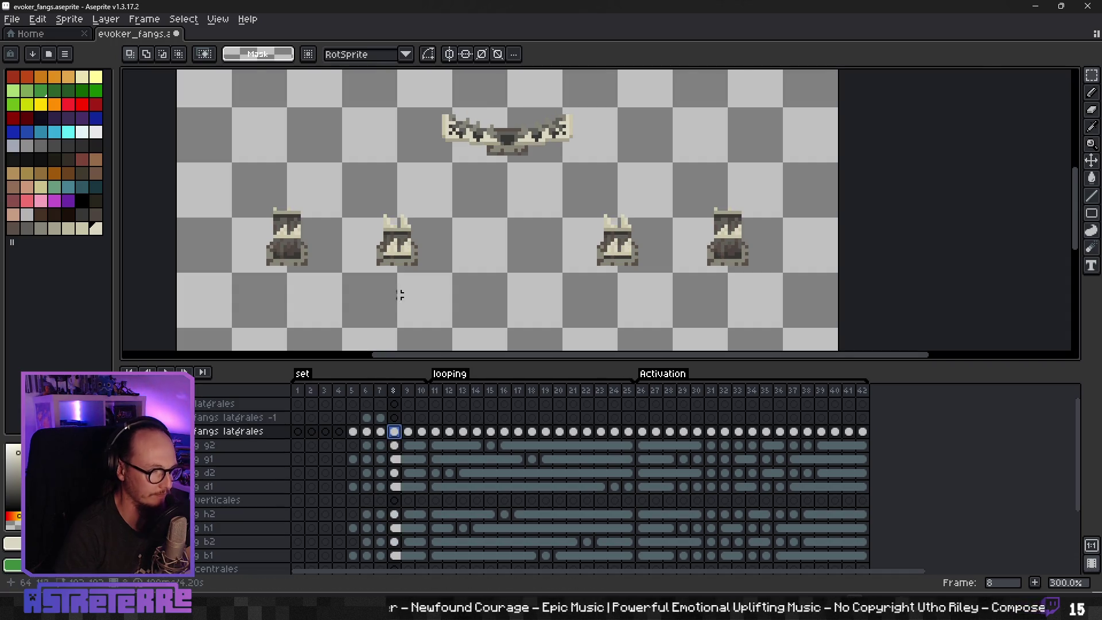
scroll(400, 295, up, 2)
mouse_move(455, 238)
mouse_down()
mouse_move(401, 226)
mouse_move(543, 227)
mouse_up()
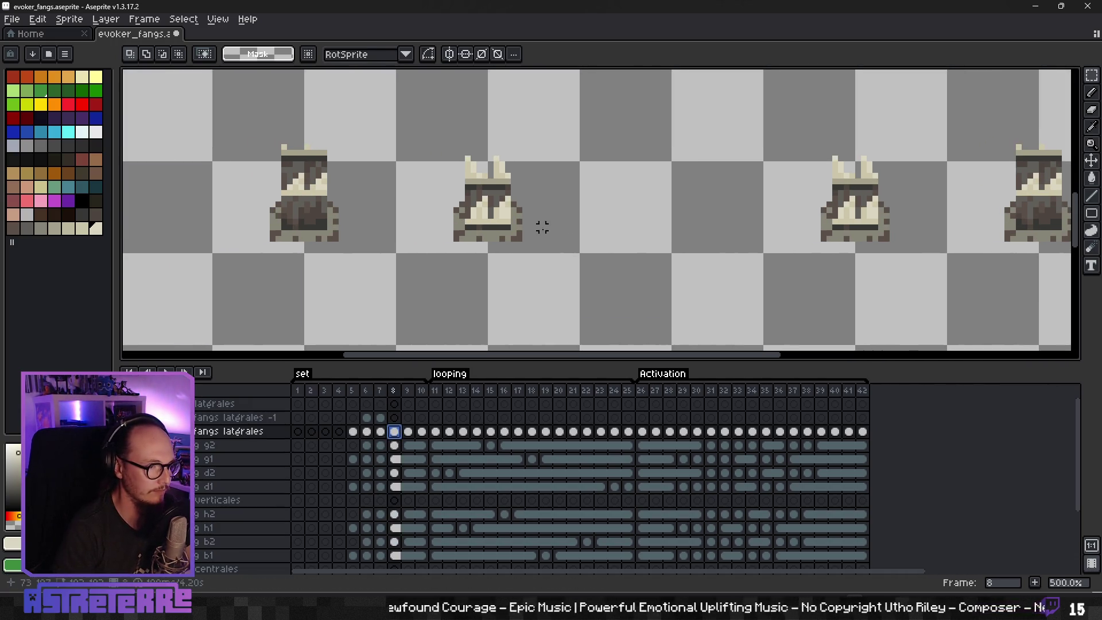
drag(267, 125, 350, 172)
scroll(316, 196, up, 2)
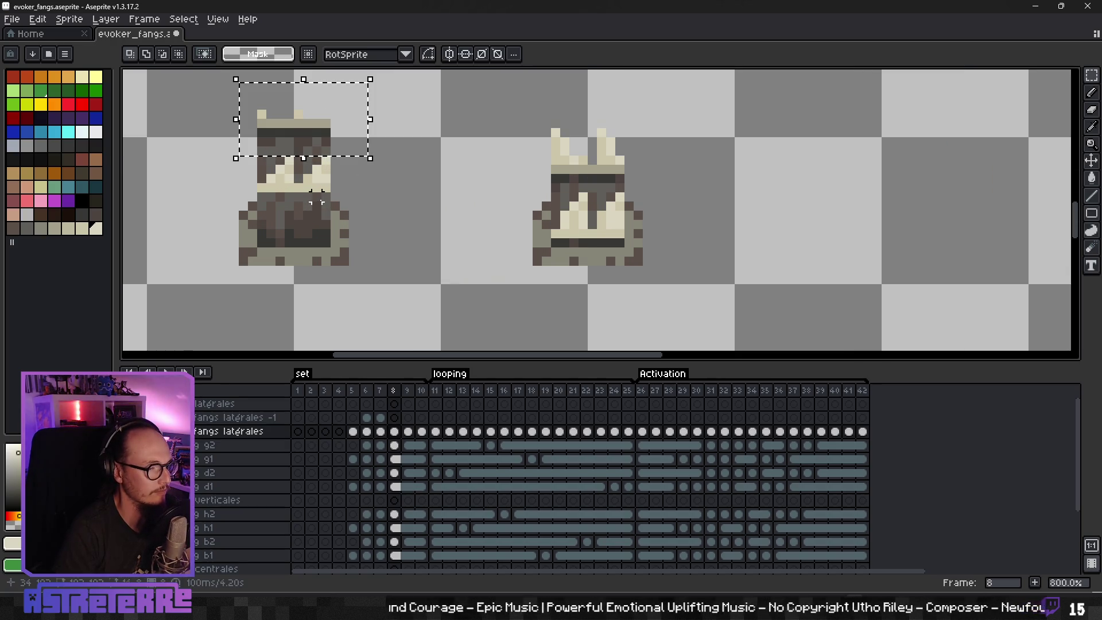
drag(262, 164, 269, 175)
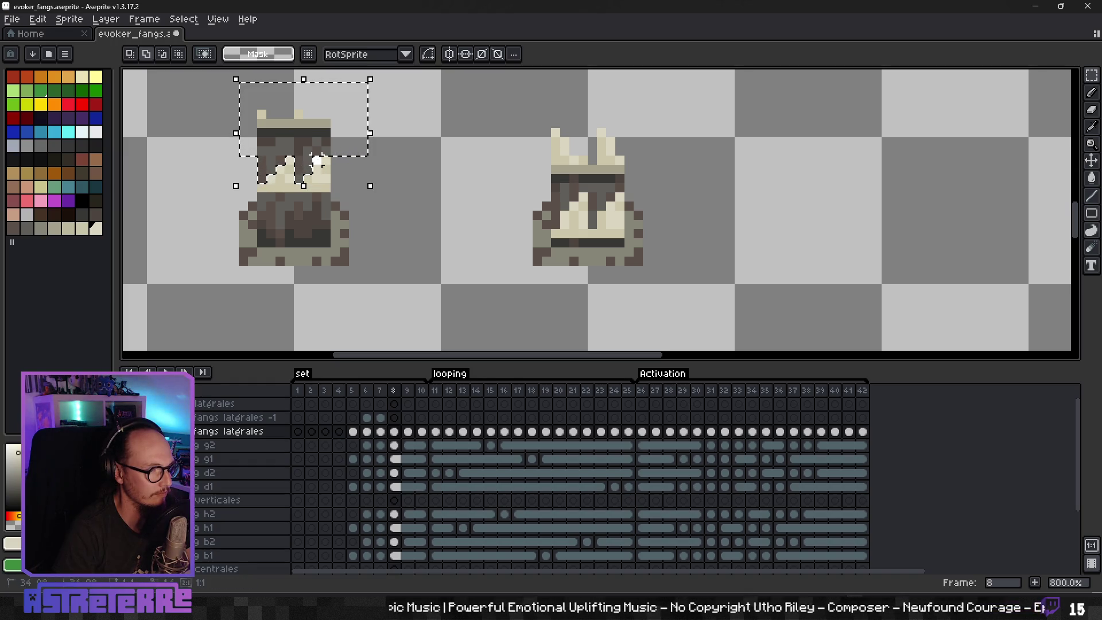
Step: Select the right sprite's fangs and stretch them taller
mouse_move(529, 123)
mouse_down()
mouse_move(633, 168)
mouse_move(649, 190)
mouse_up()
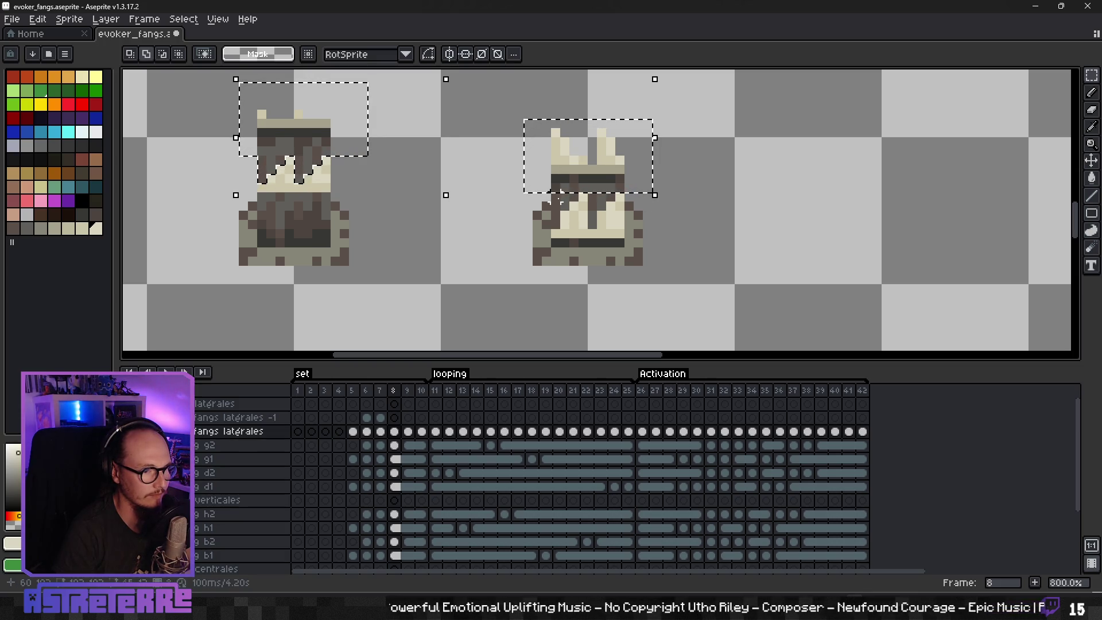
mouse_move(560, 201)
mouse_down()
mouse_move(577, 212)
mouse_move(566, 201)
mouse_move(556, 225)
mouse_move(593, 221)
mouse_move(597, 193)
mouse_move(625, 219)
mouse_up()
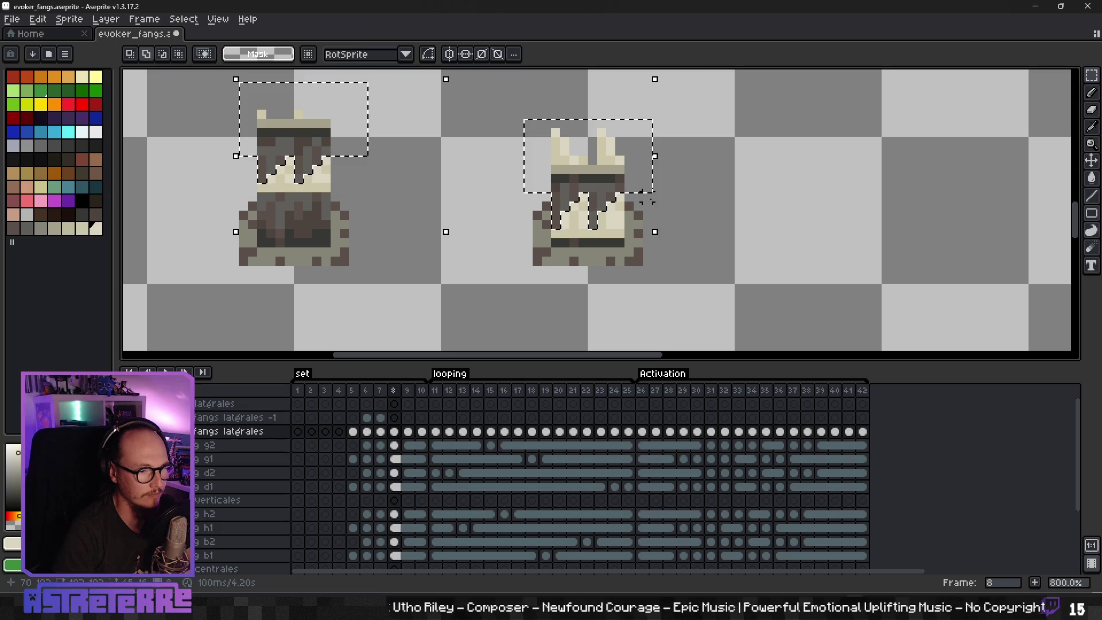
drag(629, 231, 629, 241)
mouse_move(522, 204)
mouse_down()
mouse_move(524, 192)
mouse_move(539, 218)
mouse_up()
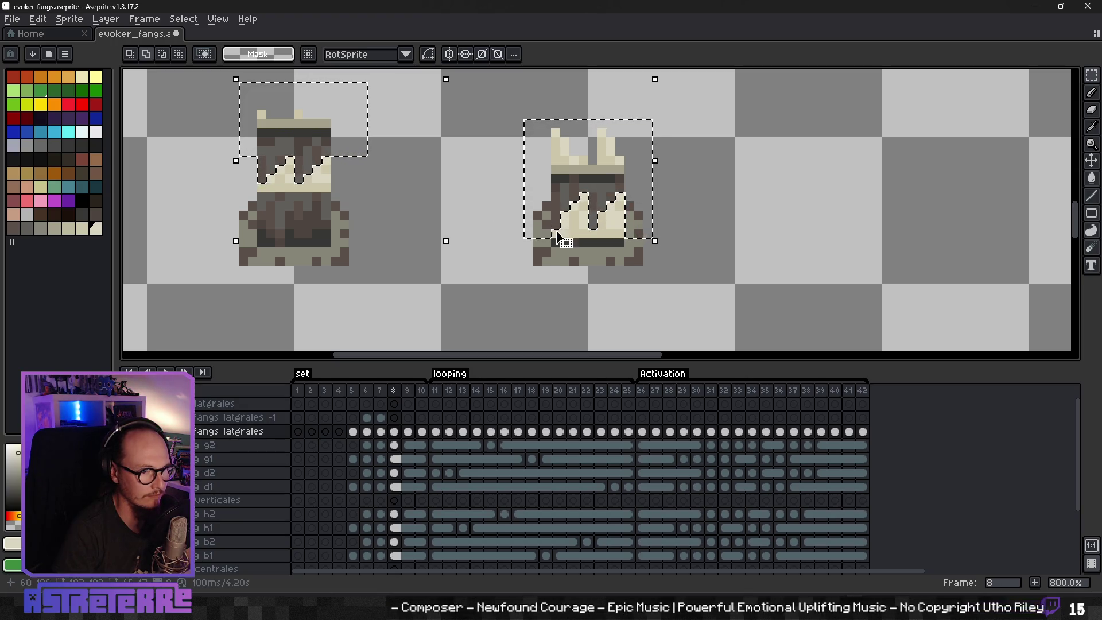
scroll(691, 241, down, 2)
scroll(579, 242, right, 3)
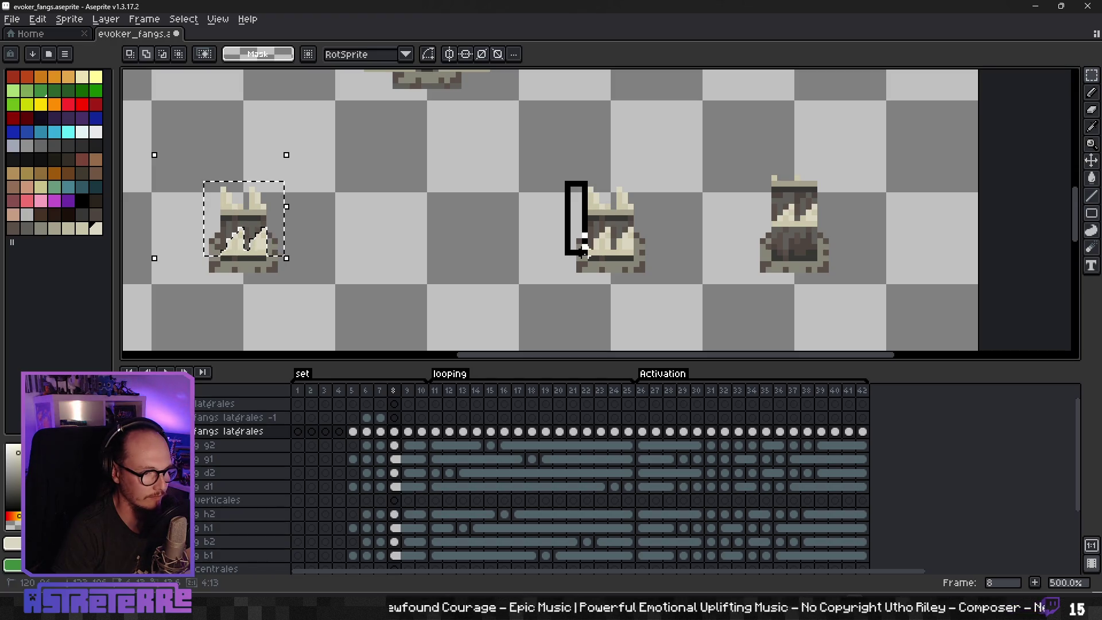
Step: Refine the fang selection: add side fangs, cut a thin column, add a short strip
drag(586, 252, 588, 254)
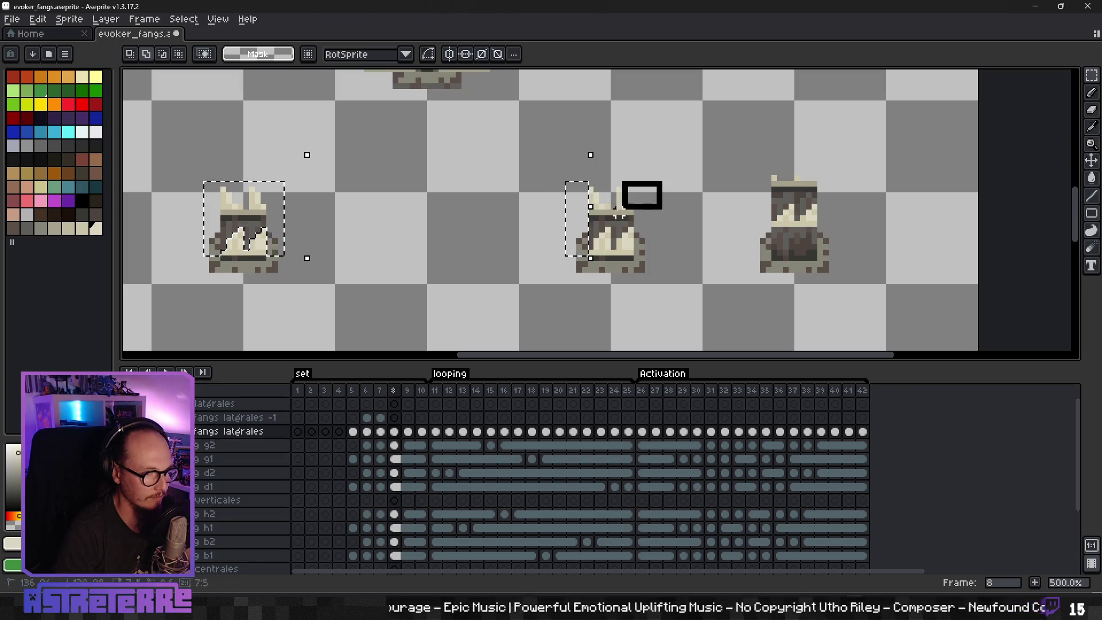
drag(573, 222, 573, 224)
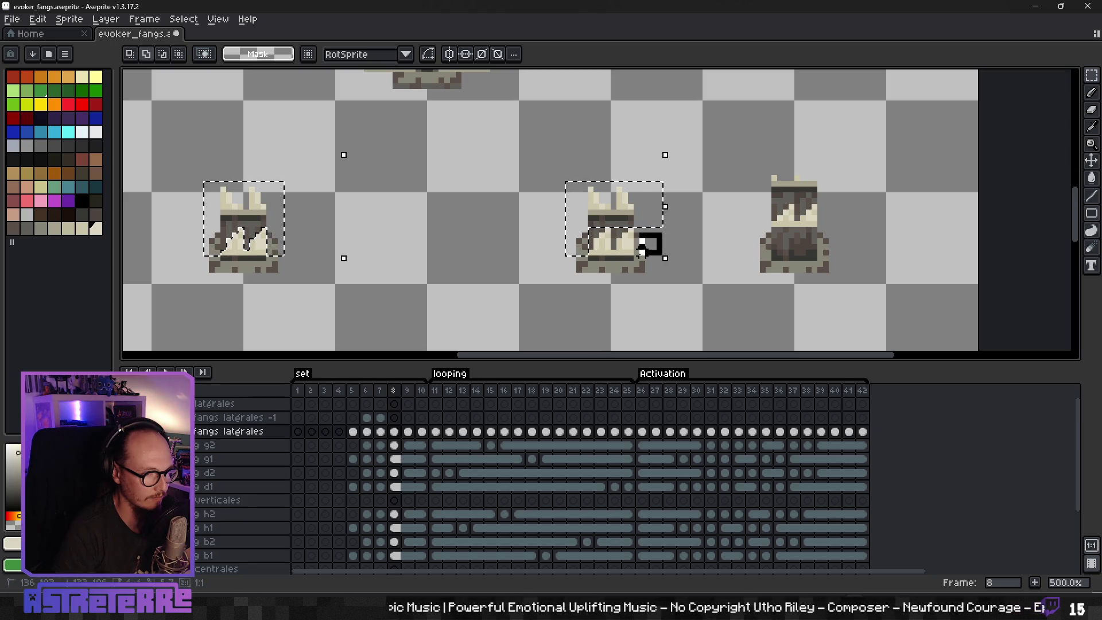
scroll(639, 249, up, 5)
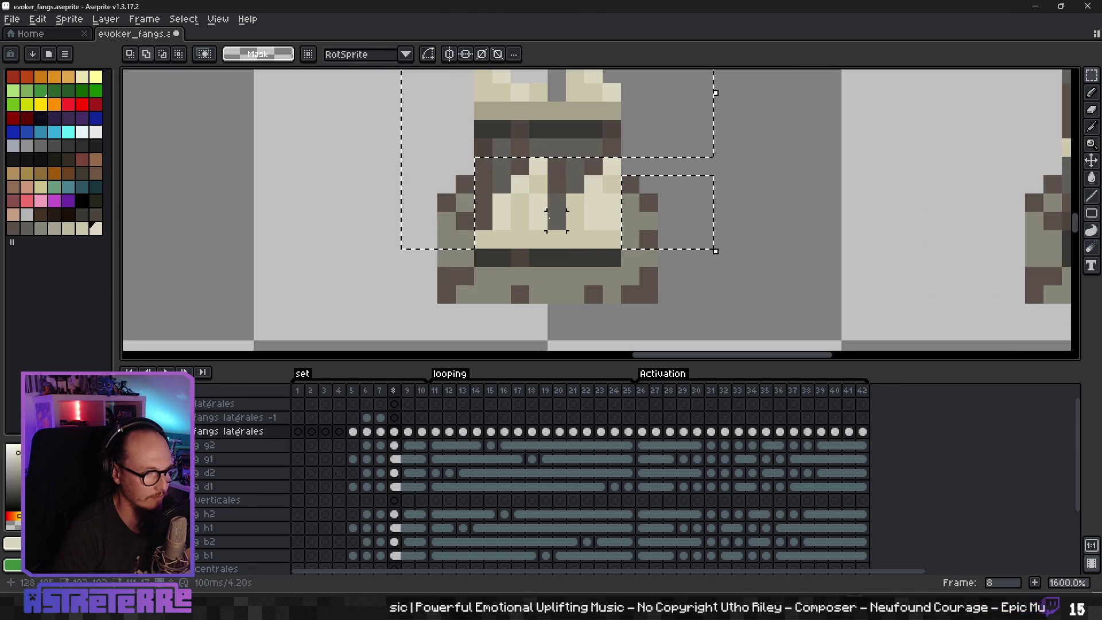
mouse_move(548, 229)
mouse_down()
mouse_move(566, 156)
mouse_move(585, 194)
mouse_move(492, 157)
mouse_move(492, 194)
mouse_up()
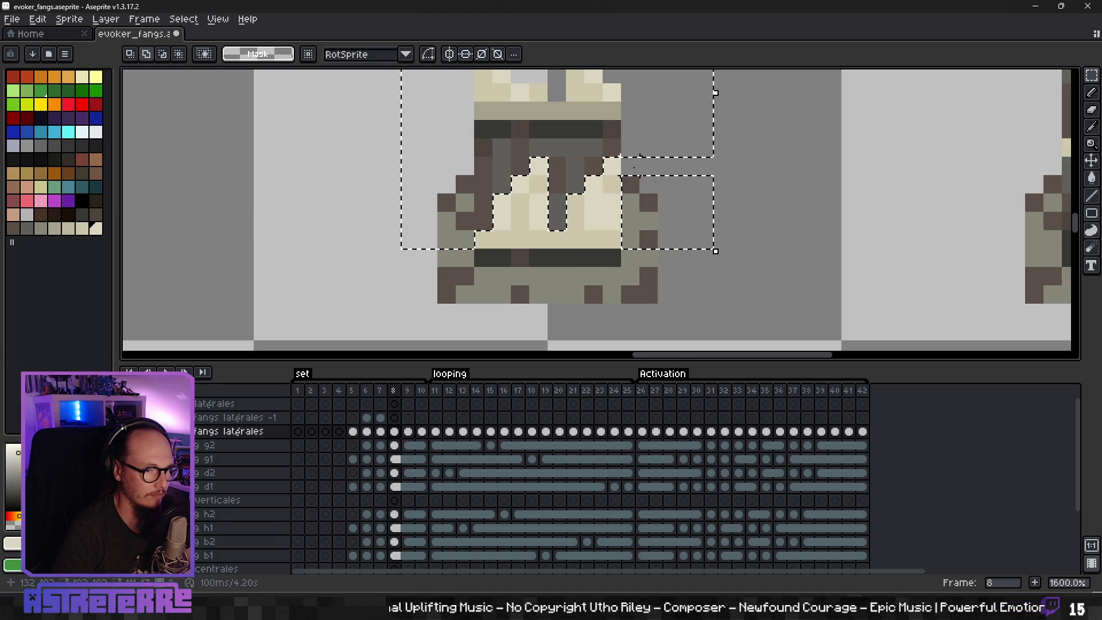
scroll(646, 248, down, 5)
scroll(631, 187, up, 1)
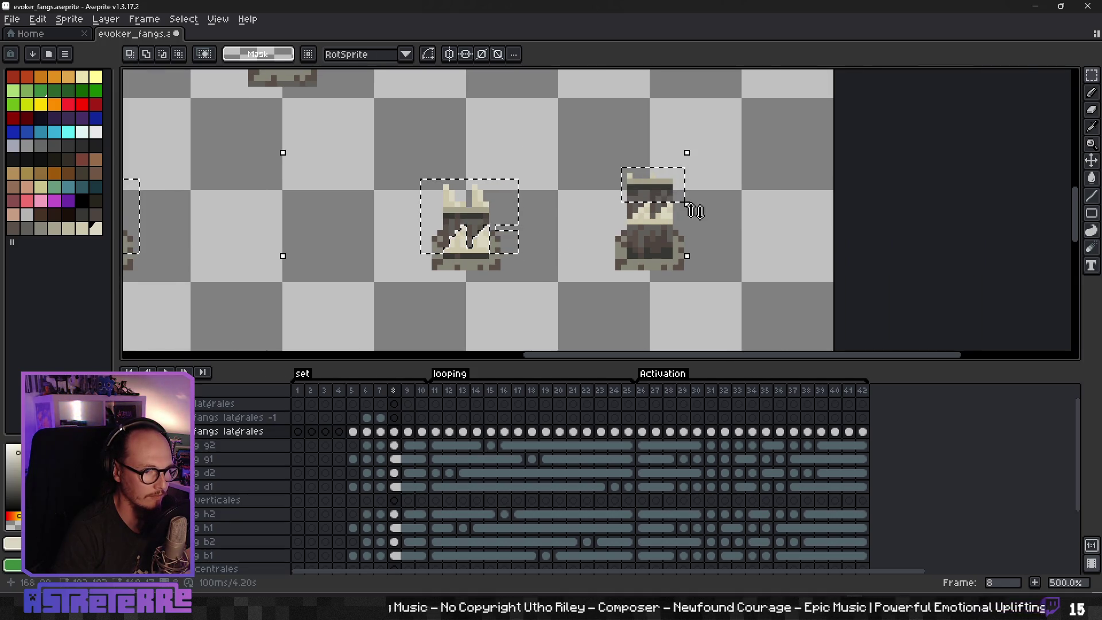
scroll(631, 224, up, 4)
drag(497, 226, 516, 293)
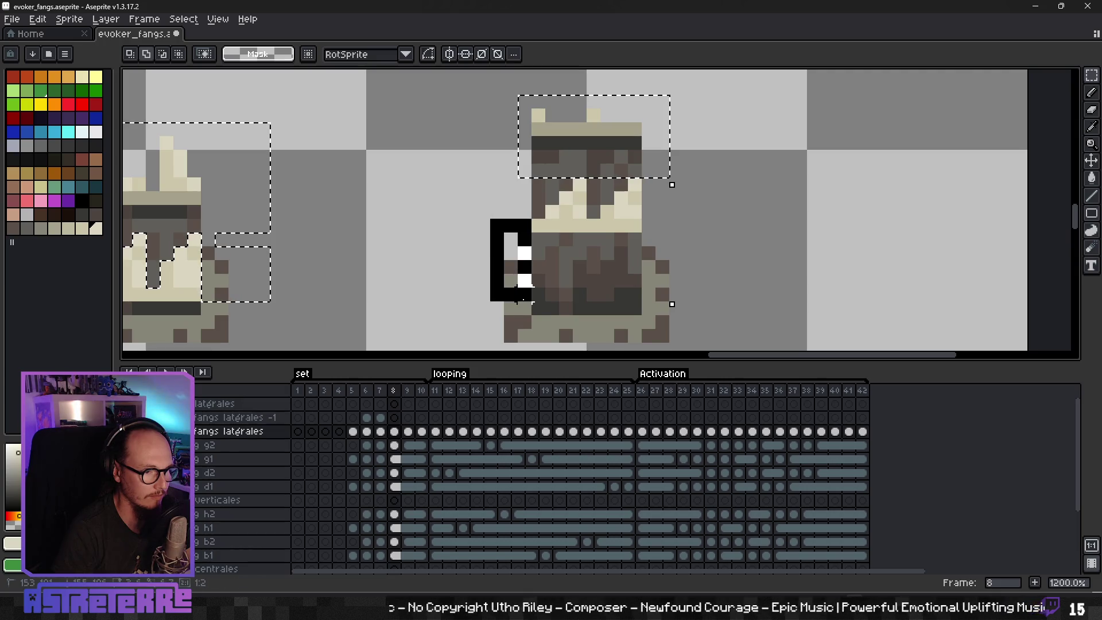
mouse_move(517, 299)
mouse_down()
mouse_move(525, 183)
mouse_move(551, 218)
mouse_move(568, 183)
mouse_move(603, 182)
mouse_move(597, 213)
mouse_move(618, 187)
mouse_up()
scroll(398, 220, down, 8)
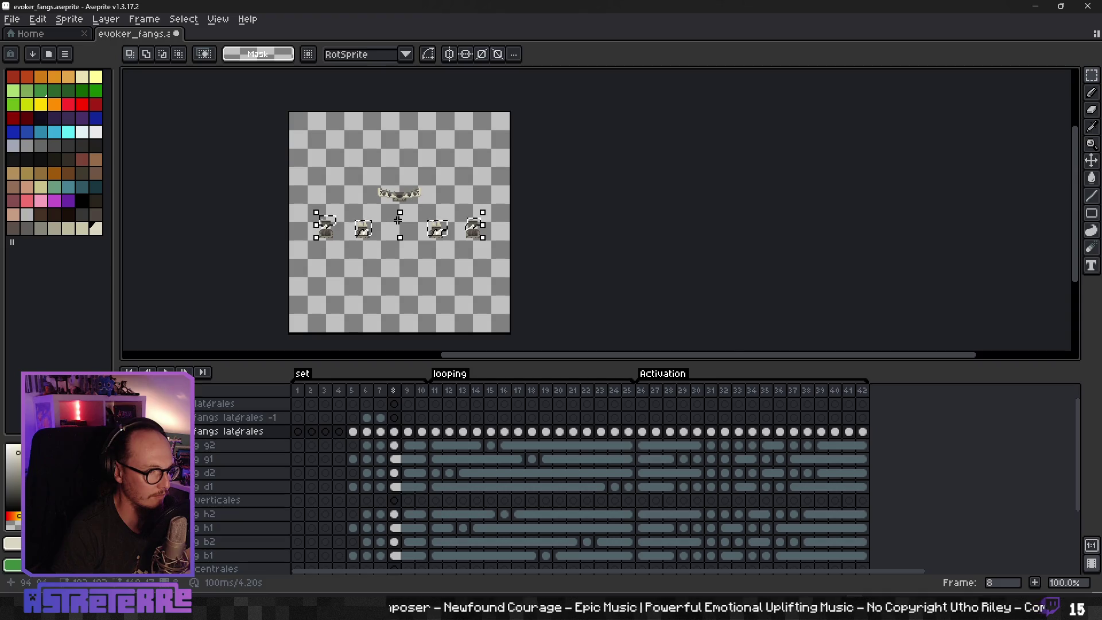
Step: Extend the left sprite's selection down-left and add the right sprite's lower-left area, trimming its bottom
scroll(398, 220, up, 2)
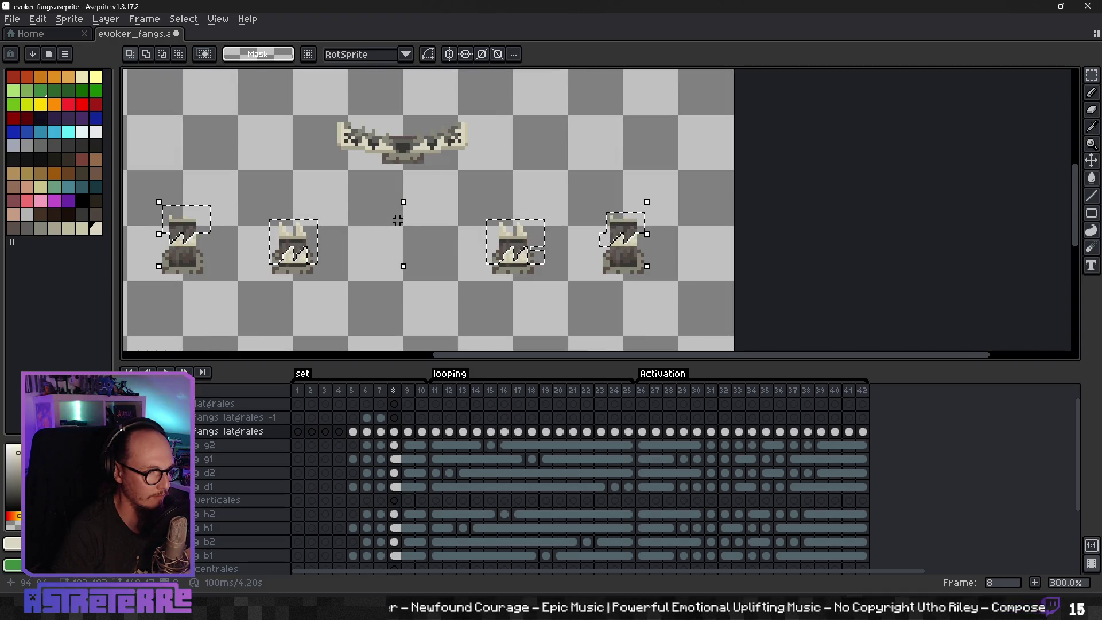
scroll(201, 256, up, 2)
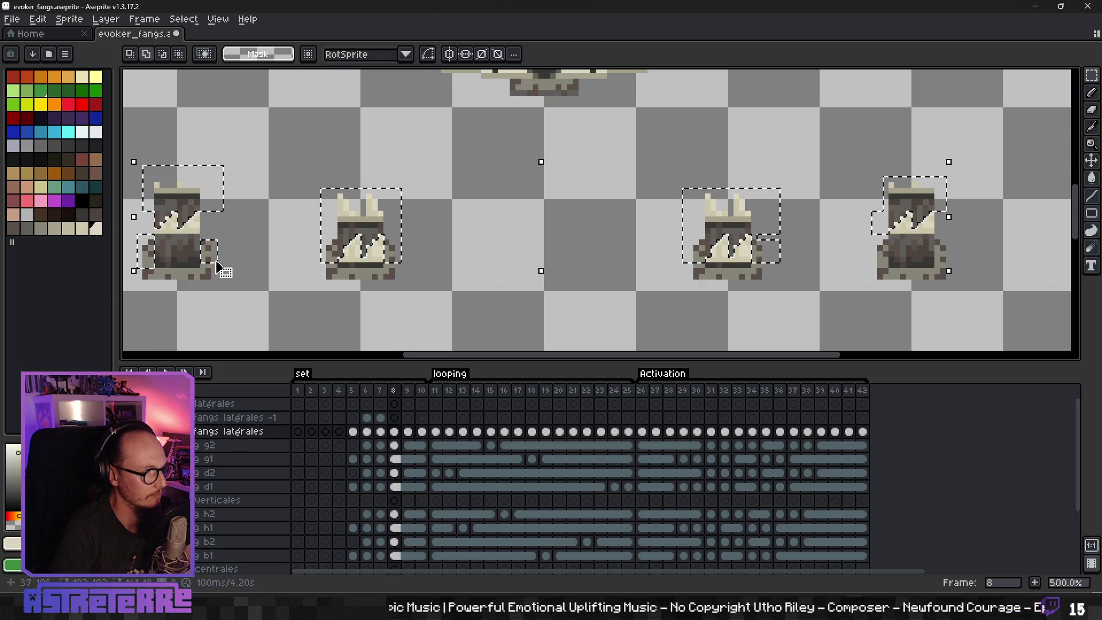
drag(147, 257, 144, 262)
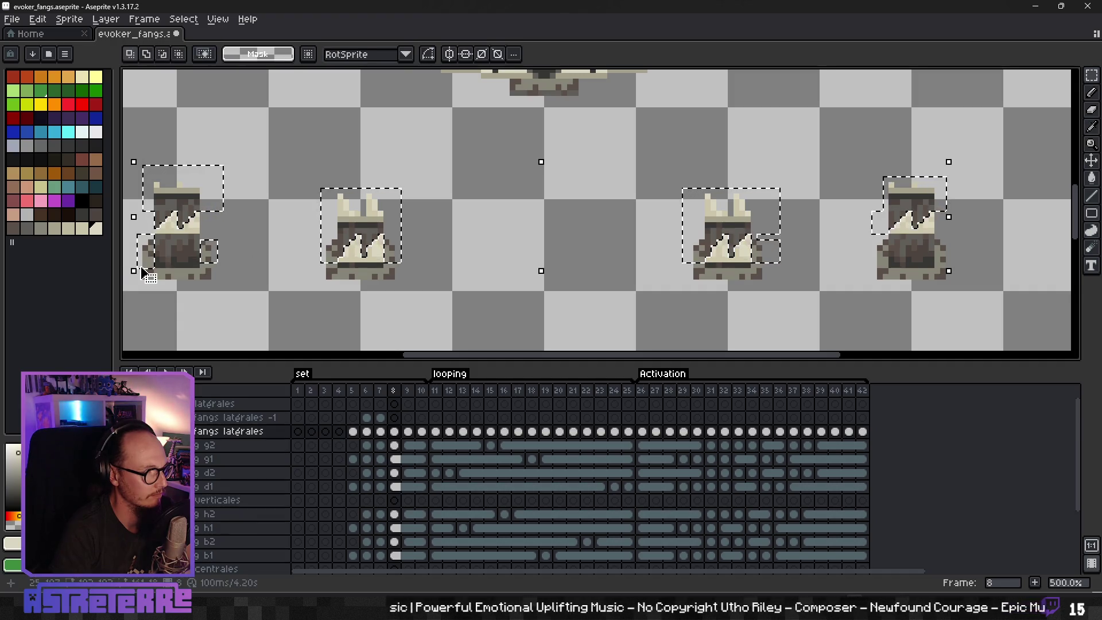
scroll(143, 276, up, 2)
drag(229, 288, 446, 282)
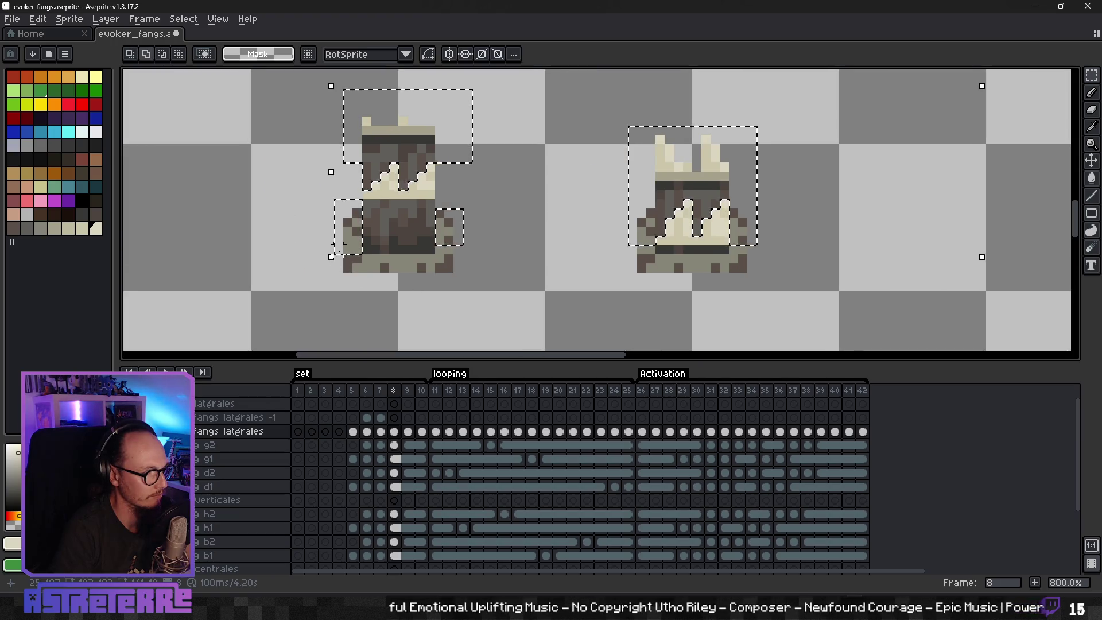
drag(578, 295, 350, 287)
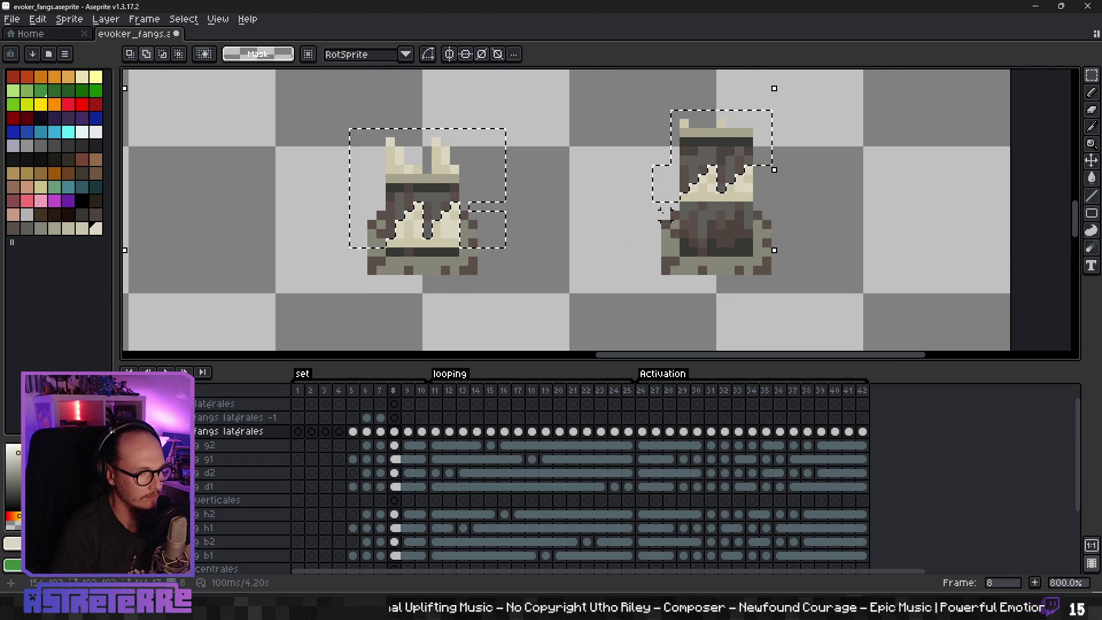
click(677, 253)
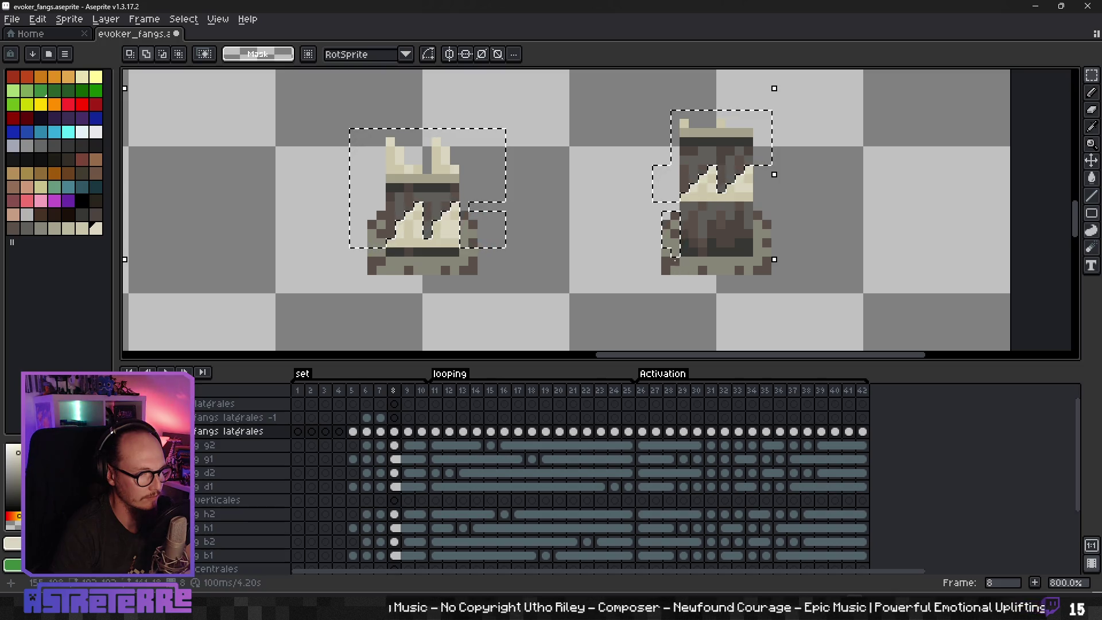
click(671, 247)
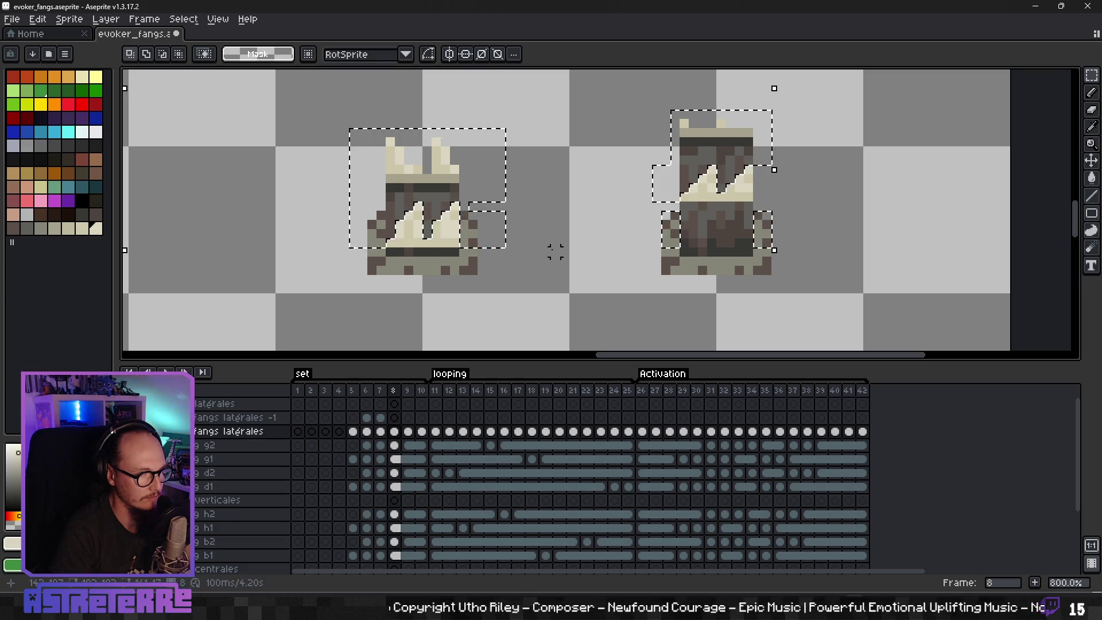
scroll(554, 246, down, 3)
scroll(505, 232, left, 3)
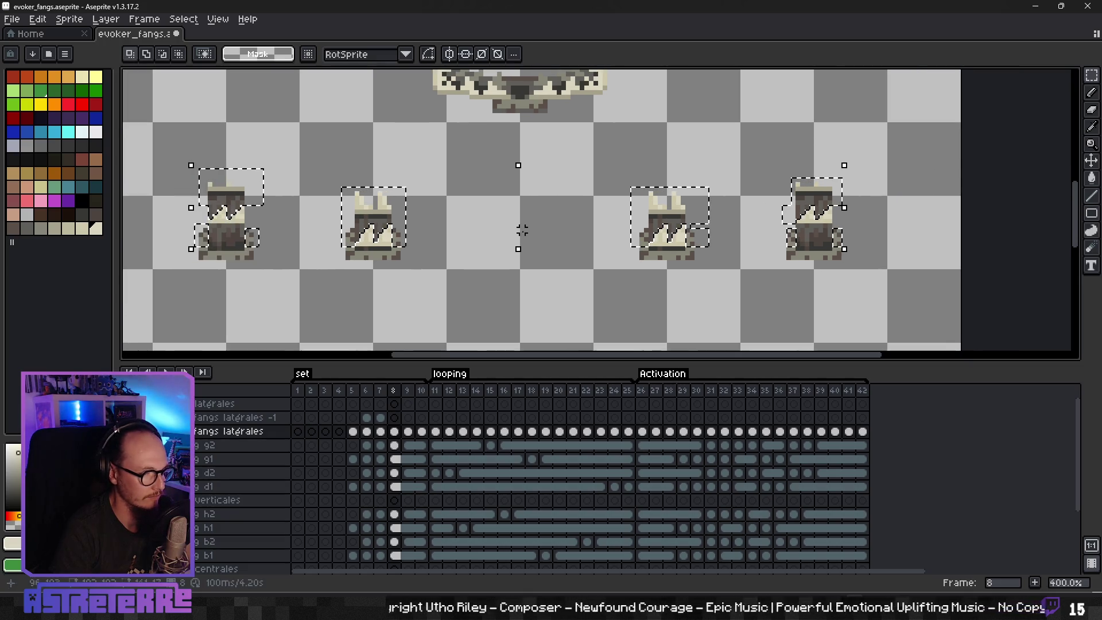
Step: Copy the selected fangs into frame 8 of the fangs latérales -1 layer
key(Return)
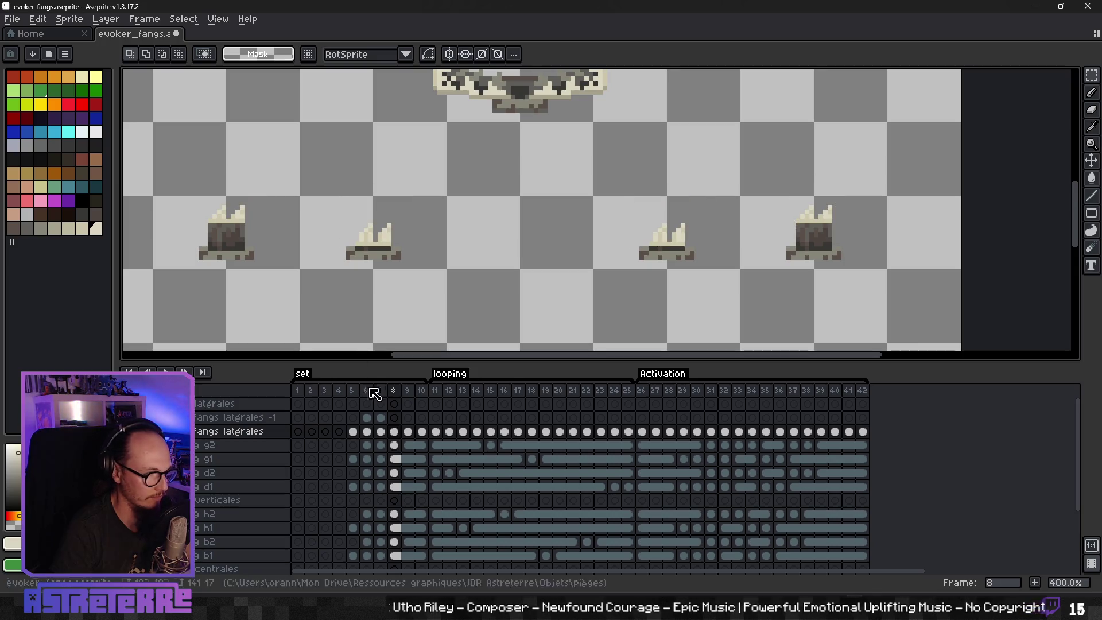
click(395, 419)
key(ctrl+v)
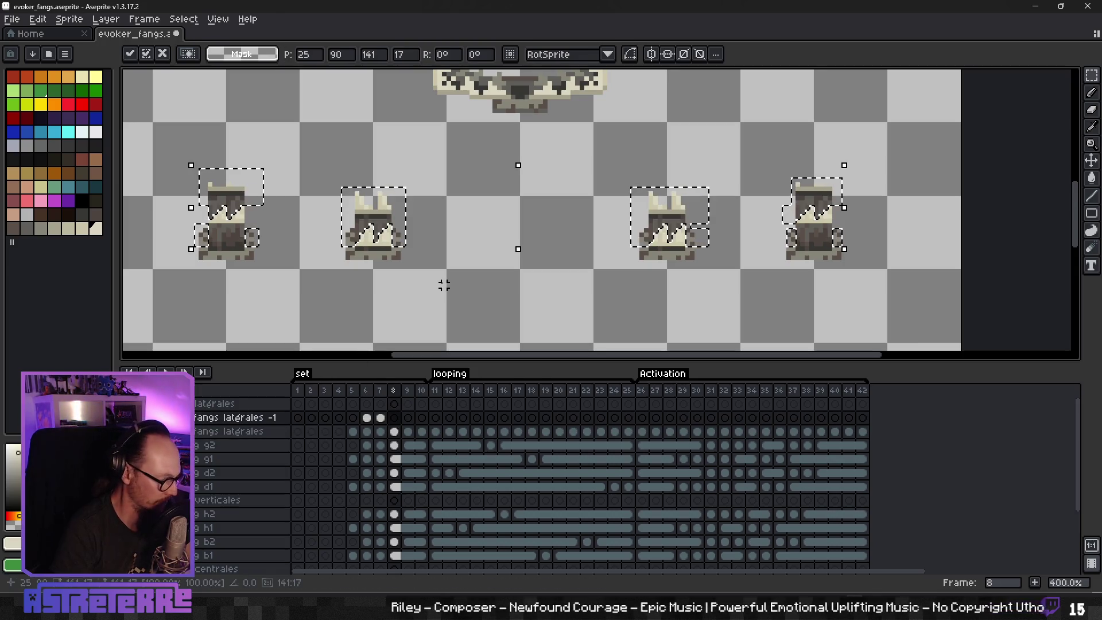
key(Return)
Step: Cut three side fangs from frame 7 of fangs latérales and paste them onto fangs latérales -1
click(384, 433)
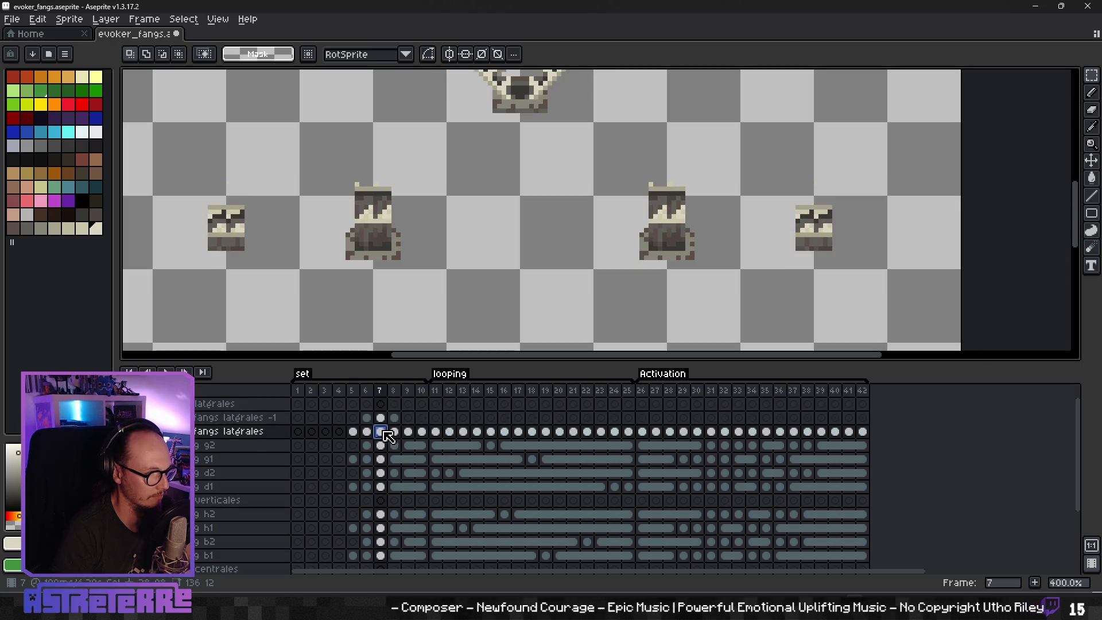
scroll(351, 231, up, 1)
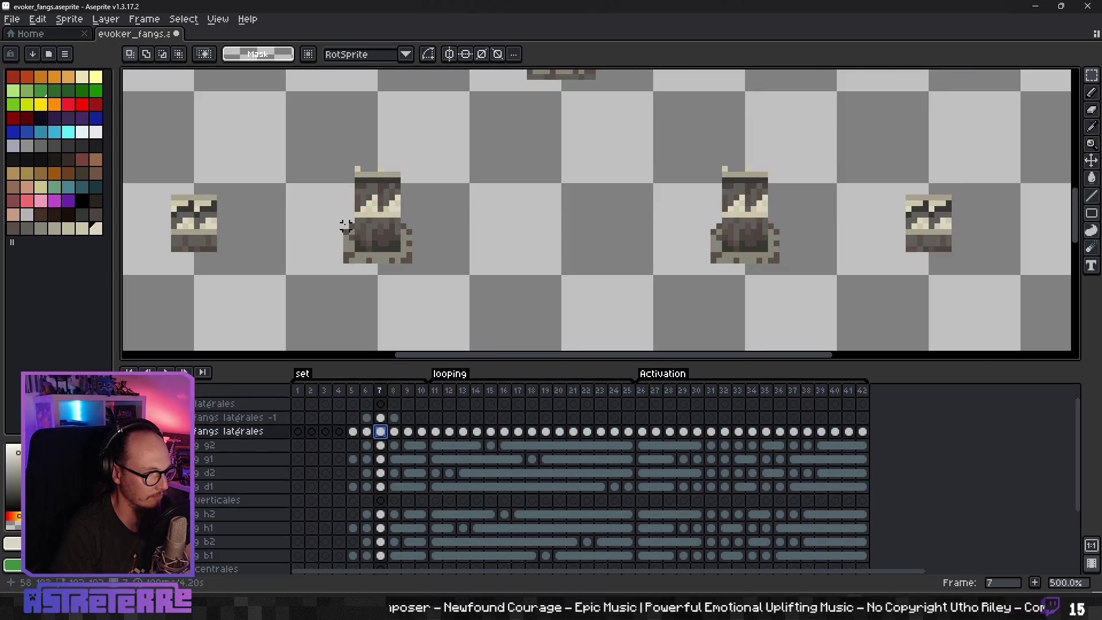
drag(355, 246, 358, 249)
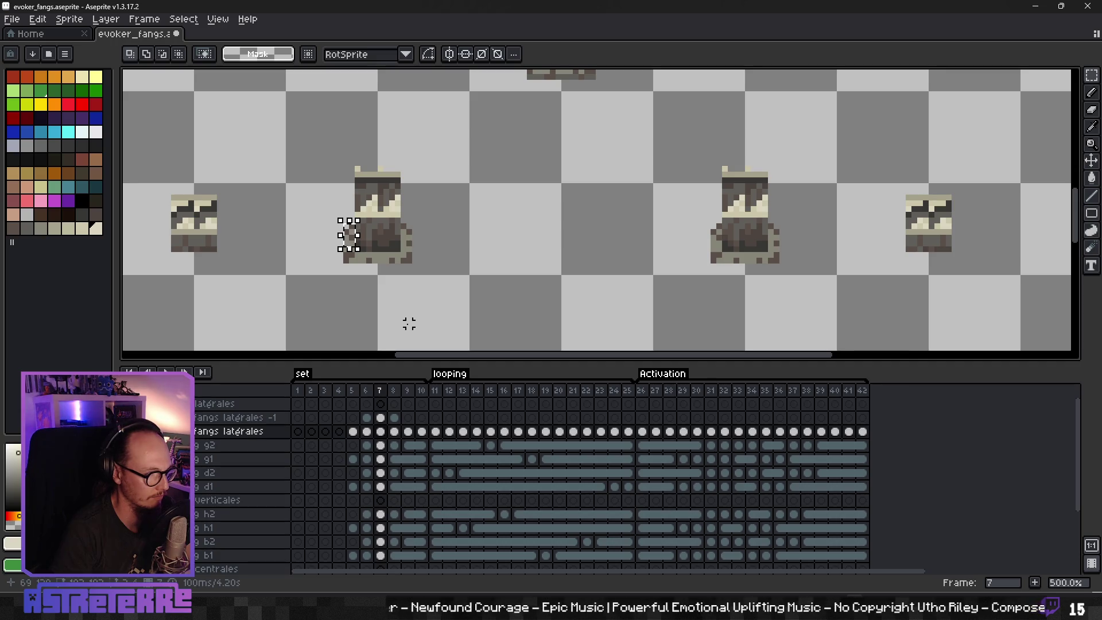
drag(410, 243, 422, 249)
mouse_move(712, 226)
mouse_down()
mouse_move(725, 249)
mouse_move(774, 233)
mouse_move(787, 248)
mouse_up()
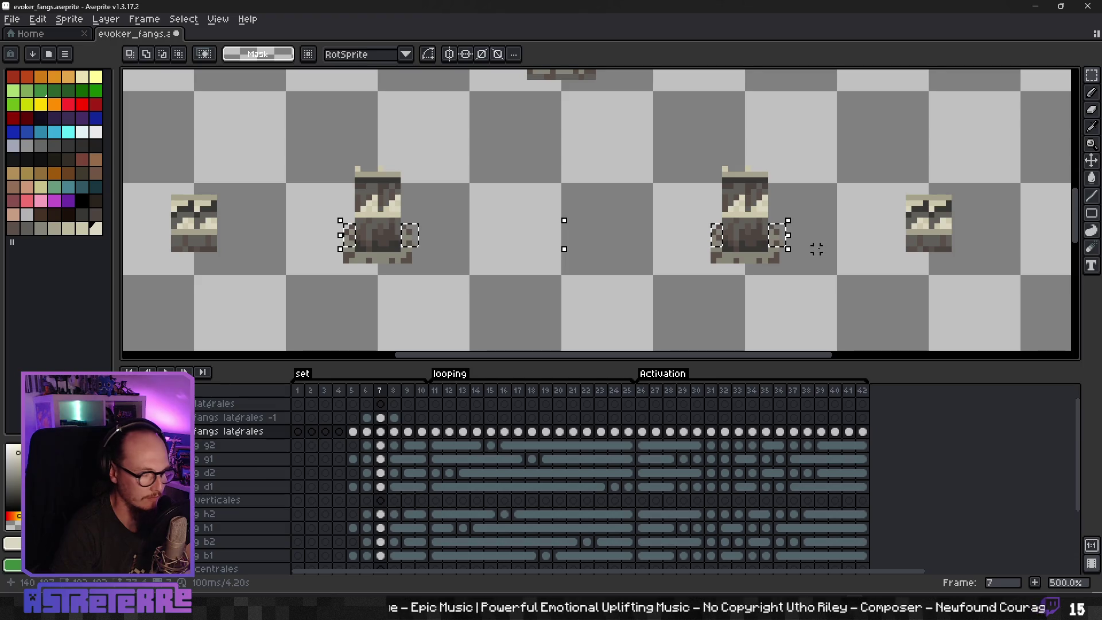
key(ctrl+x)
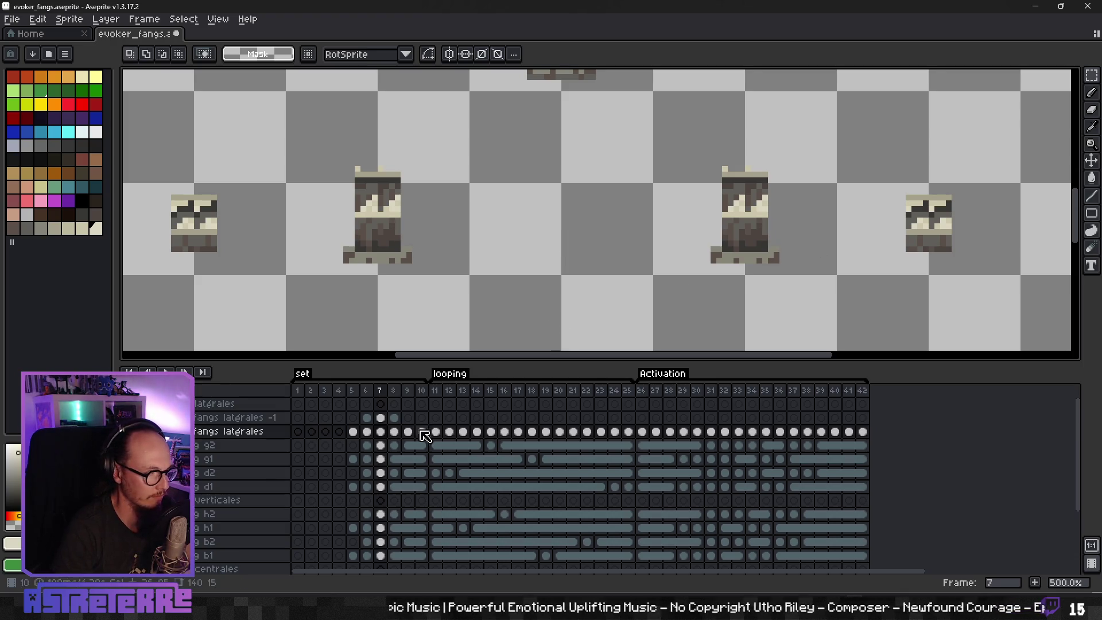
click(382, 418)
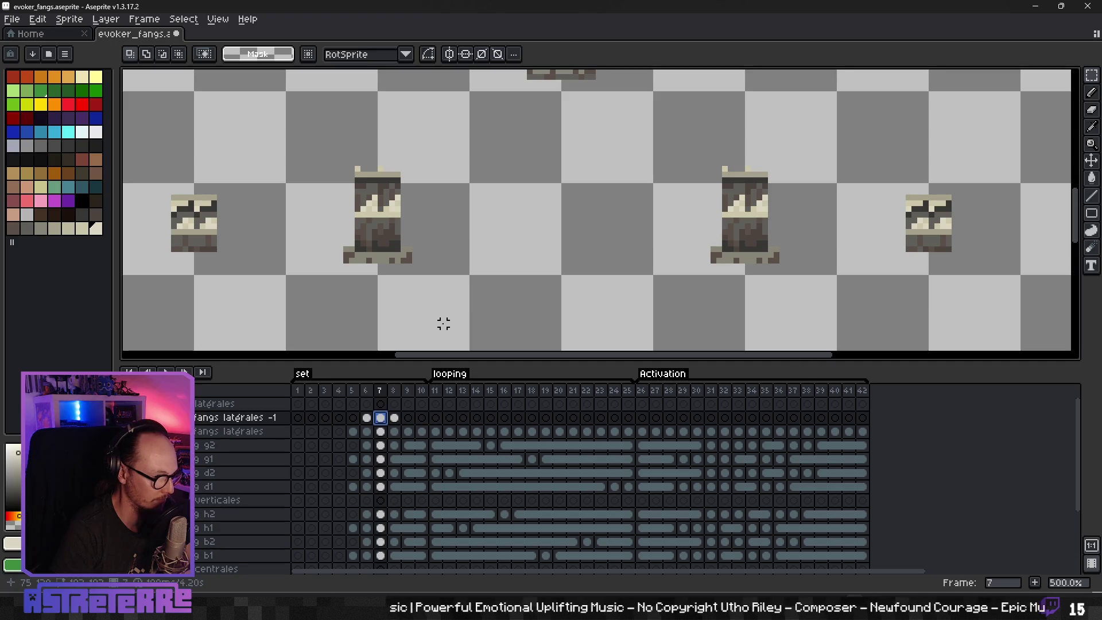
key(ctrl+v)
key(Return)
Step: Step forward through frame 8 to frame 9
scroll(492, 305, down, 3)
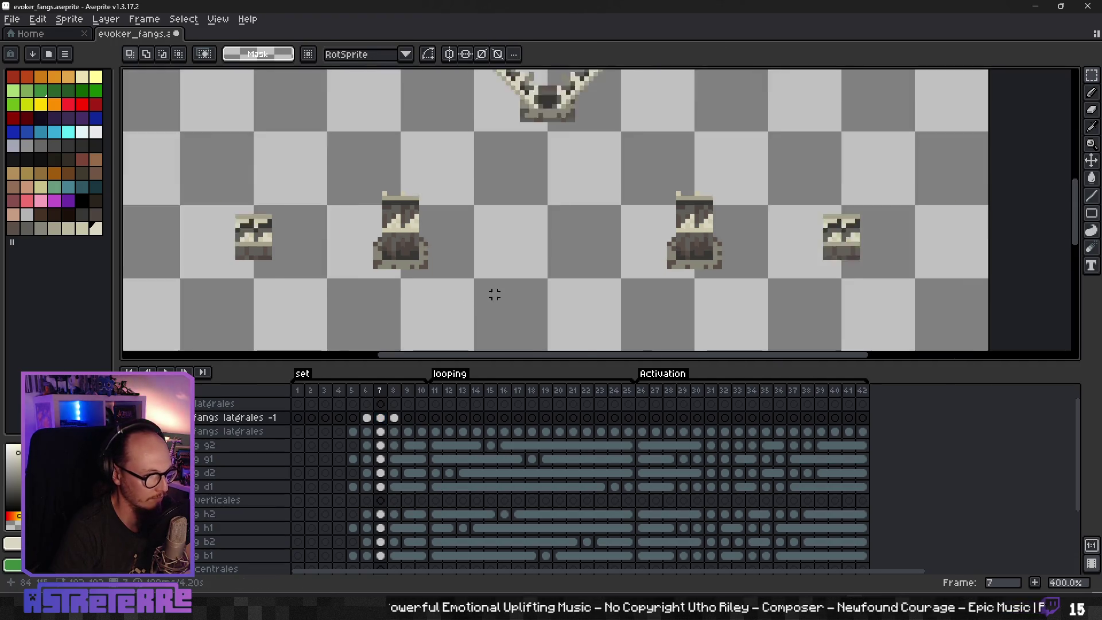
scroll(536, 243, down, 2)
scroll(539, 250, left, 3)
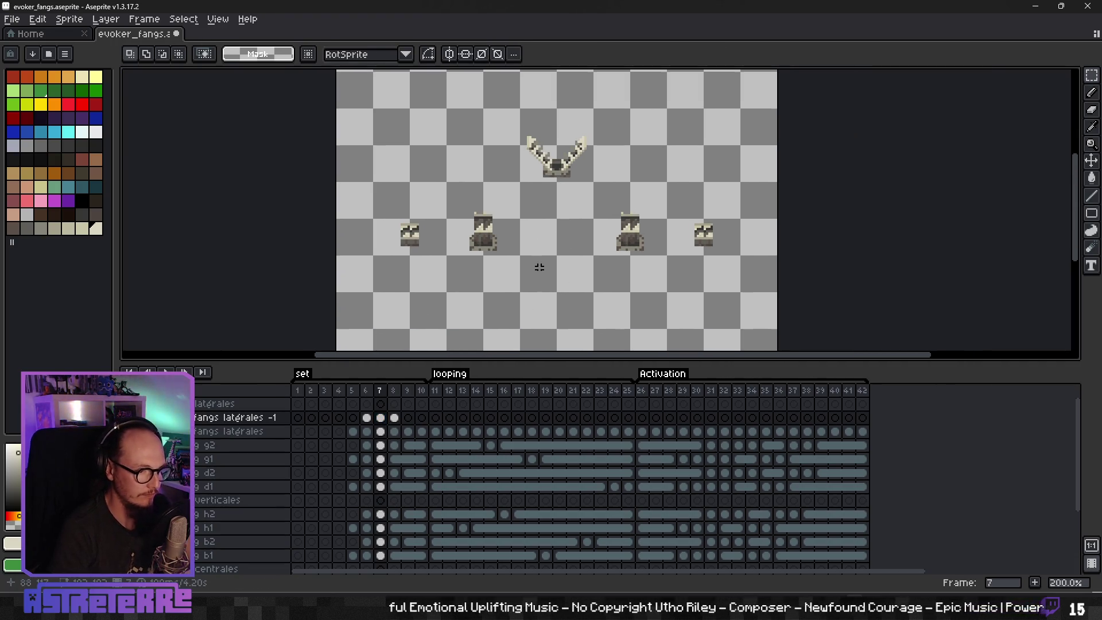
key(Right)
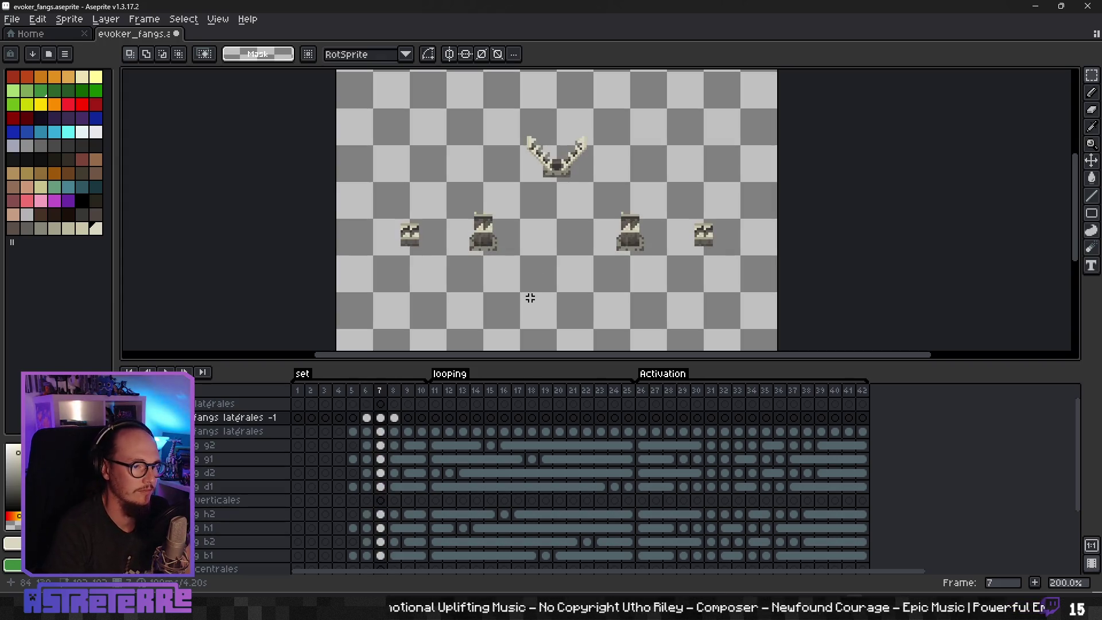
key(Right)
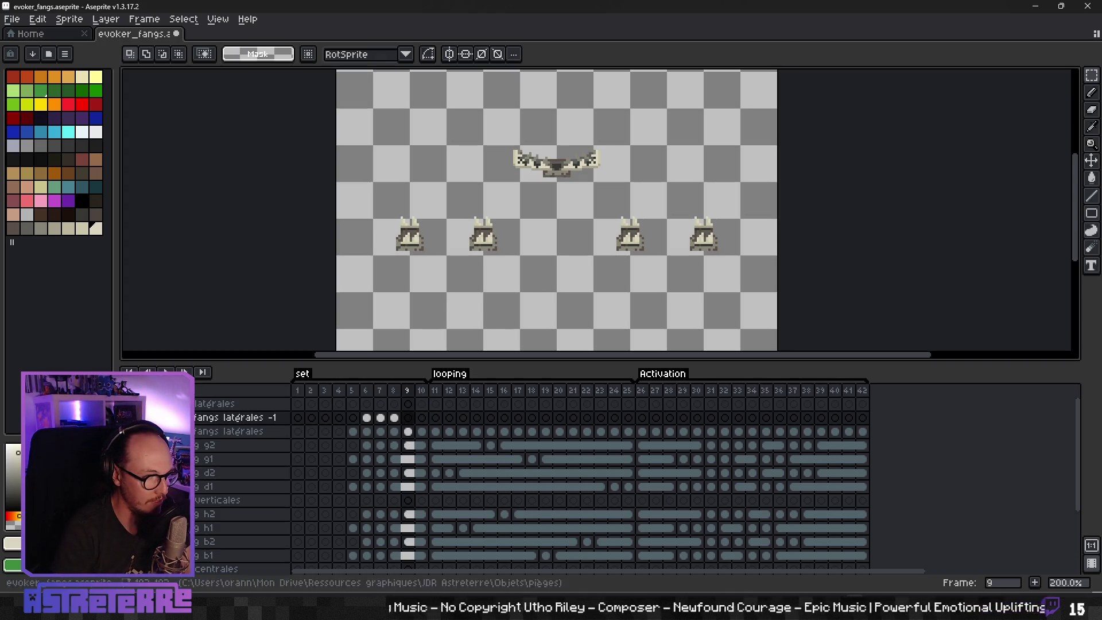
Step: On frame 9, select the upper lateral fangs of the left sprite
scroll(522, 207, up, 3)
drag(319, 277, 401, 207)
scroll(402, 207, up, 1)
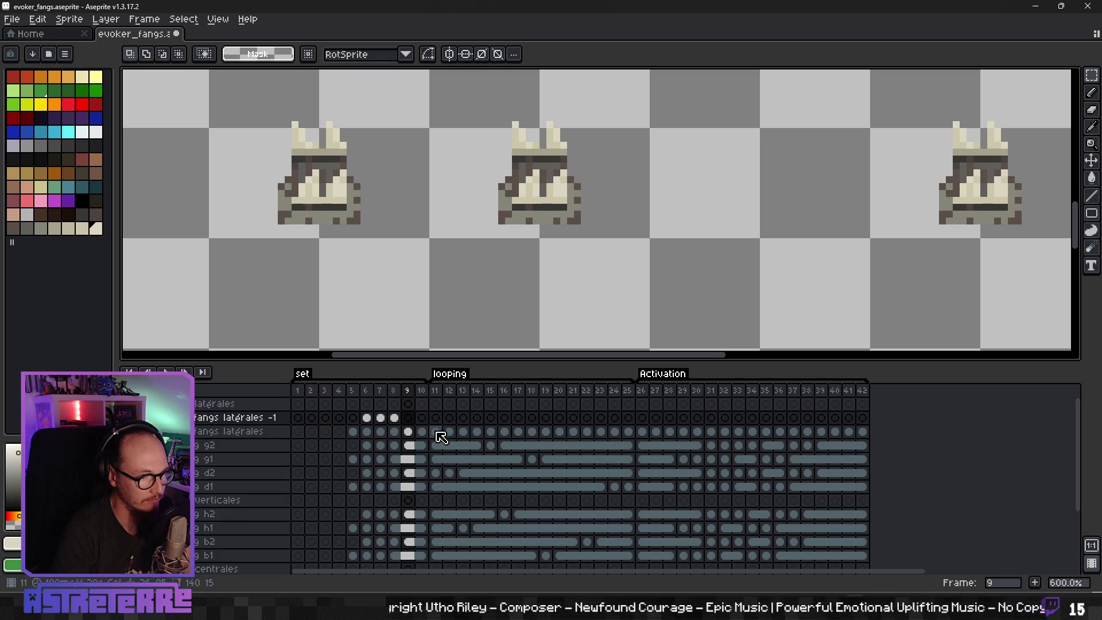
scroll(441, 263, down, 3)
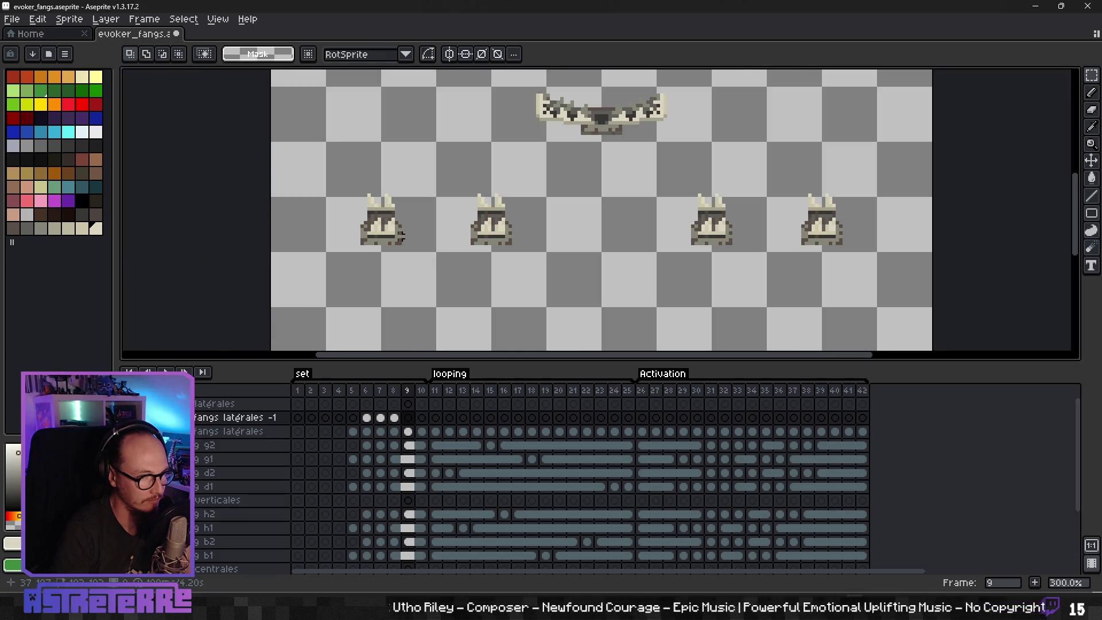
scroll(388, 227, up, 3)
mouse_move(324, 151)
mouse_down()
mouse_move(362, 172)
mouse_move(680, 202)
mouse_up()
drag(850, 224, 539, 224)
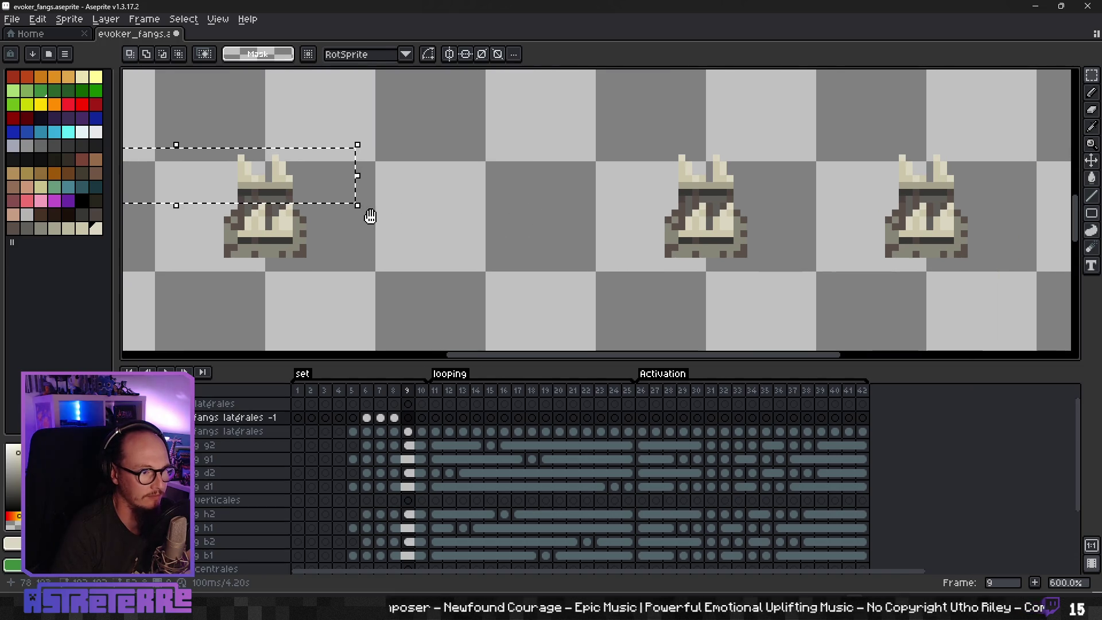
Step: Extend the selection over the left sprite's fangs and add the middle sprite's lower fangs
drag(369, 214, 628, 201)
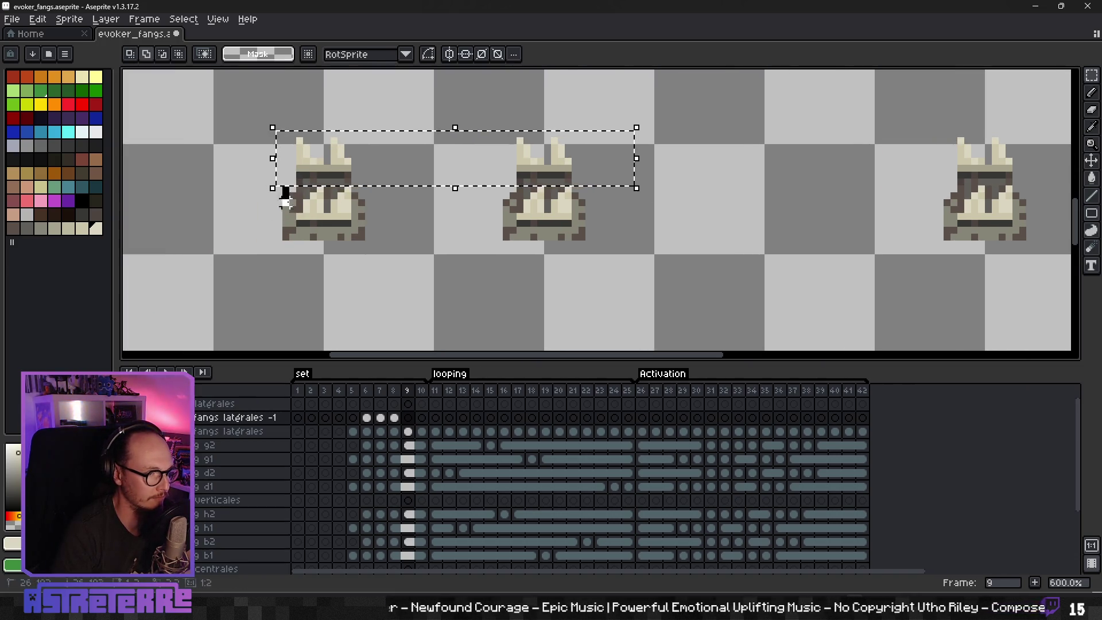
drag(286, 192, 343, 215)
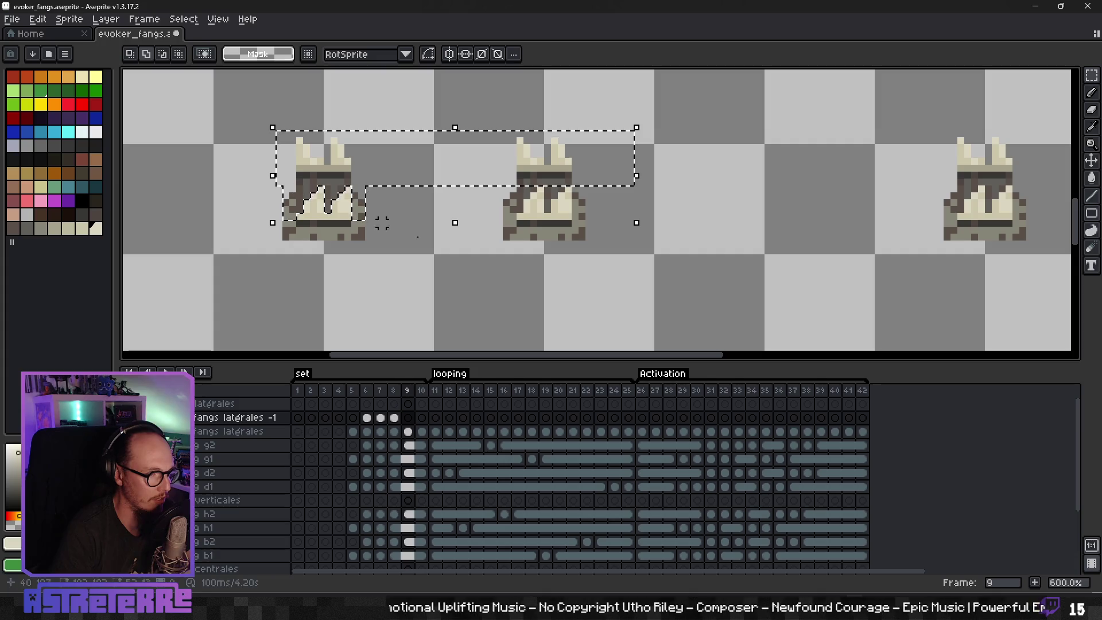
drag(701, 275, 301, 271)
drag(449, 272, 784, 282)
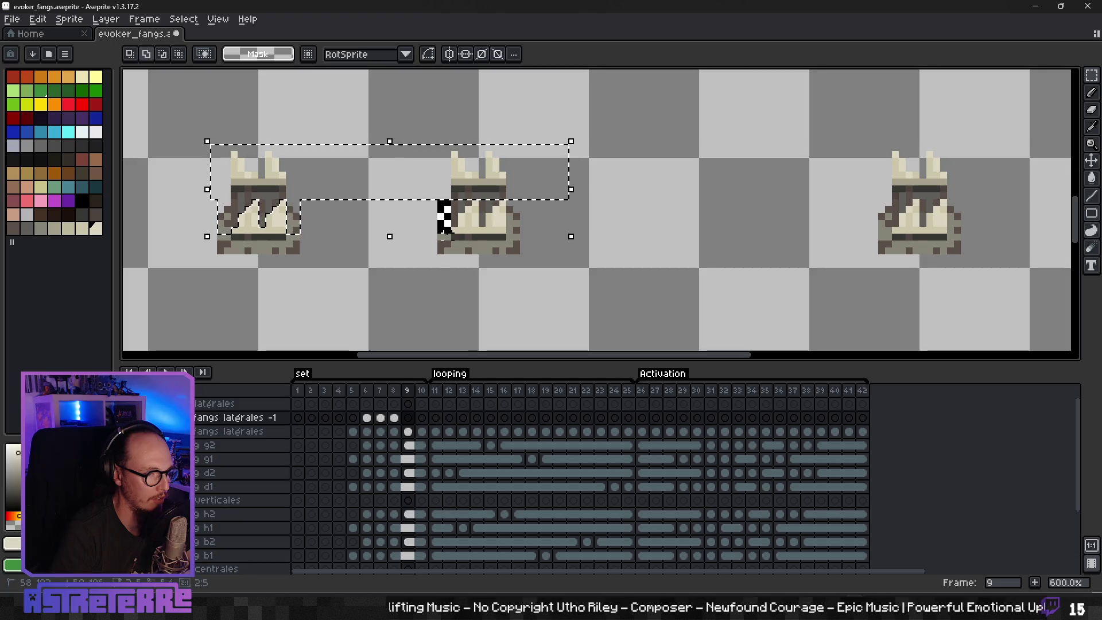
drag(438, 201, 519, 233)
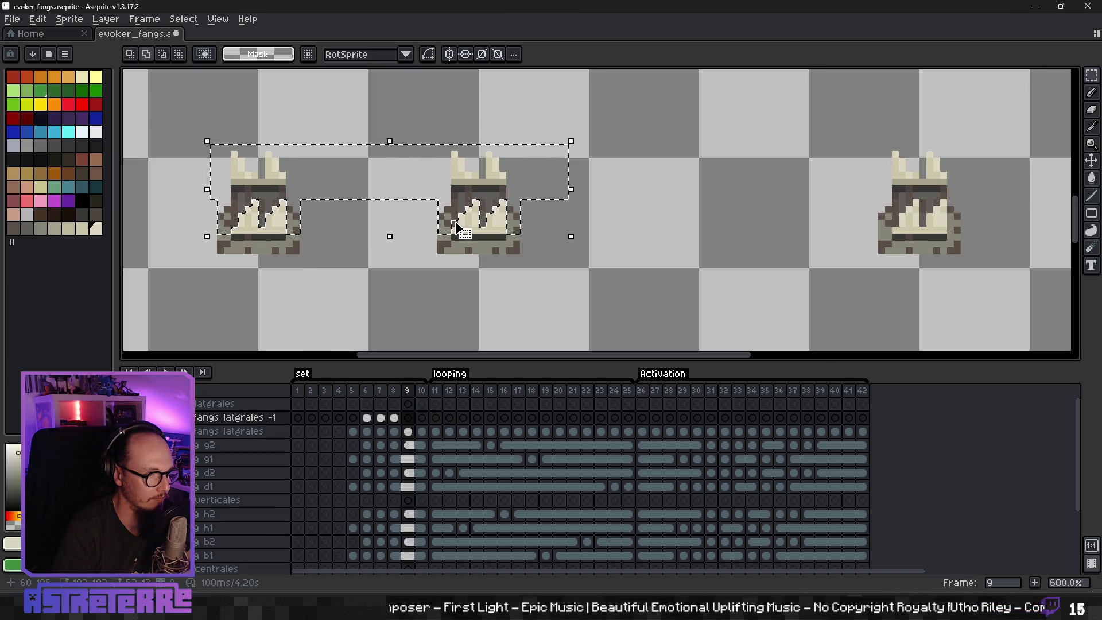
drag(661, 255, 360, 266)
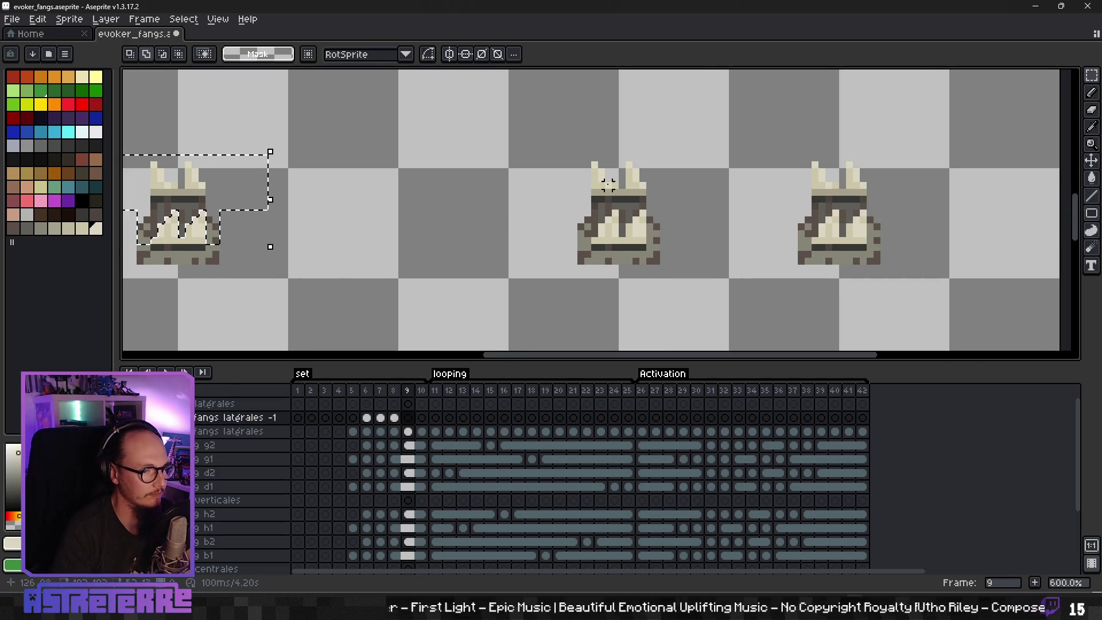
Step: Add the middle sprite's upper and lower fangs and the right sprite's fangs to the selection
drag(537, 141, 688, 210)
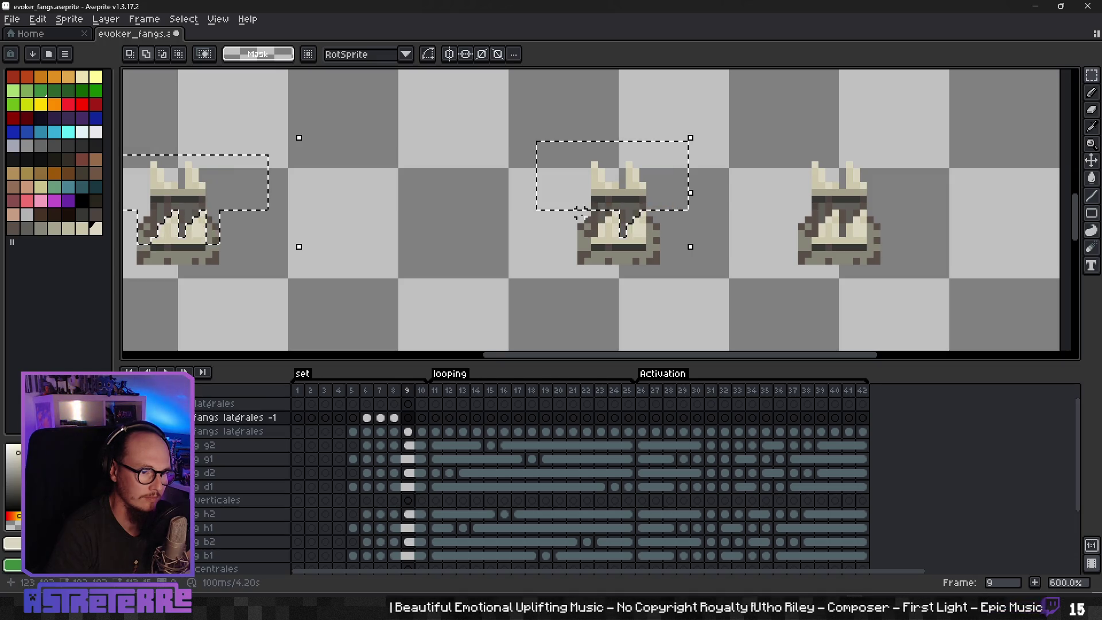
mouse_move(574, 212)
mouse_down()
mouse_move(578, 226)
mouse_move(648, 235)
mouse_up()
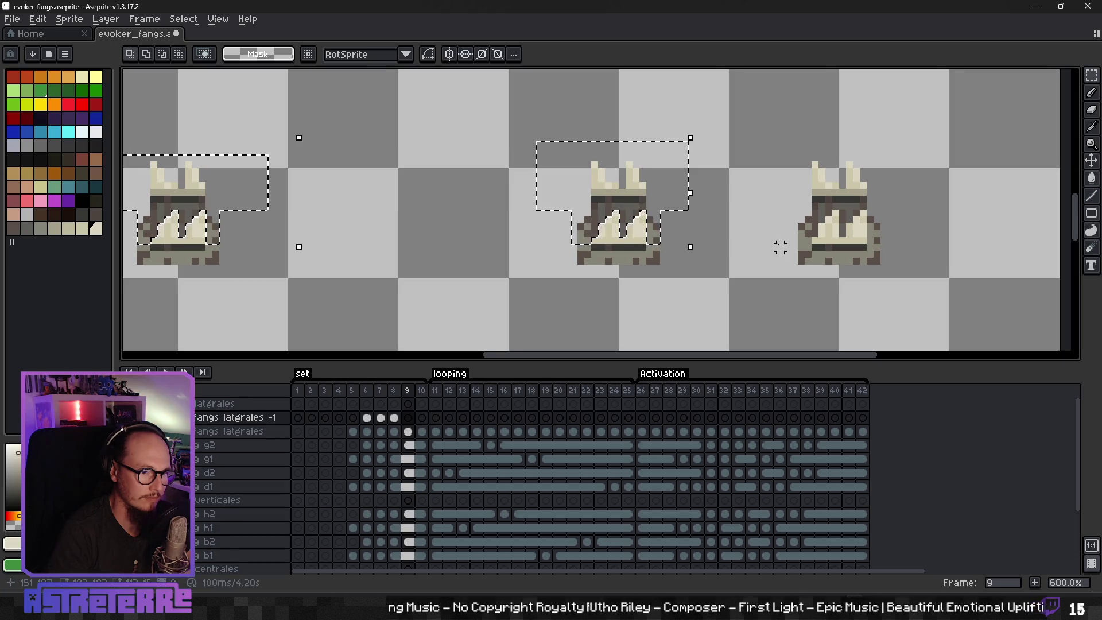
scroll(777, 246, right, 5)
drag(522, 155, 672, 207)
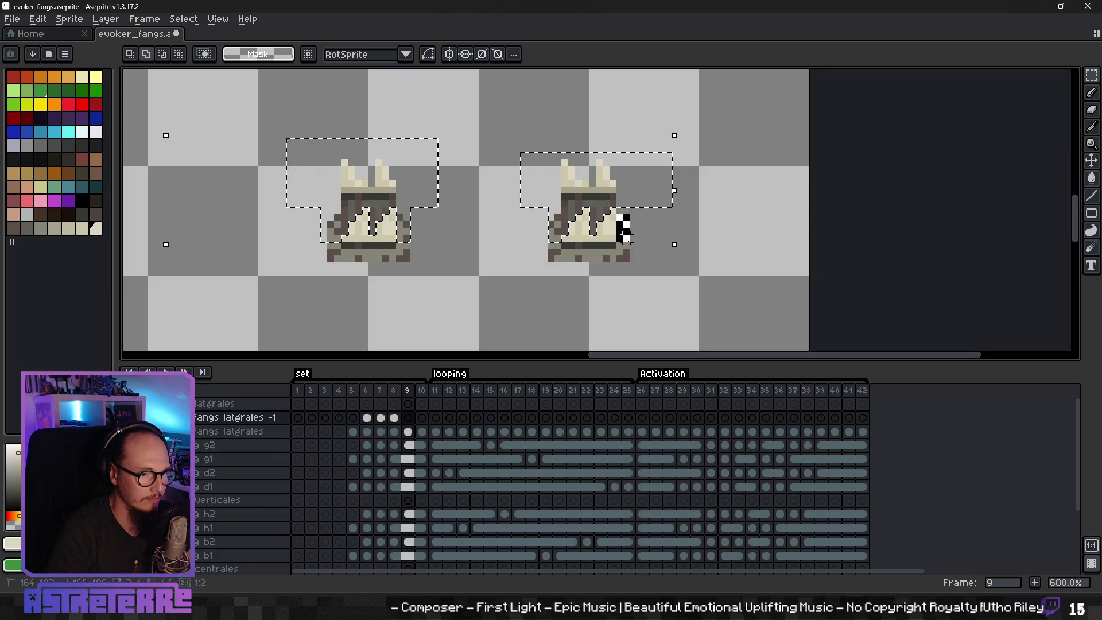
scroll(516, 225, down, 5)
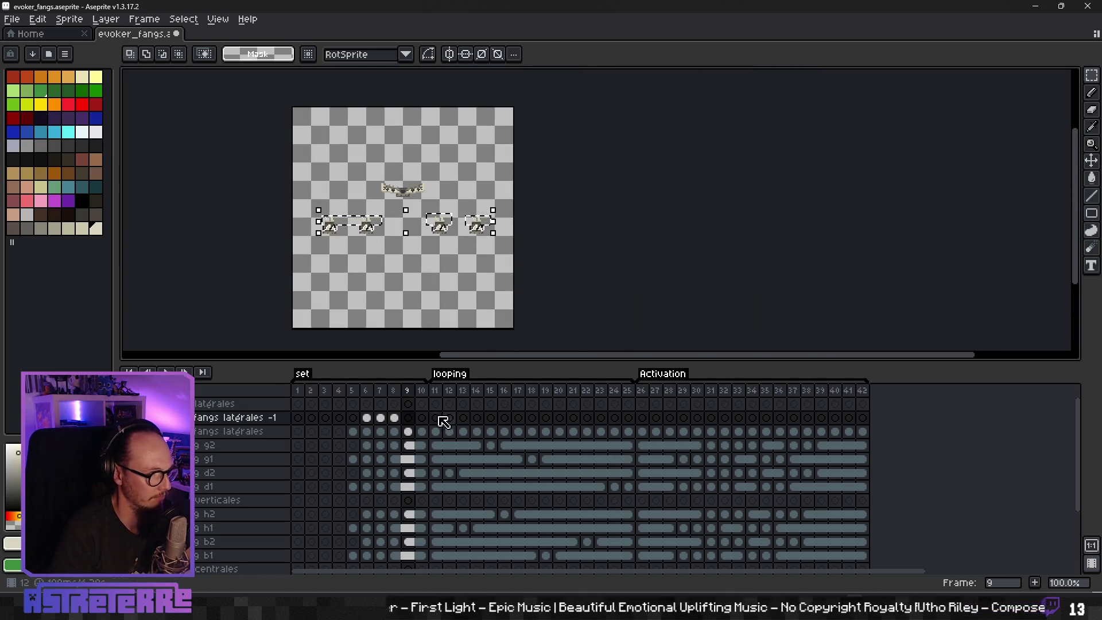
Step: Apply the fang move and select frame 9's cel on fangs latérales -1
click(409, 418)
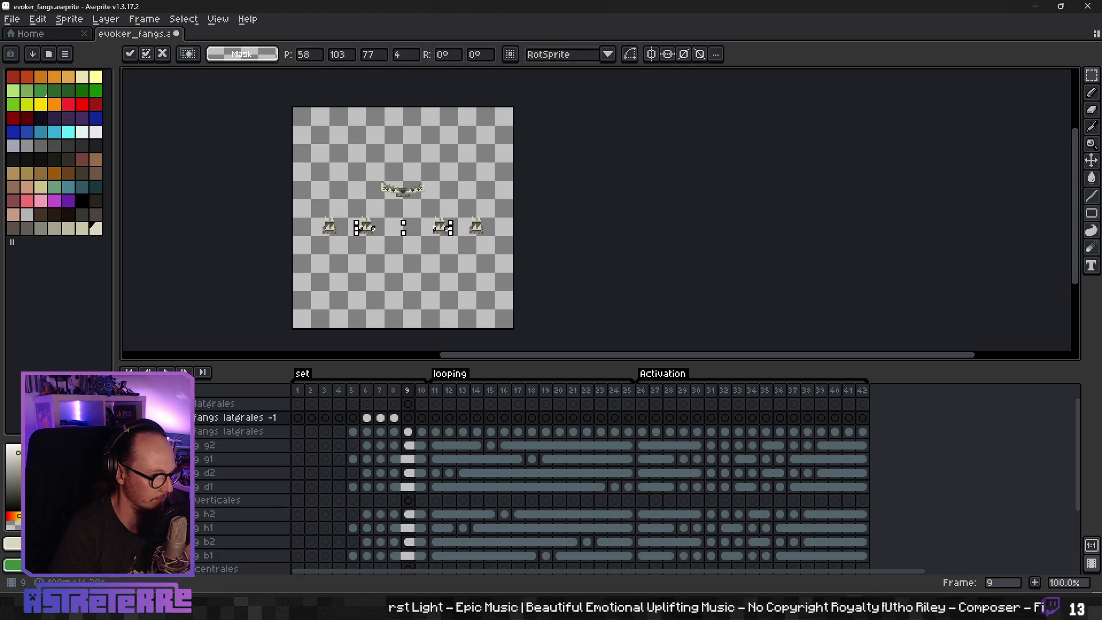
scroll(412, 297, up, 3)
click(408, 418)
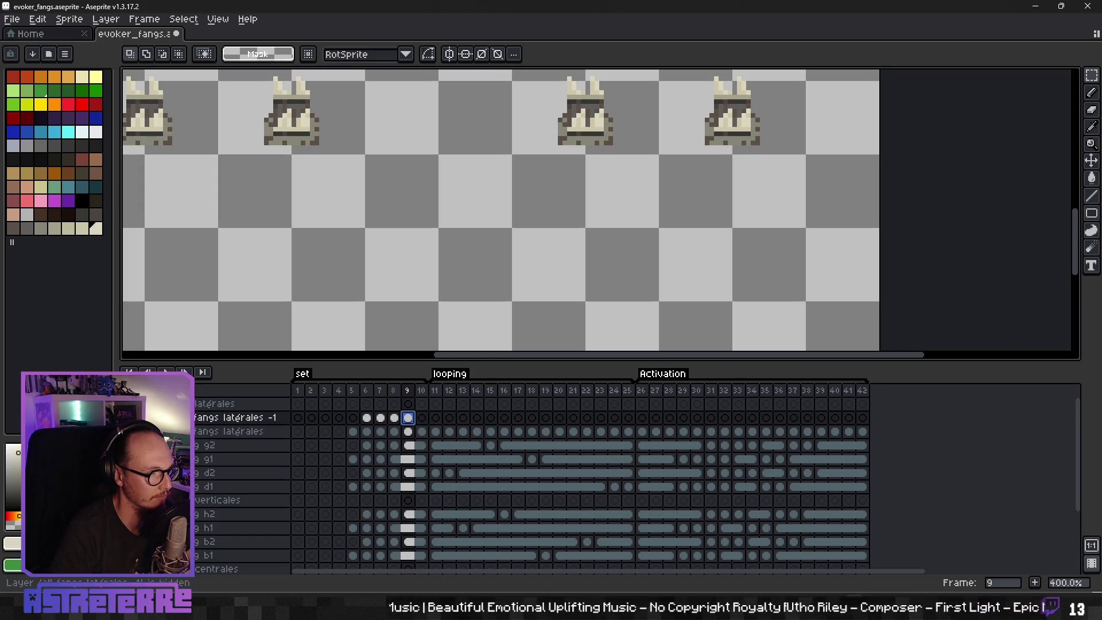
drag(307, 249, 495, 313)
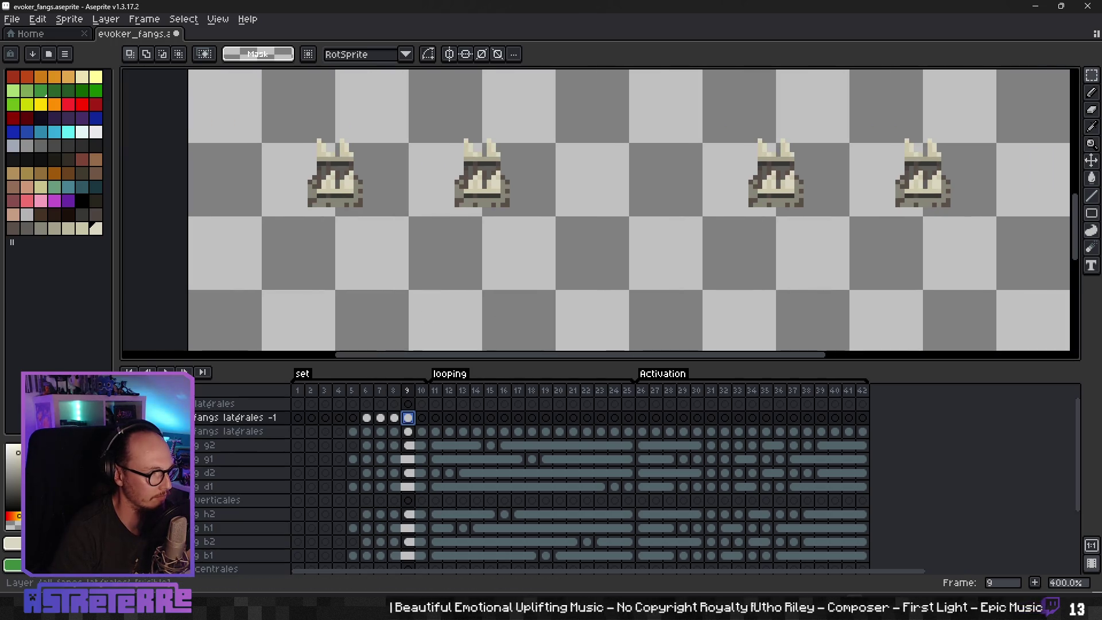
Step: Toggle the all fangs latérales layer repeatedly to compare, leaving it visible
click(95, 404)
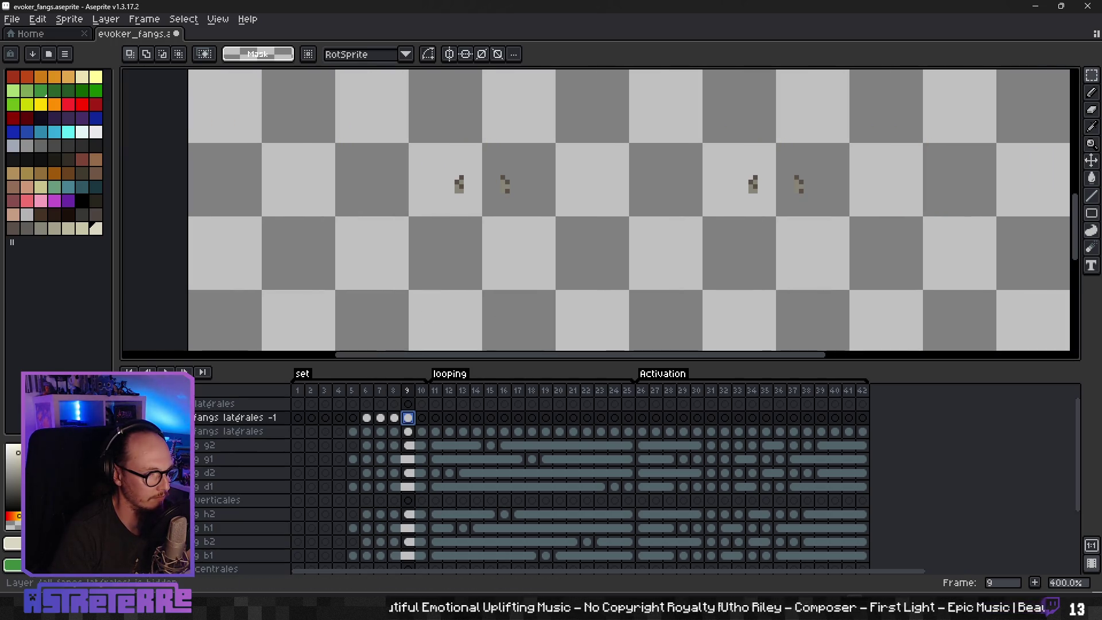
click(95, 404)
click(94, 404)
click(95, 404)
click(95, 404)
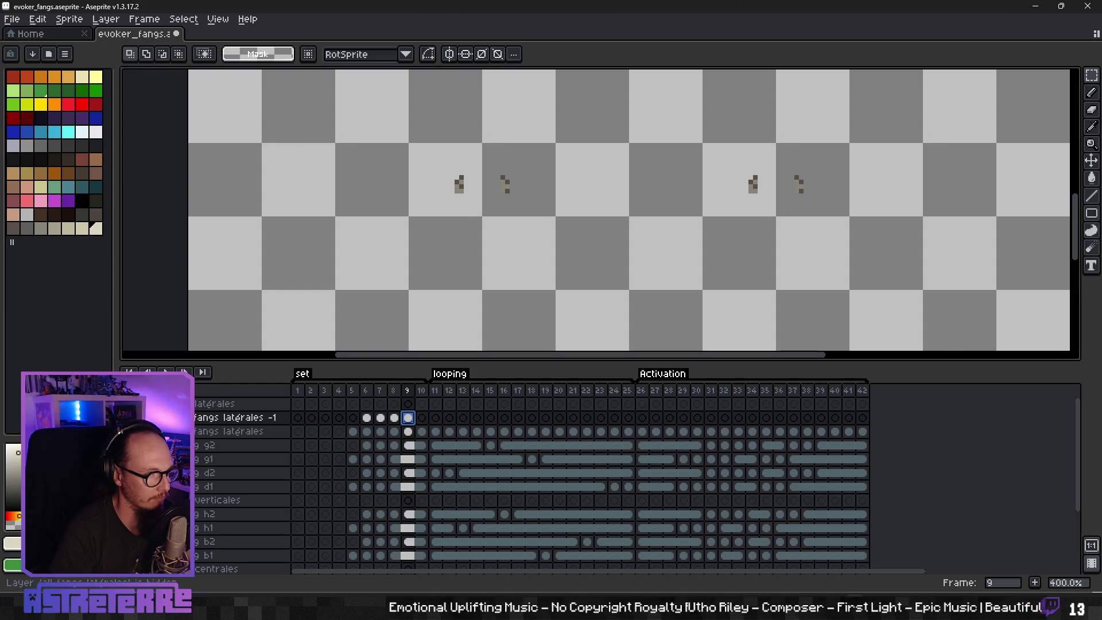
click(95, 404)
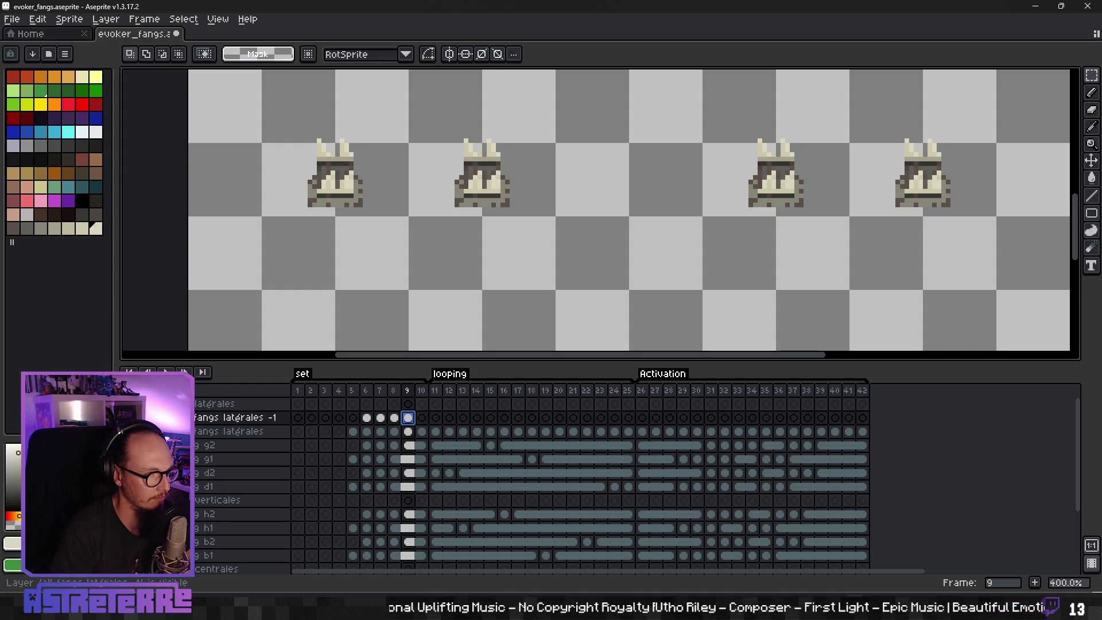
click(95, 404)
click(95, 403)
click(95, 403)
click(95, 403)
click(95, 404)
click(95, 403)
Step: On frame 8, toggle the two fang layers' visibility to compare the upper fang parts
key(Left)
click(129, 417)
click(129, 418)
click(129, 431)
click(129, 431)
click(130, 417)
click(129, 417)
click(129, 431)
click(129, 431)
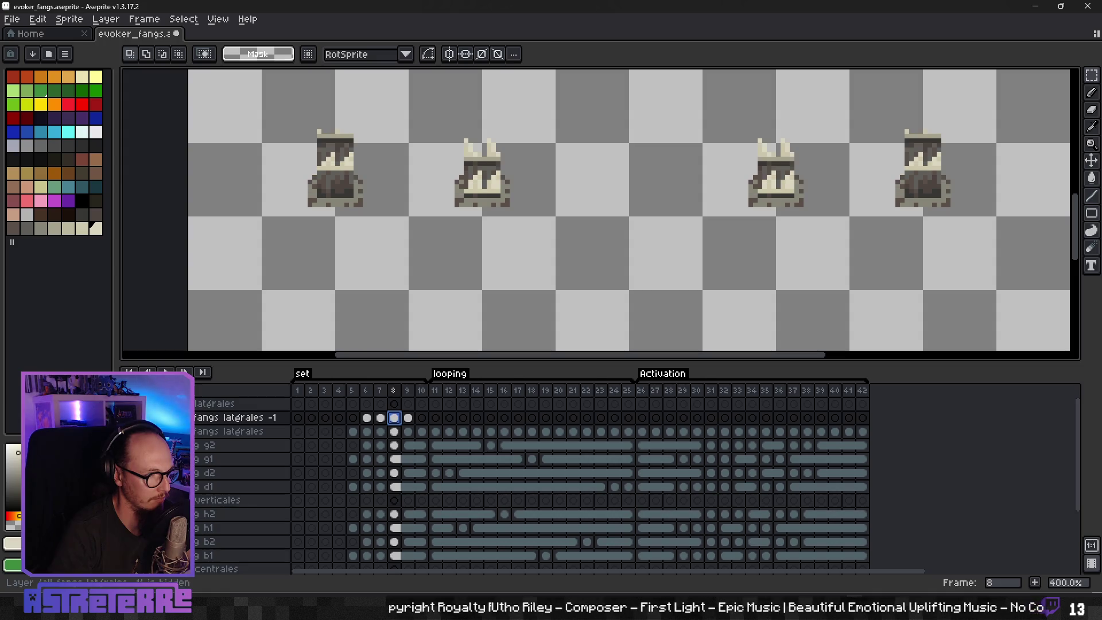
Step: Return to frame 9 and undo the last paste
click(408, 417)
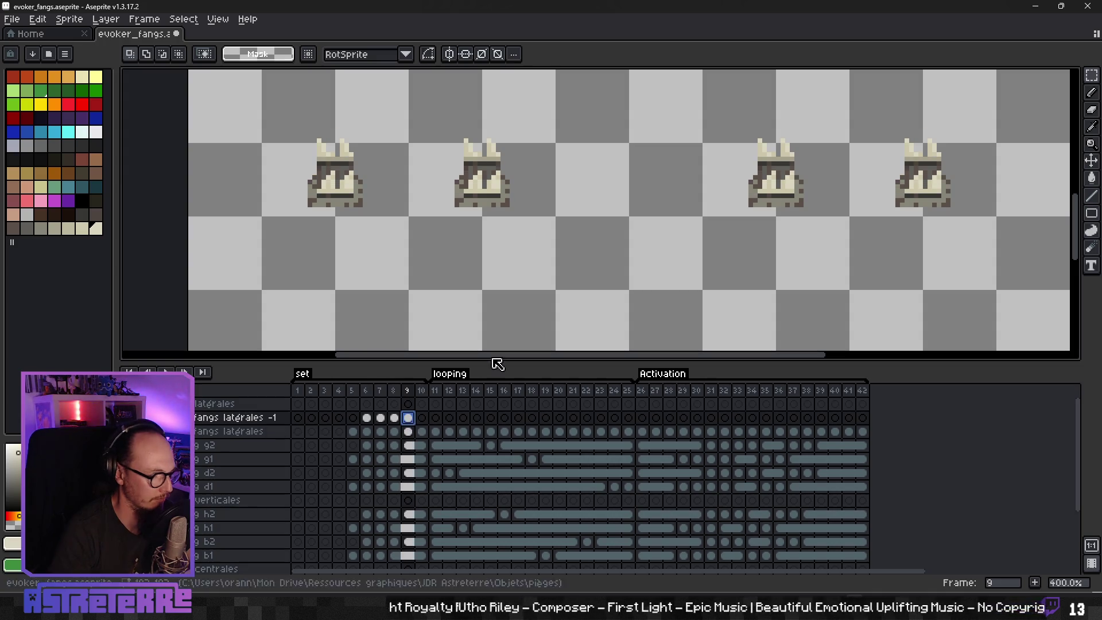
drag(675, 256, 517, 268)
key(ctrl+z)
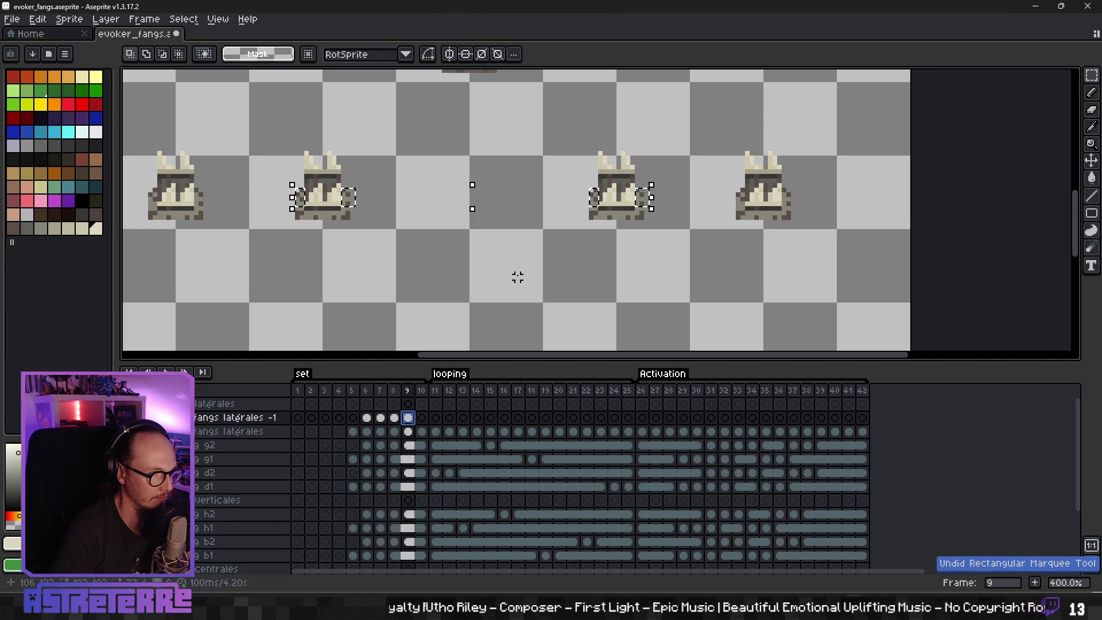
Step: Move frame 9's selected fangs onto fangs latérales -1 and copy that cel to frame 10
click(408, 431)
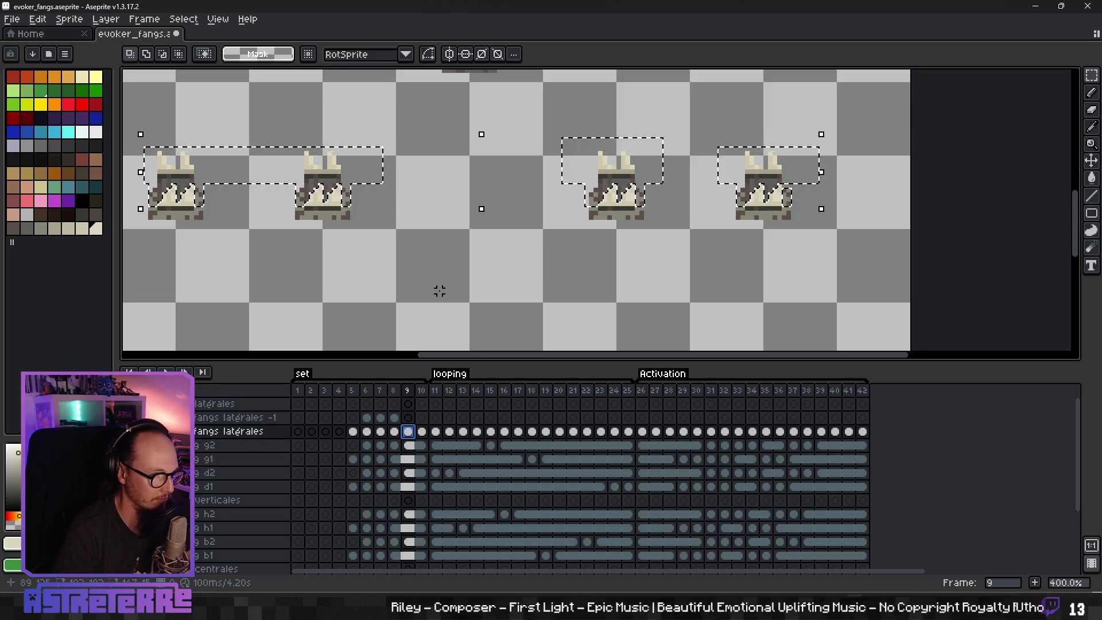
key(Delete)
scroll(435, 286, left, 2)
click(408, 418)
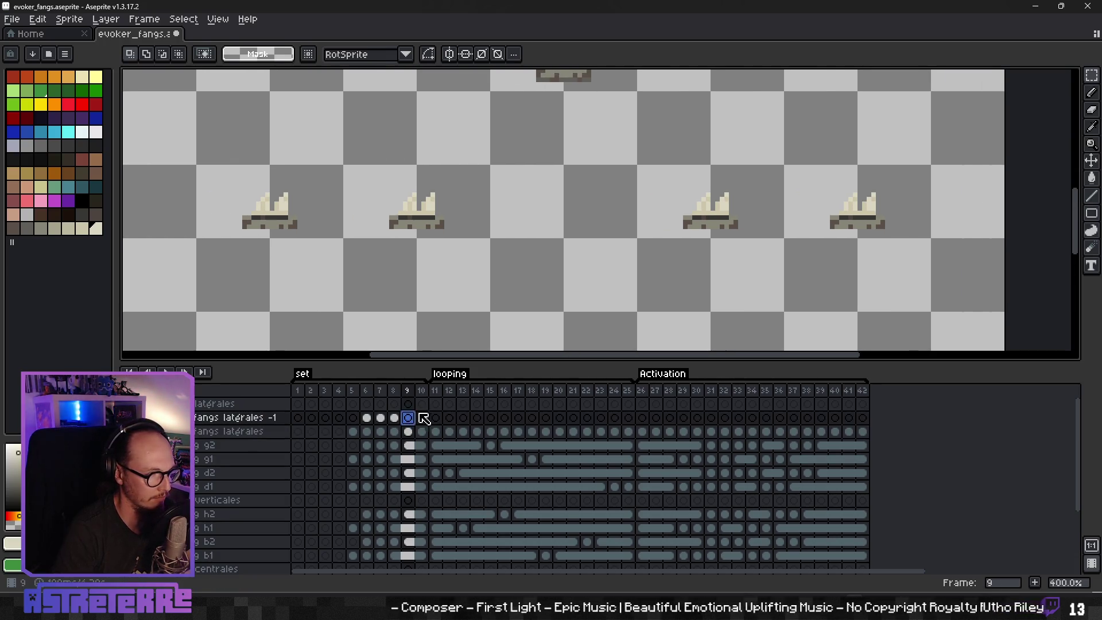
key(ctrl+v)
click(431, 324)
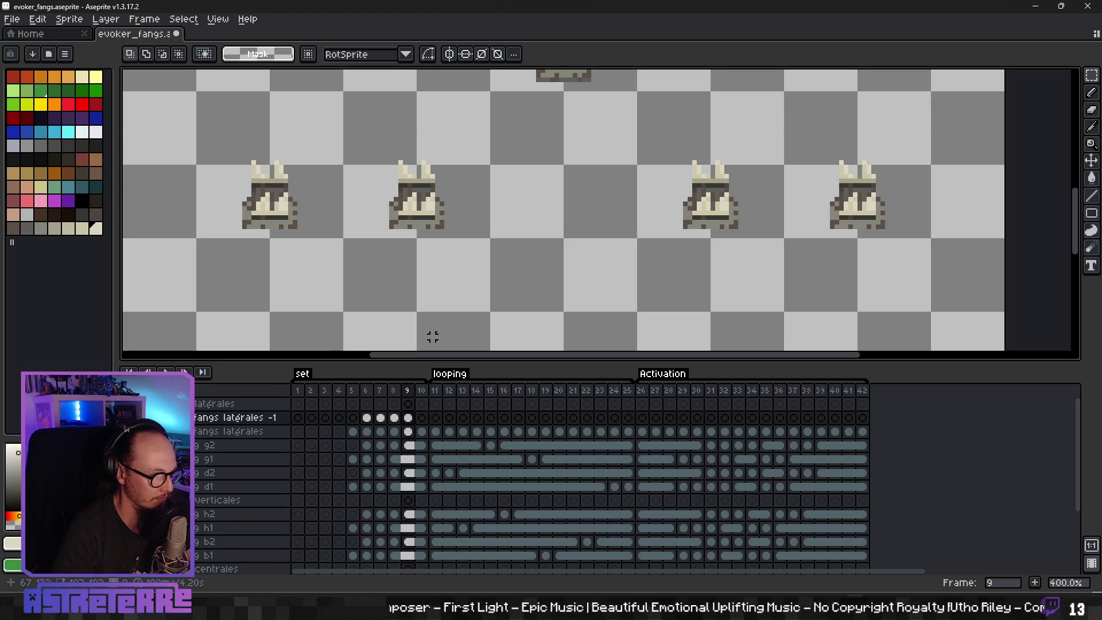
click(422, 431)
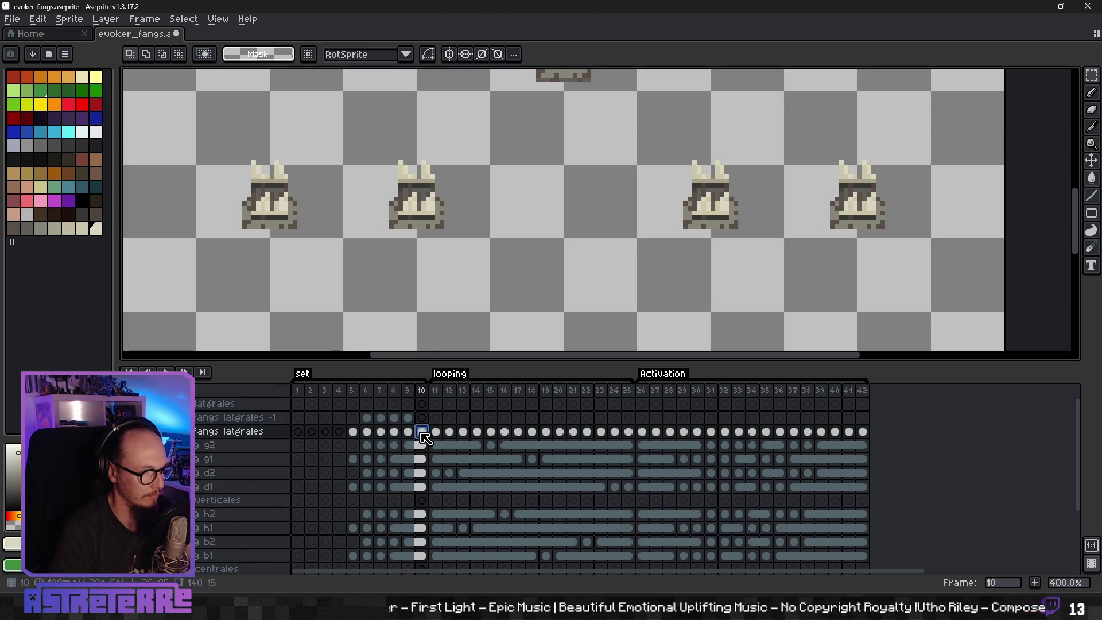
key(Left)
mouse_move(426, 434)
mouse_down()
mouse_move(413, 423)
mouse_move(423, 431)
mouse_up()
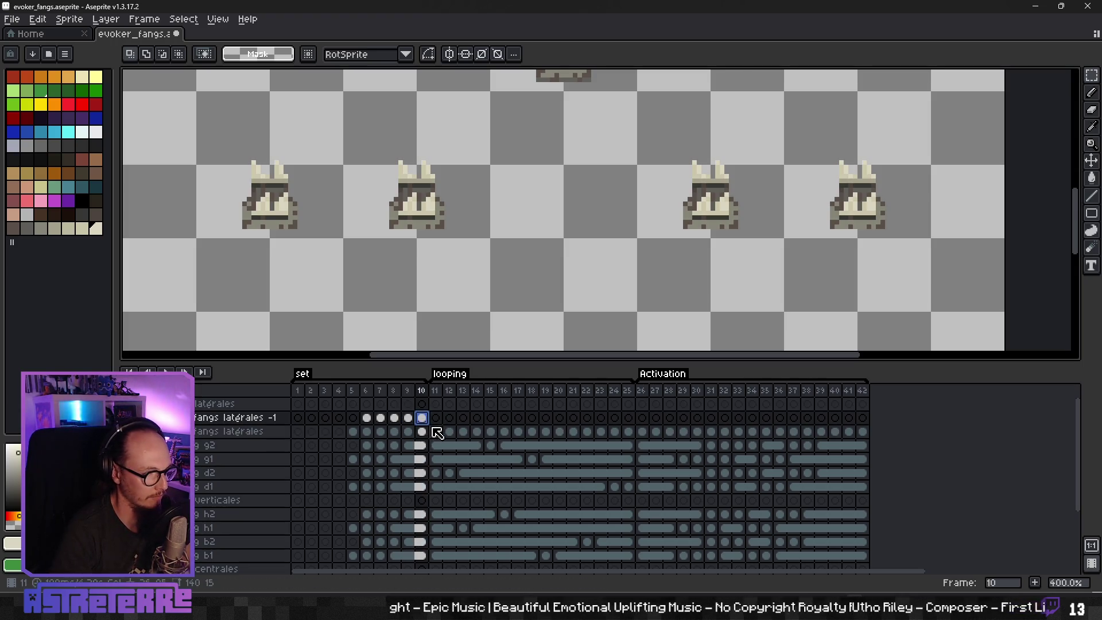
Step: Step through frames 11 to 13 and select the fangs latérales cel at frame 11
click(436, 432)
key(Right)
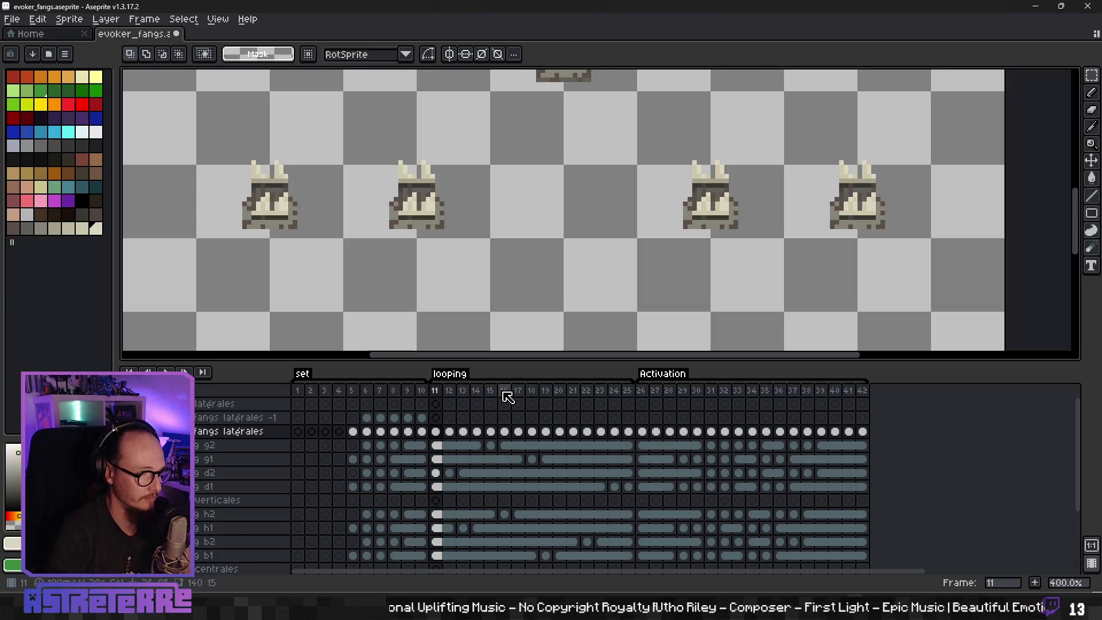
key(Right)
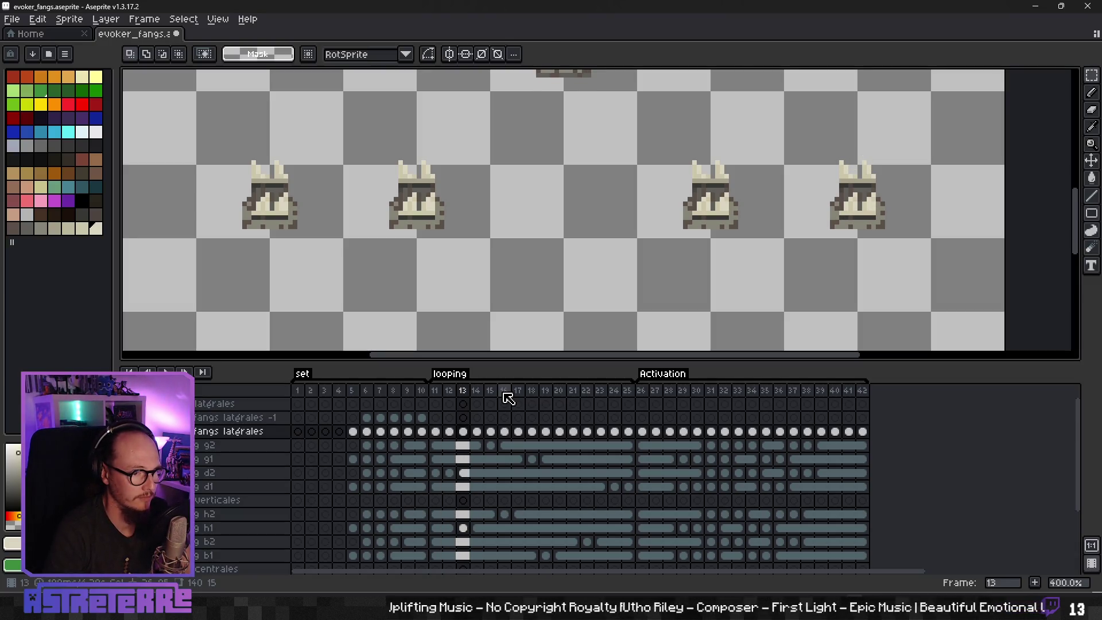
key(Left)
key(Left)
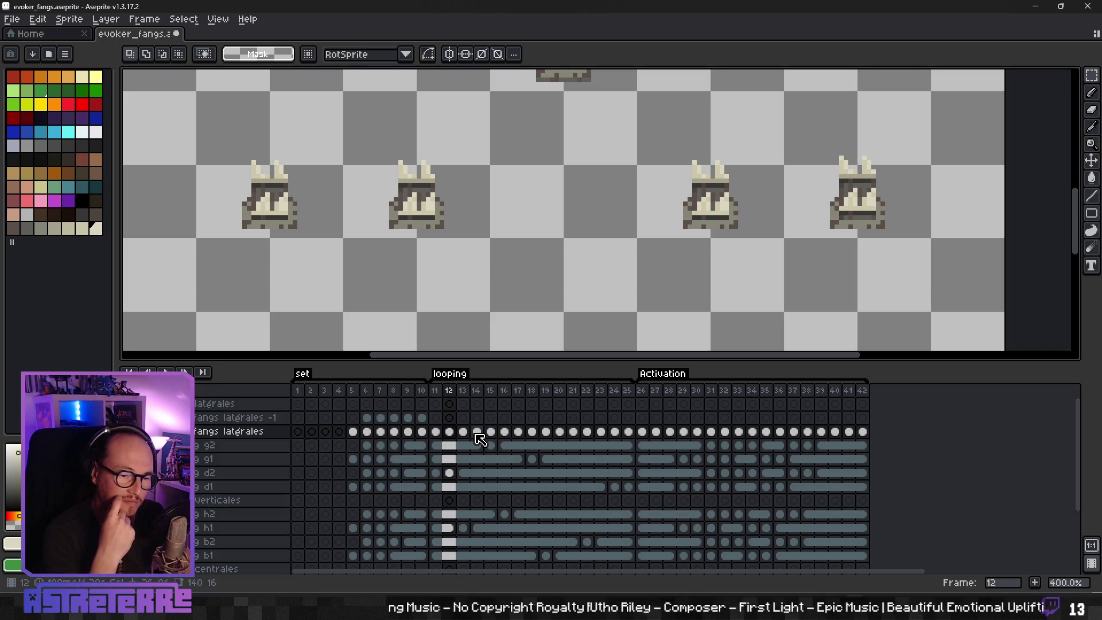
click(435, 431)
Step: Clear the frame 11 fangs latérales cel and give fangs latérales -1 cels at frames 11–12
key(Delete)
click(421, 431)
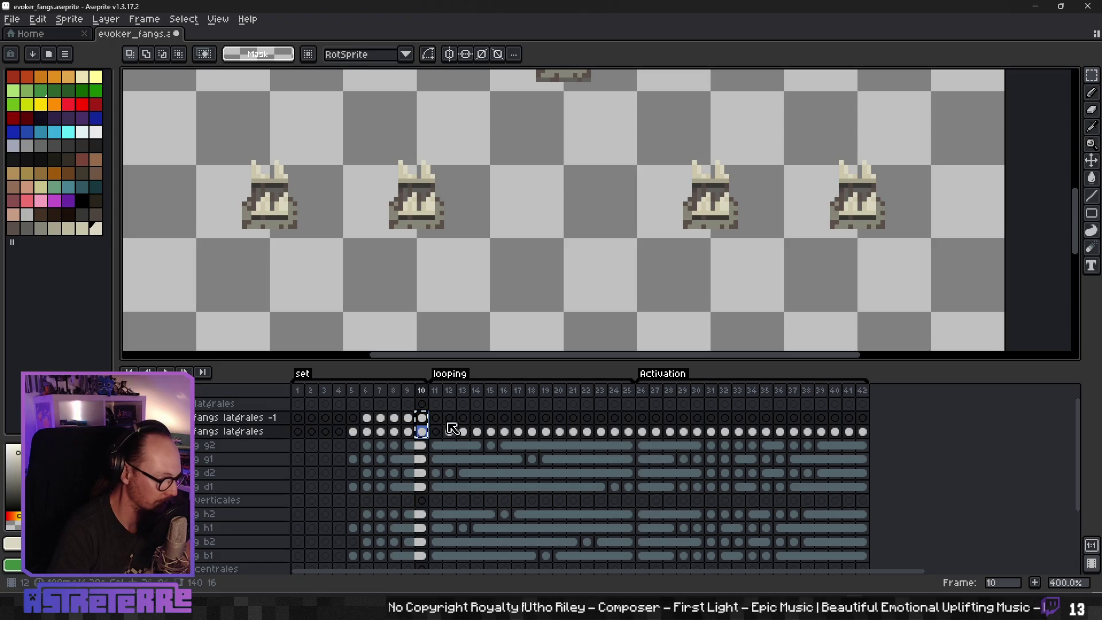
click(435, 418)
click(450, 417)
click(453, 431)
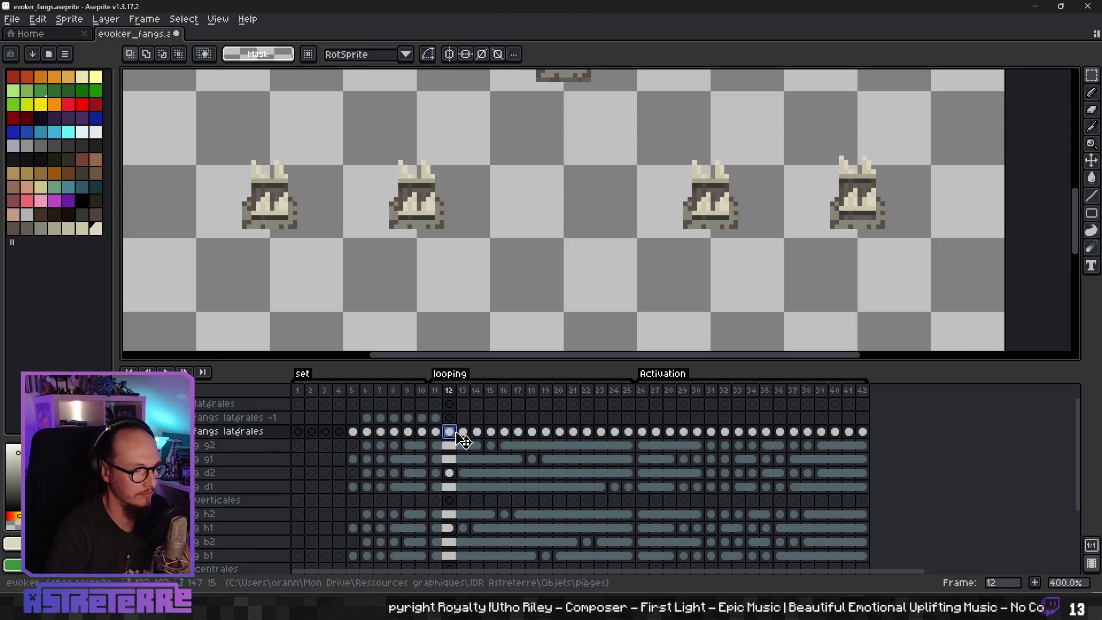
click(461, 434)
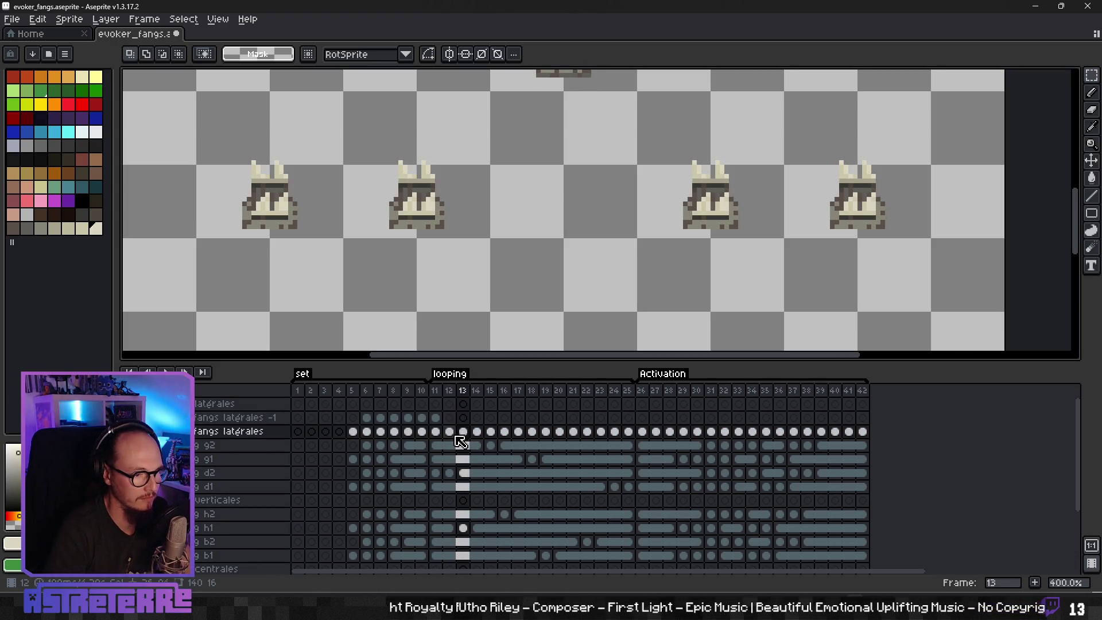
Step: Clear the fangs latérales cels on frames 13, 14, 16 and 17, keeping frame 15
key(Delete)
click(479, 435)
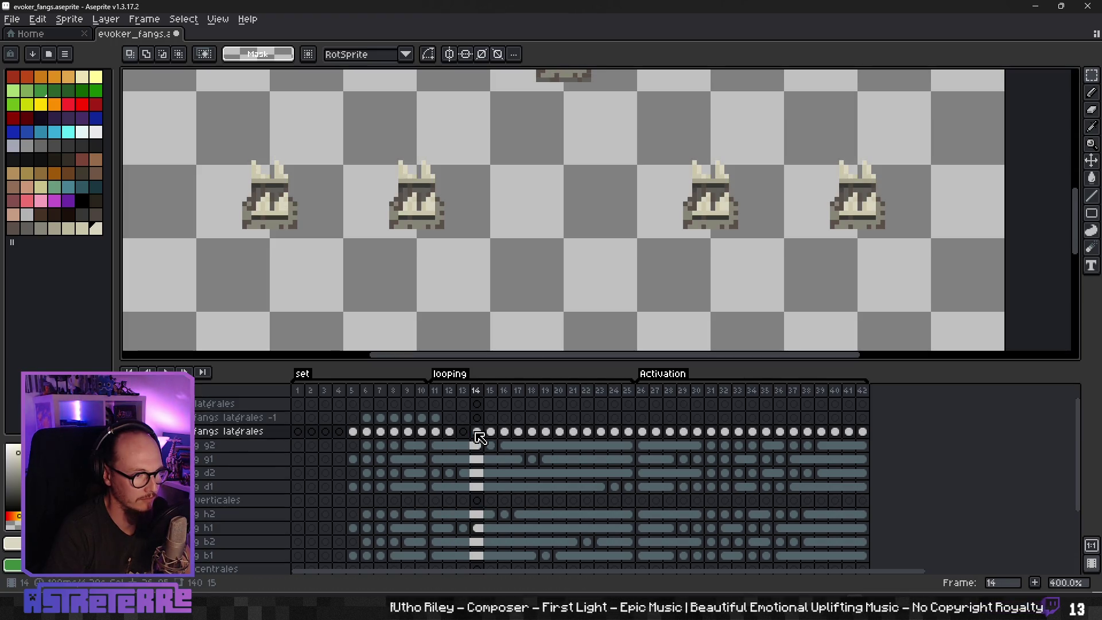
key(Delete)
click(491, 435)
click(506, 436)
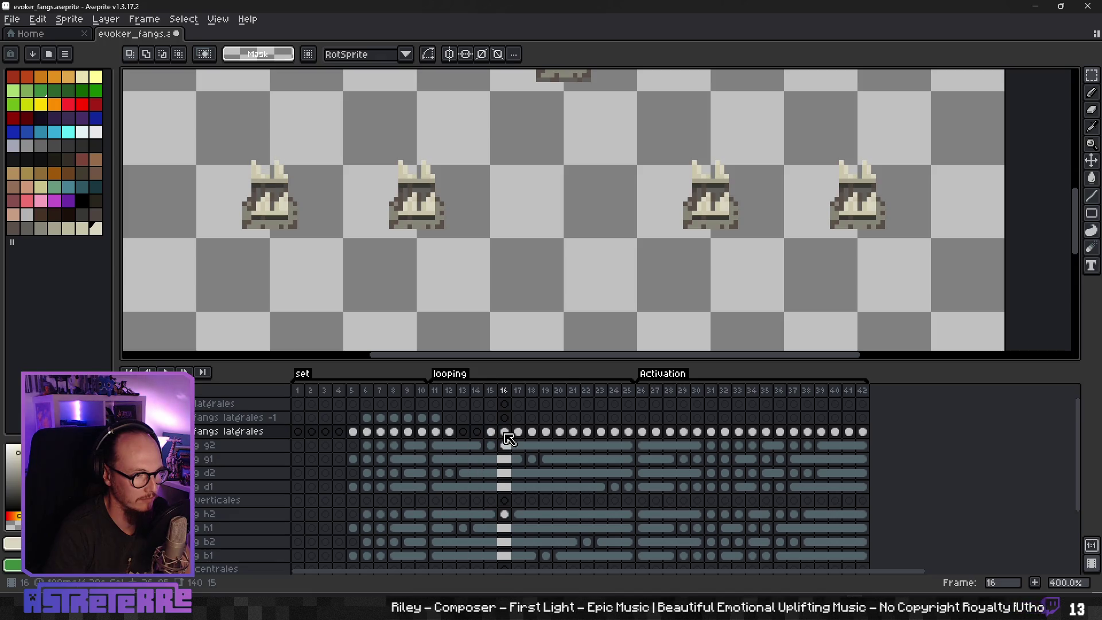
key(Delete)
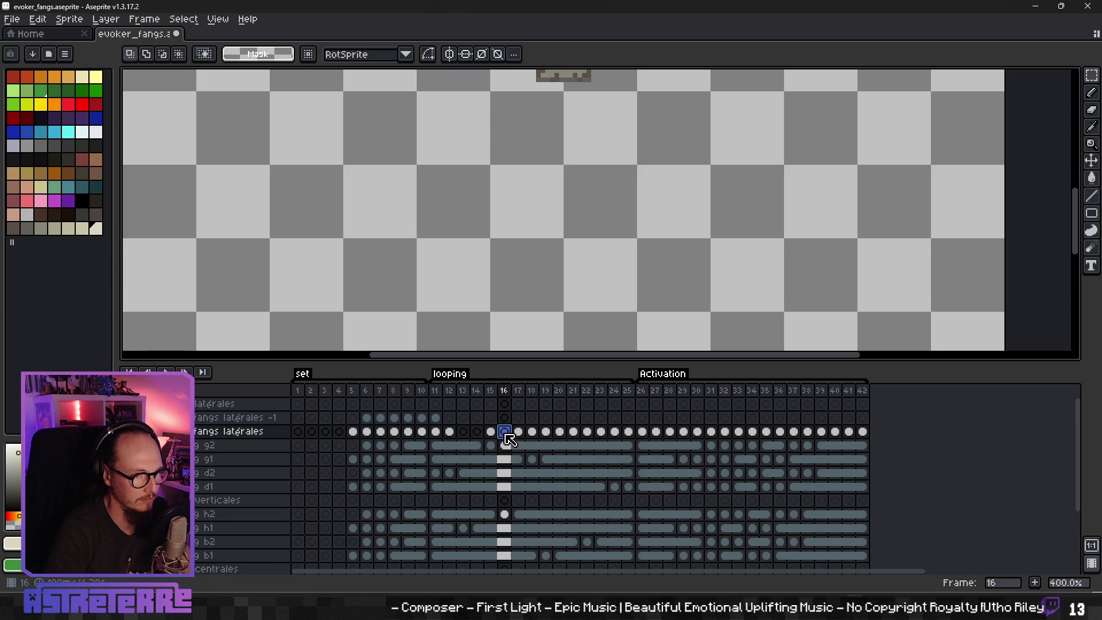
click(519, 435)
key(Delete)
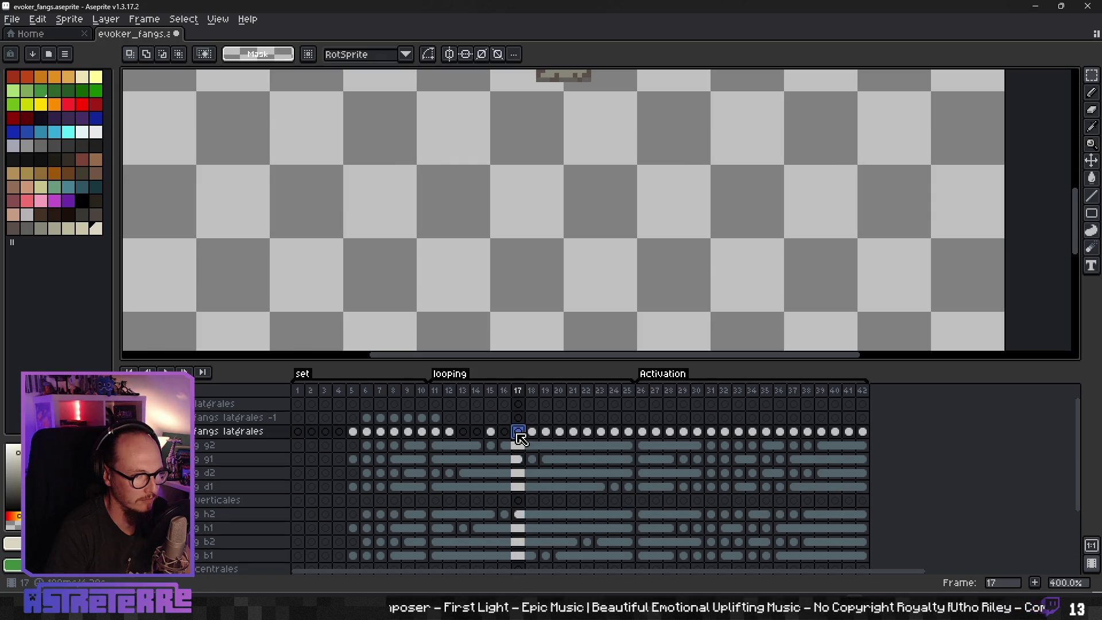
Step: Clear the fangs latérales cels on frames 19, 20 and 21, keeping frame 18
click(533, 435)
click(547, 435)
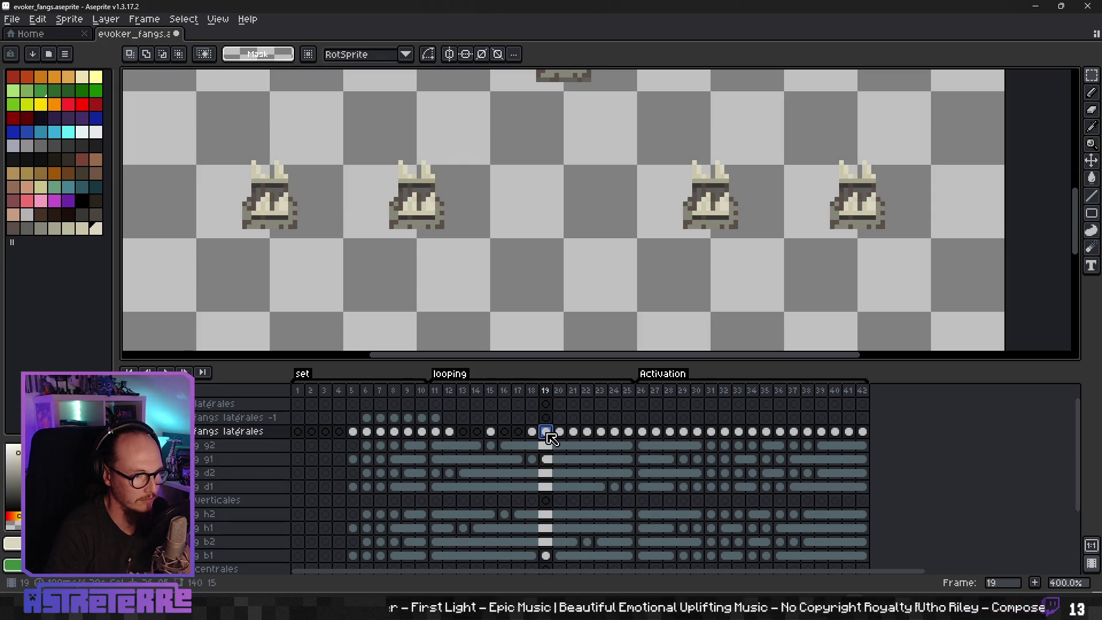
key(Delete)
click(561, 435)
key(Delete)
click(575, 435)
key(Delete)
Step: Clear frames 22, 23 and 25, keeping 24, then drag the frame 11–25 cels onto fangs latérales -1
click(588, 435)
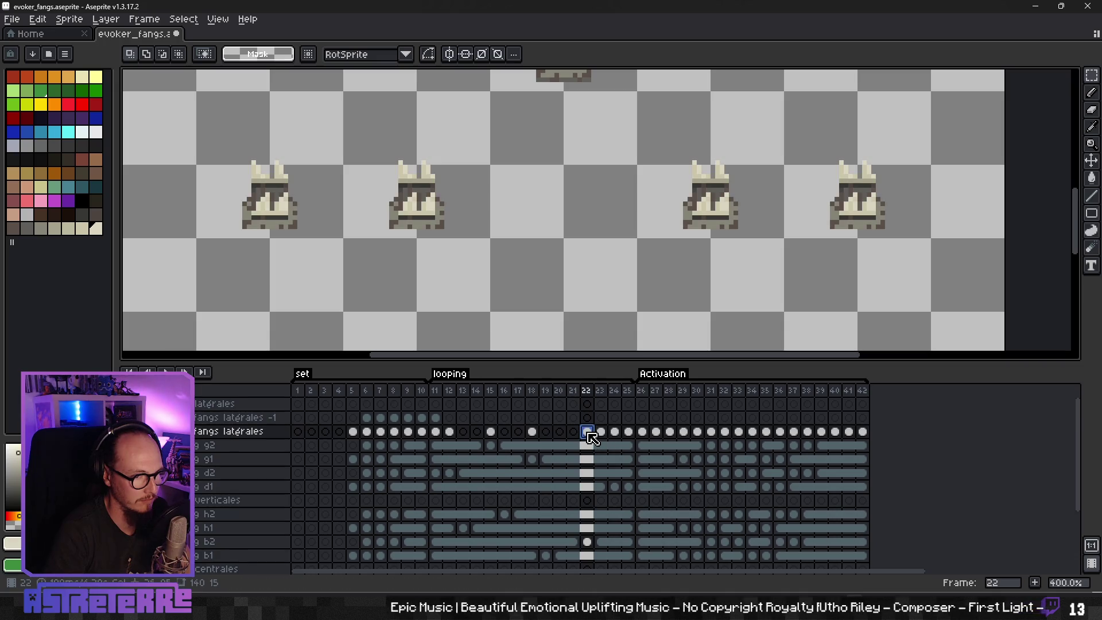
key(Delete)
click(601, 434)
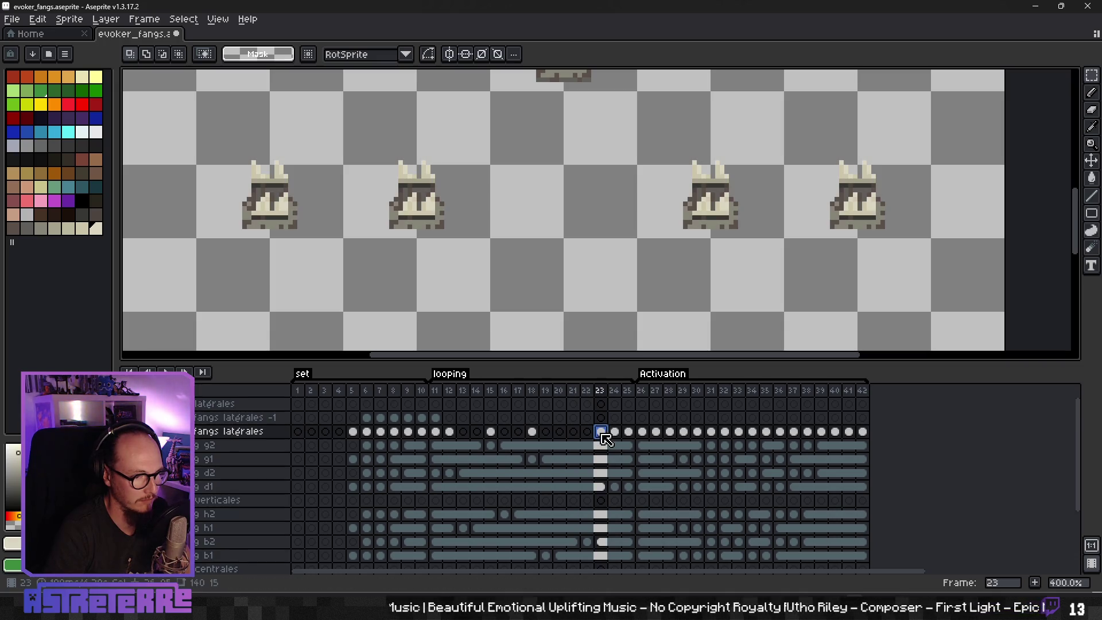
key(Delete)
click(617, 434)
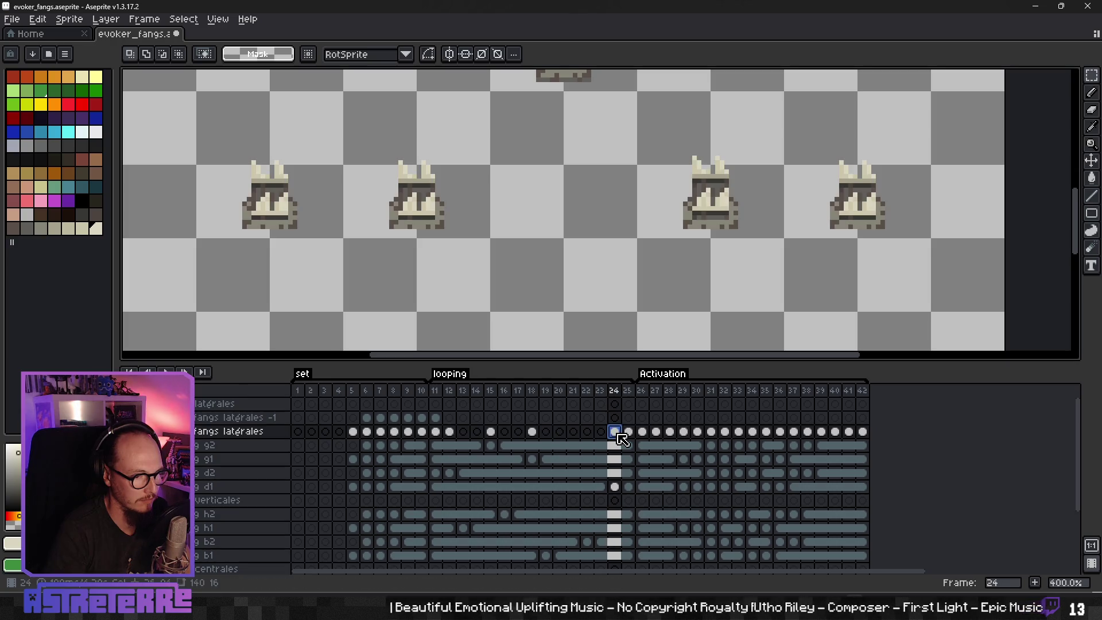
click(628, 434)
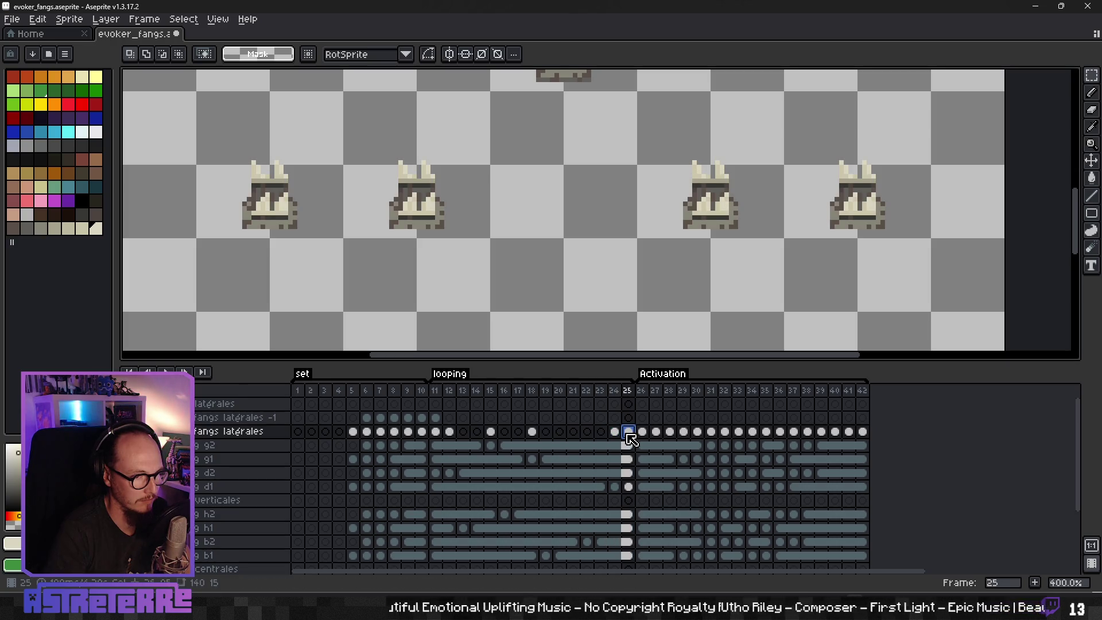
key(Delete)
click(439, 432)
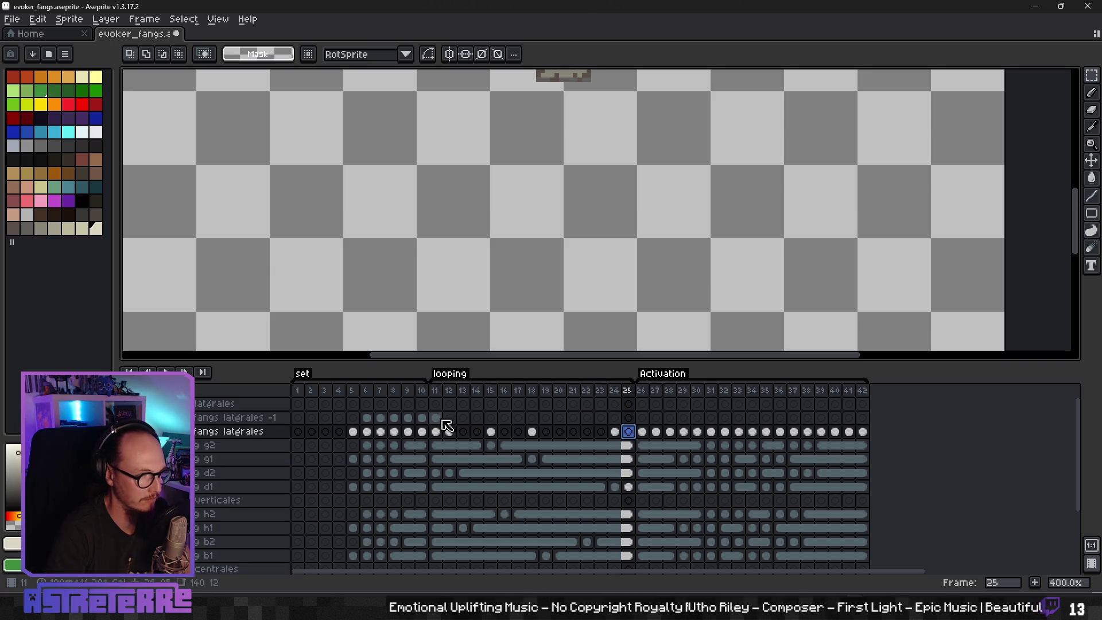
mouse_move(450, 432)
mouse_down()
mouse_move(463, 435)
mouse_move(464, 418)
mouse_move(628, 425)
mouse_up()
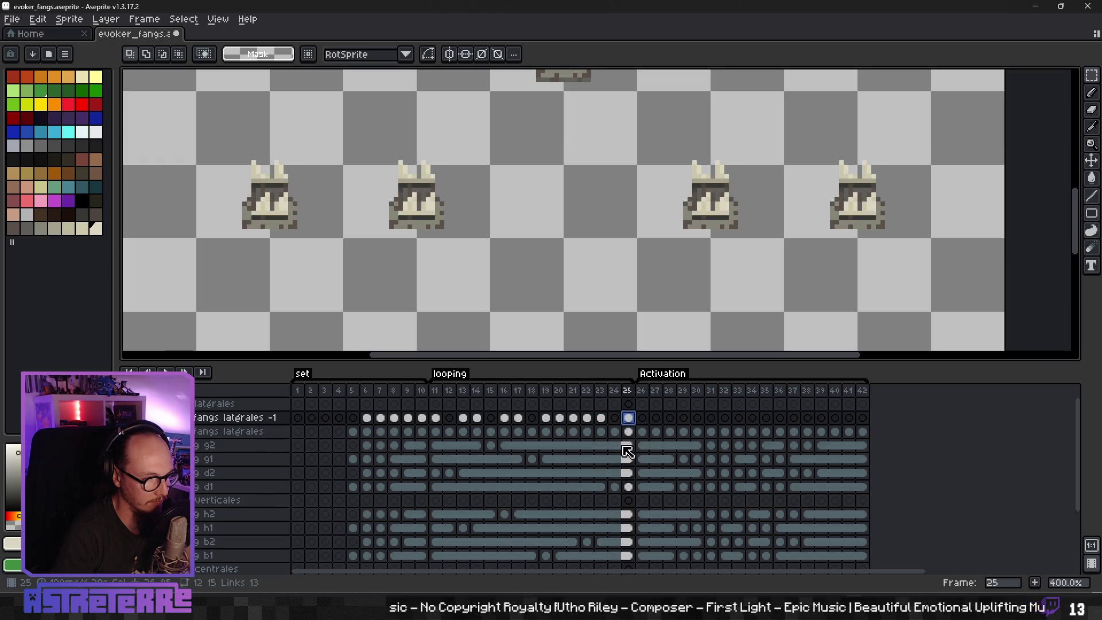
Step: On frame 12 of fangs latérales, frame the trap sprites and begin marqueeing the three left traps
click(449, 431)
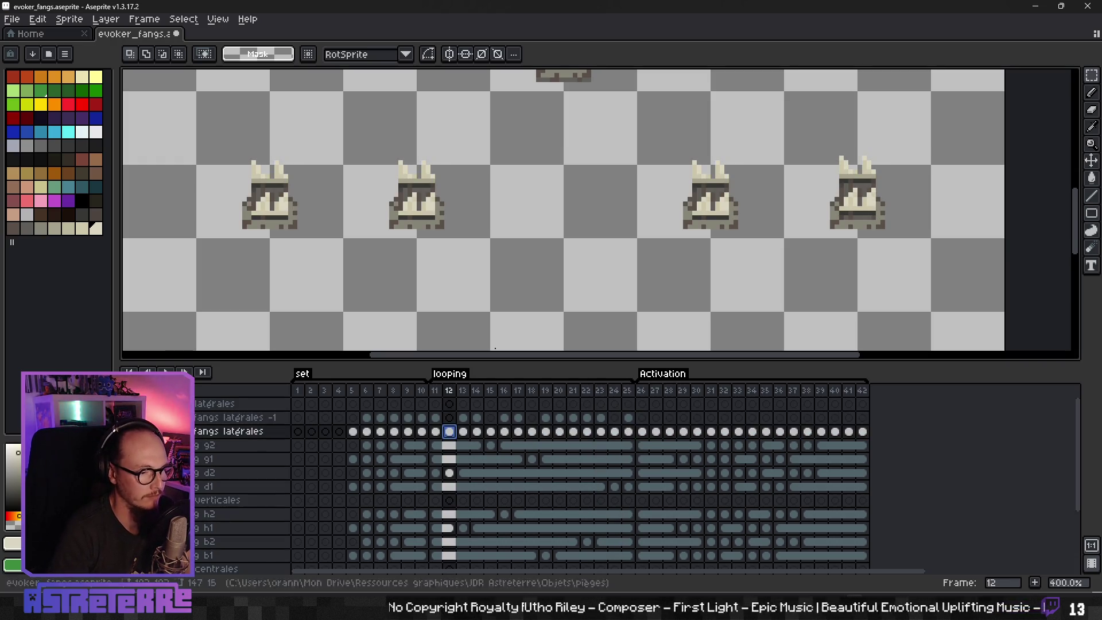
mouse_move(474, 263)
mouse_down()
mouse_move(545, 286)
mouse_move(587, 283)
mouse_up()
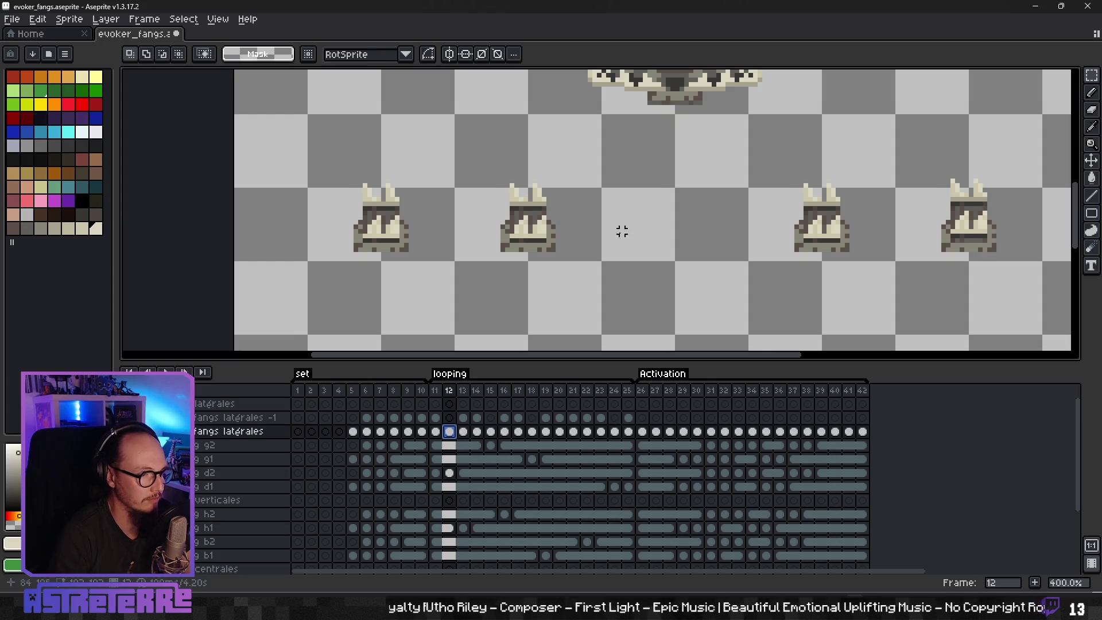
drag(623, 229, 523, 243)
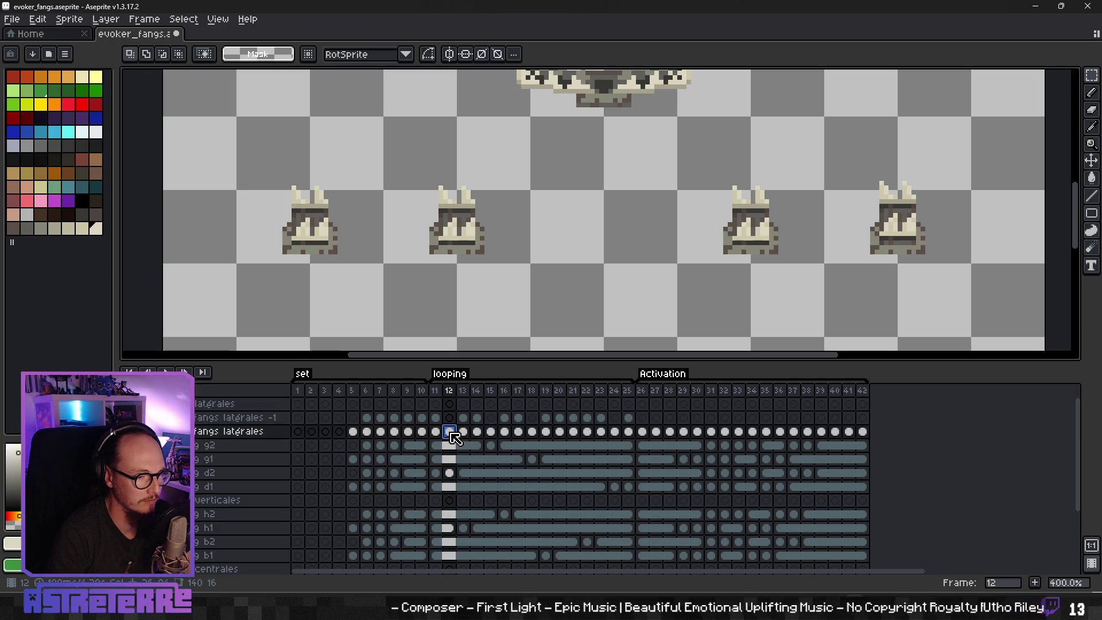
mouse_move(256, 177)
mouse_down()
mouse_move(524, 295)
mouse_move(817, 270)
mouse_up()
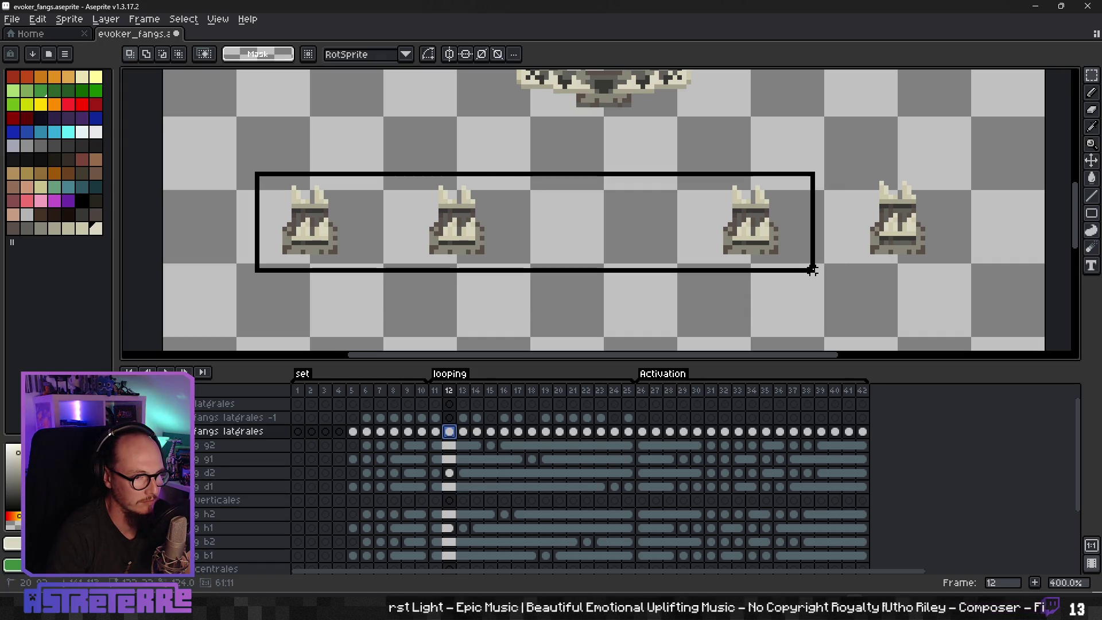
Step: Replace frame 12's three left traps with a copy of frame 11's traps on fangs latérales
drag(812, 269, 816, 274)
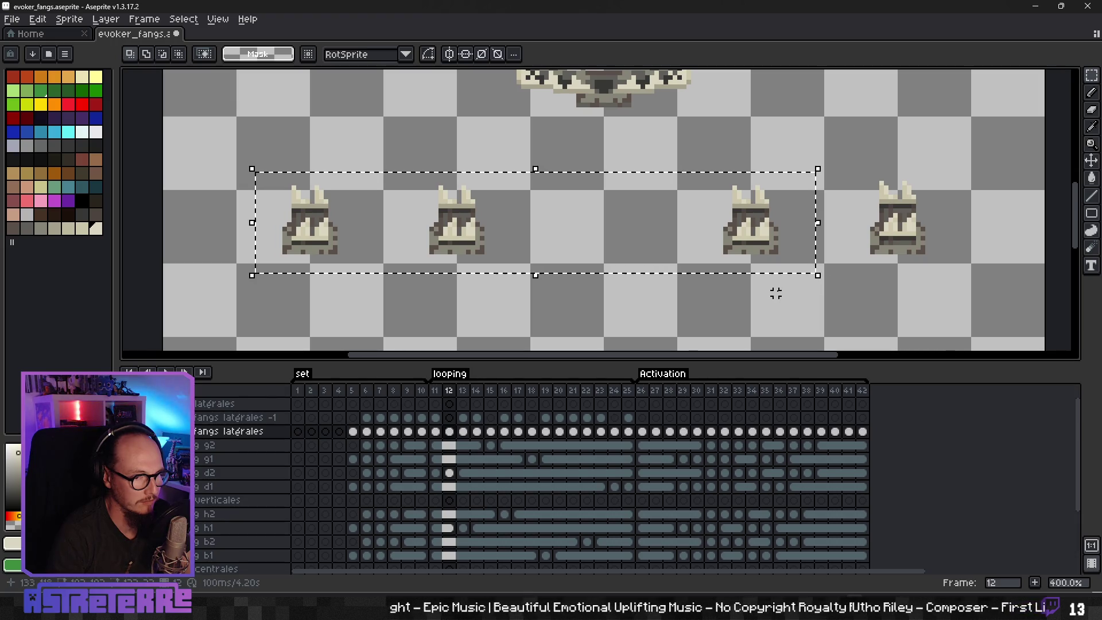
key(ctrl+x)
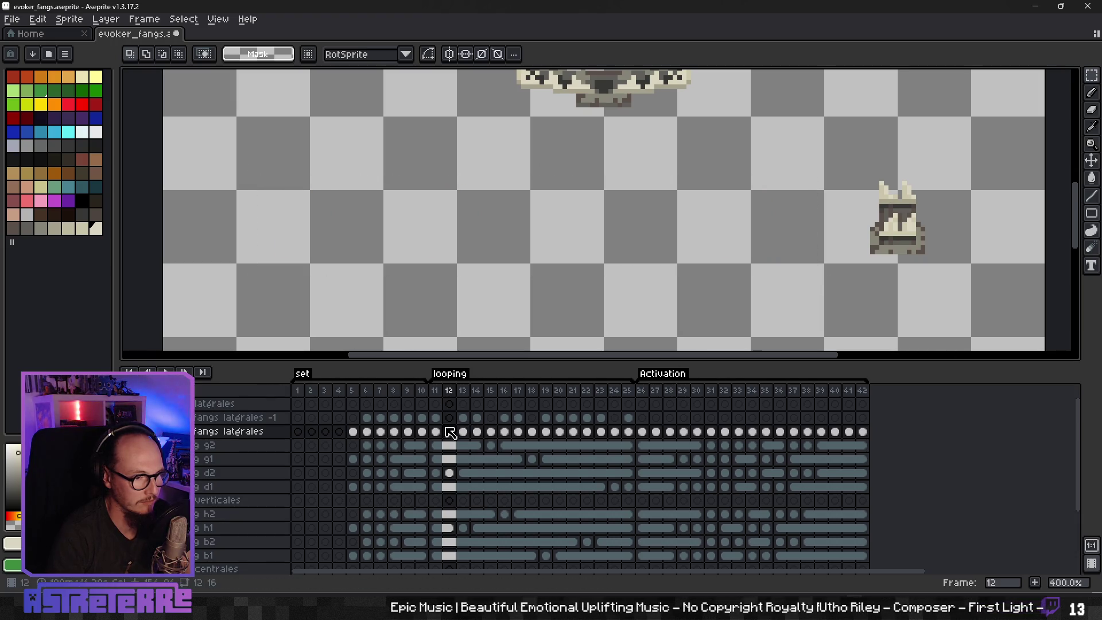
click(435, 431)
mouse_move(250, 171)
mouse_down()
mouse_move(690, 296)
mouse_move(802, 285)
mouse_up()
key(ctrl+c)
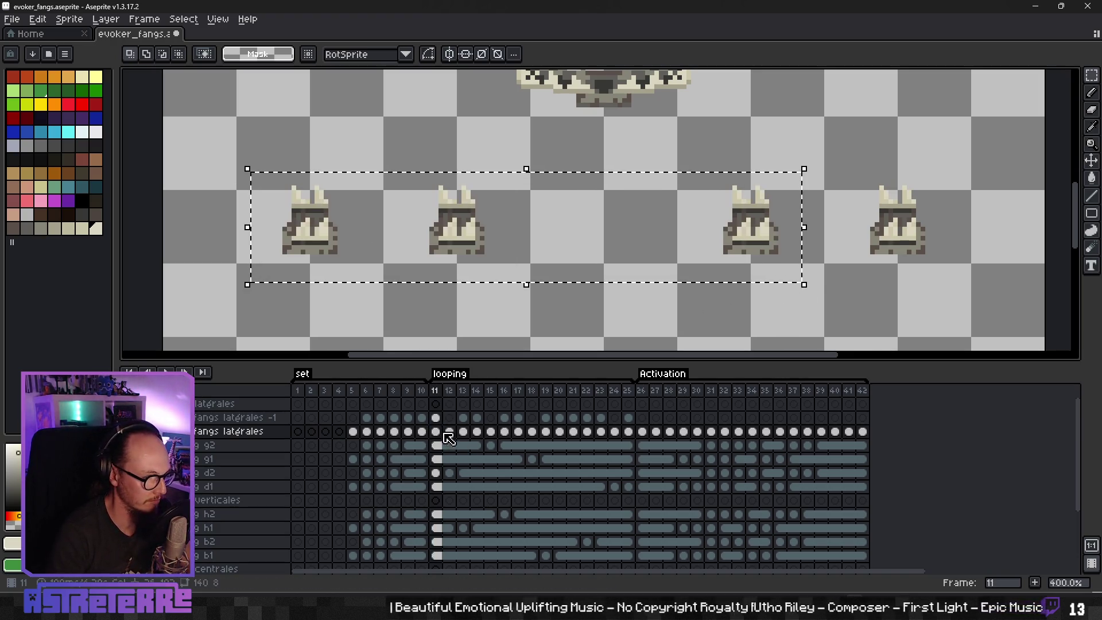
click(450, 431)
key(ctrl+v)
click(514, 293)
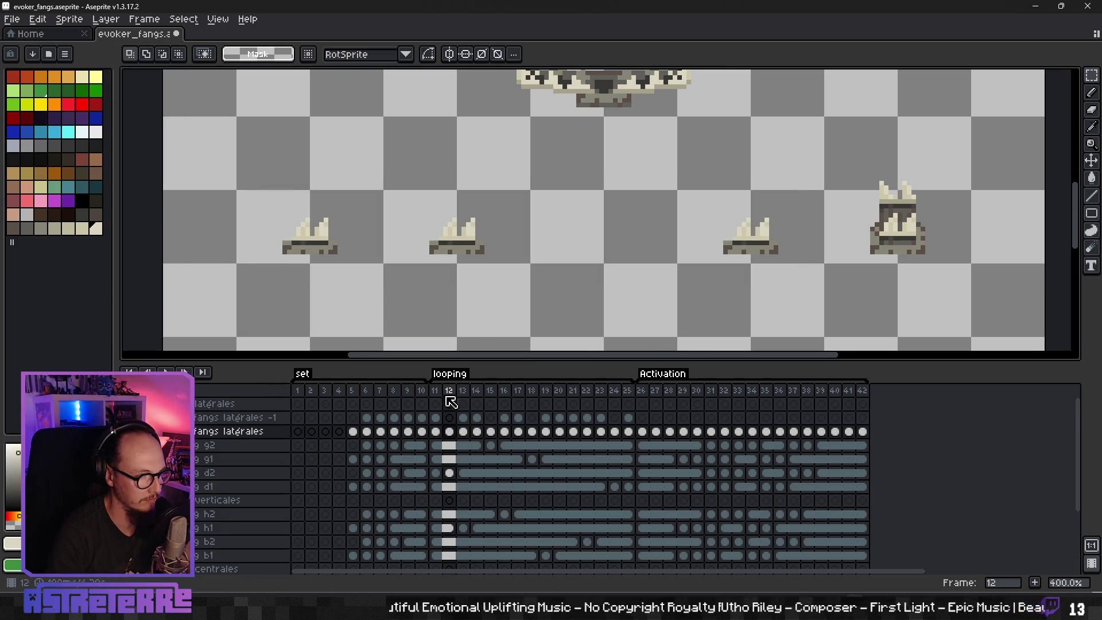
Step: Copy frame 11's fangs on the fangs latérales -1 layer into frame 12
click(434, 418)
mouse_move(245, 167)
mouse_down()
mouse_move(694, 265)
mouse_move(810, 274)
mouse_up()
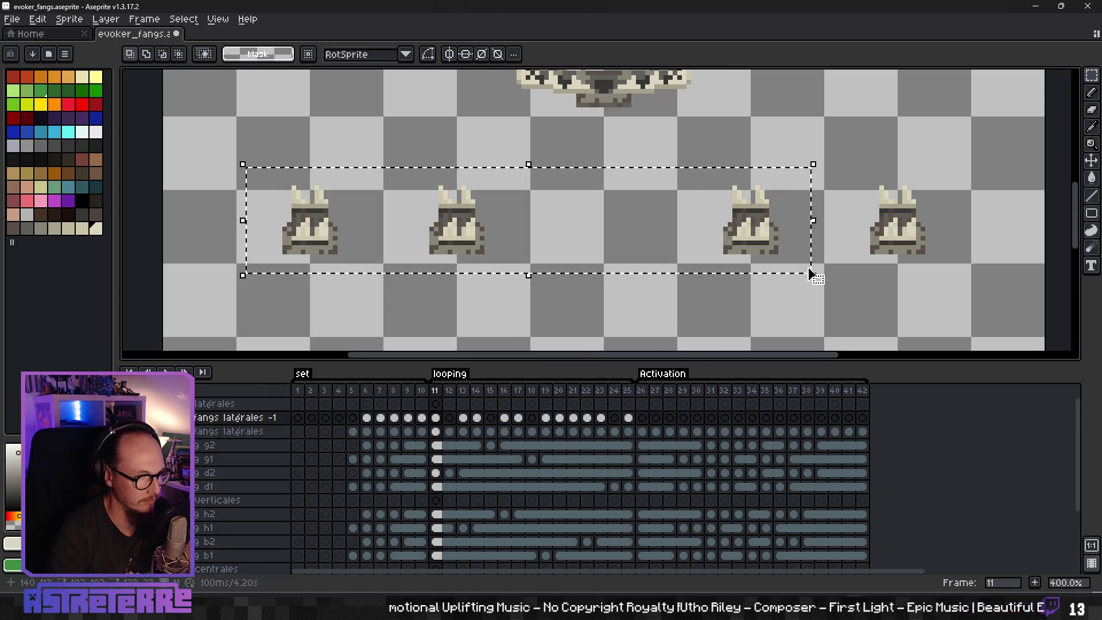
click(449, 417)
key(Escape)
key(ctrl+d)
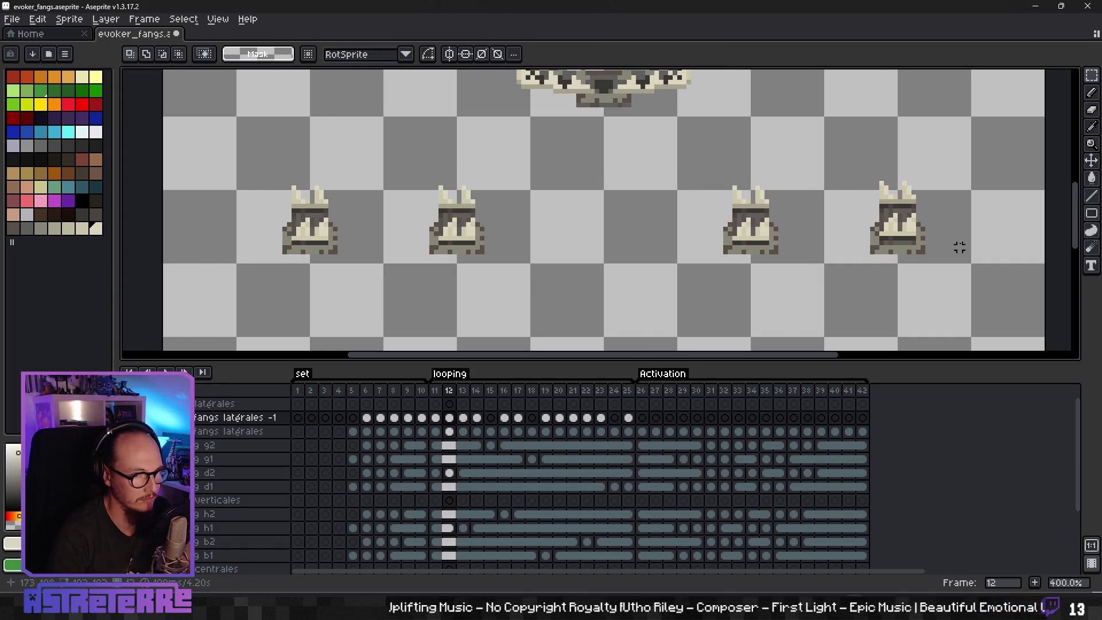
Step: Erase the fourth trap's upper fangs from frame 12 on the fangs latérales layer
scroll(953, 241, up, 2)
click(450, 431)
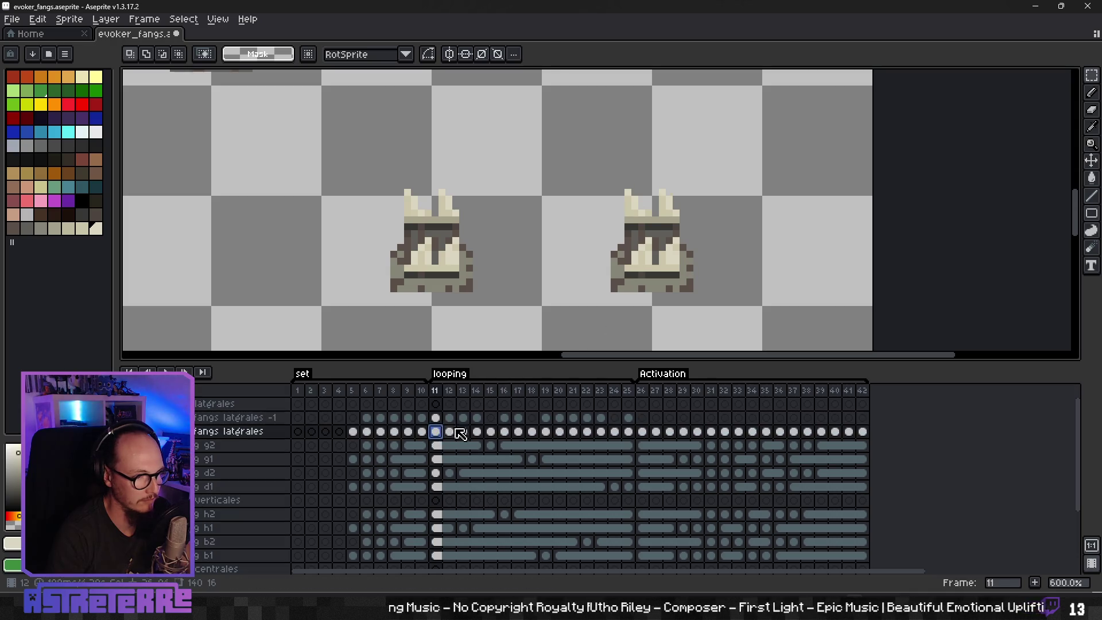
scroll(608, 172, up, 3)
drag(613, 173, 719, 225)
drag(548, 226, 578, 320)
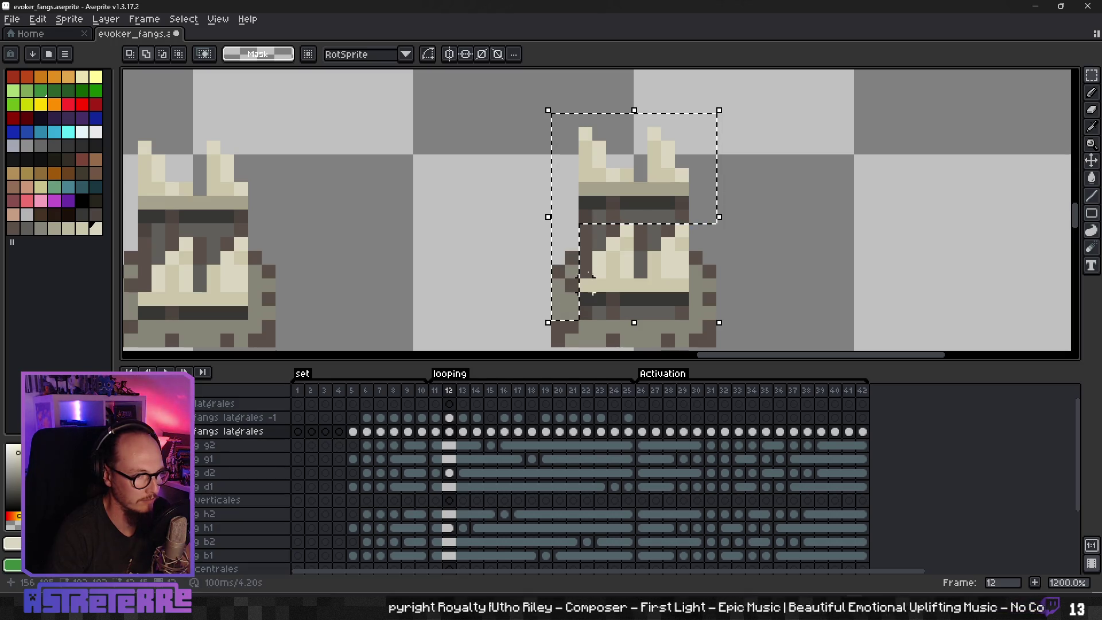
drag(580, 226, 593, 279)
drag(593, 235, 634, 279)
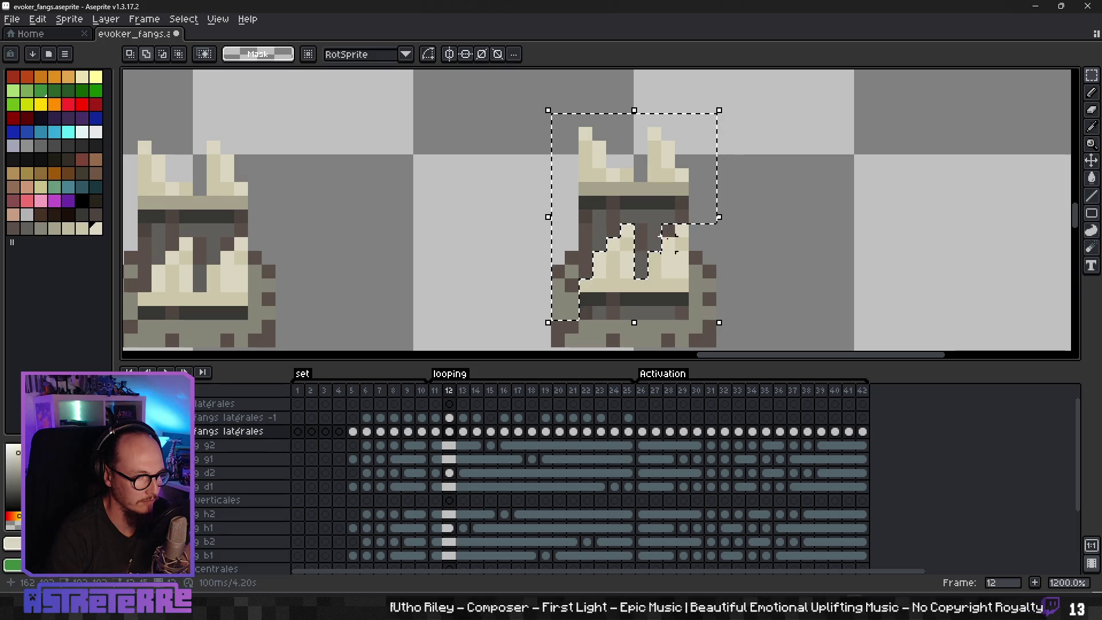
drag(697, 233, 734, 322)
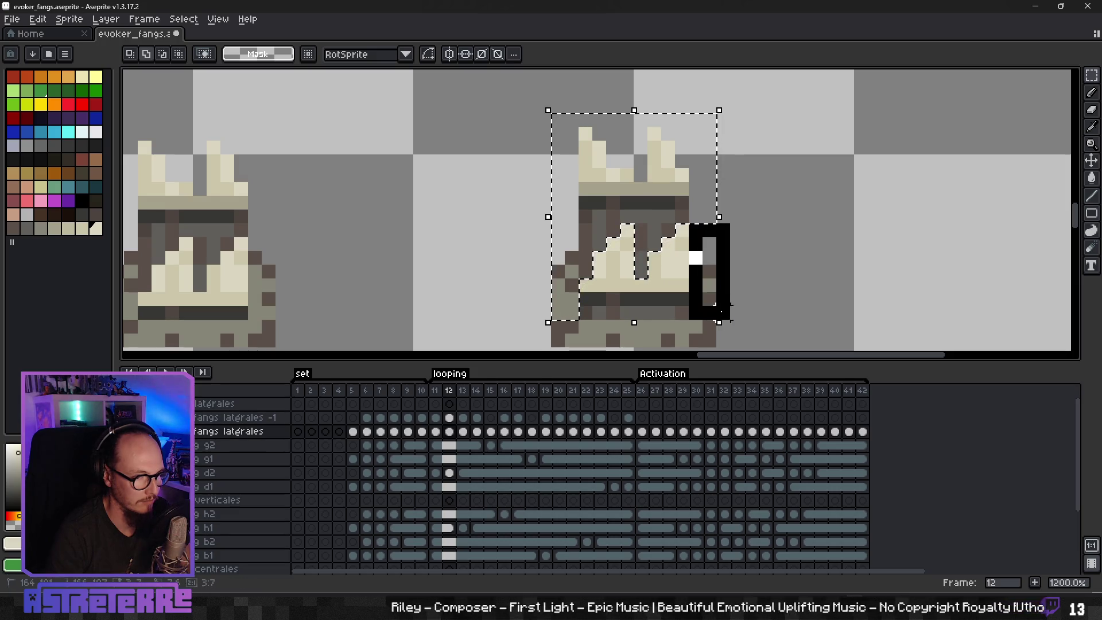
scroll(775, 295, down, 4)
key(Delete)
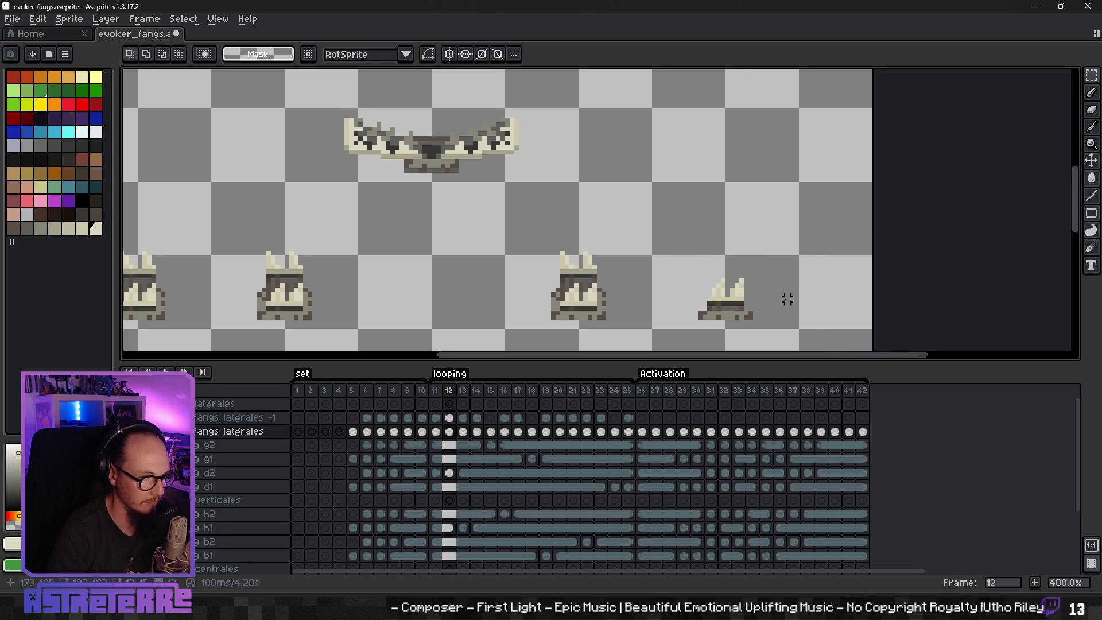
Step: Toggle the fangs latérales -1 layer's visibility to compare all four traps on frame 12
click(459, 418)
key(ctrl+z)
key(ctrl+d)
scroll(666, 287, down, 1)
drag(651, 277, 687, 258)
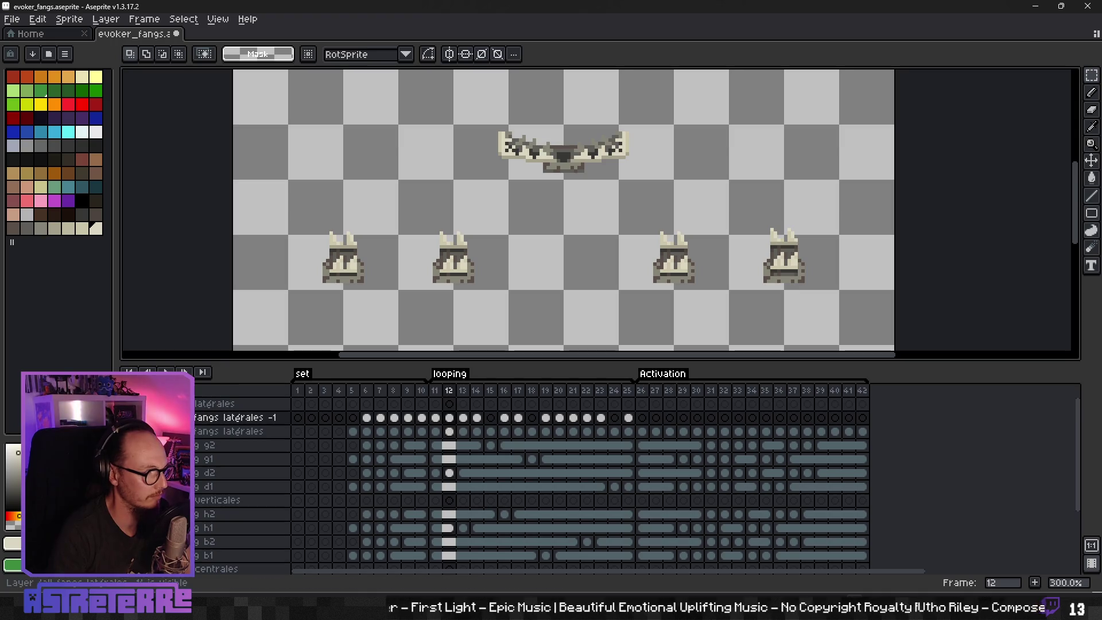
click(128, 418)
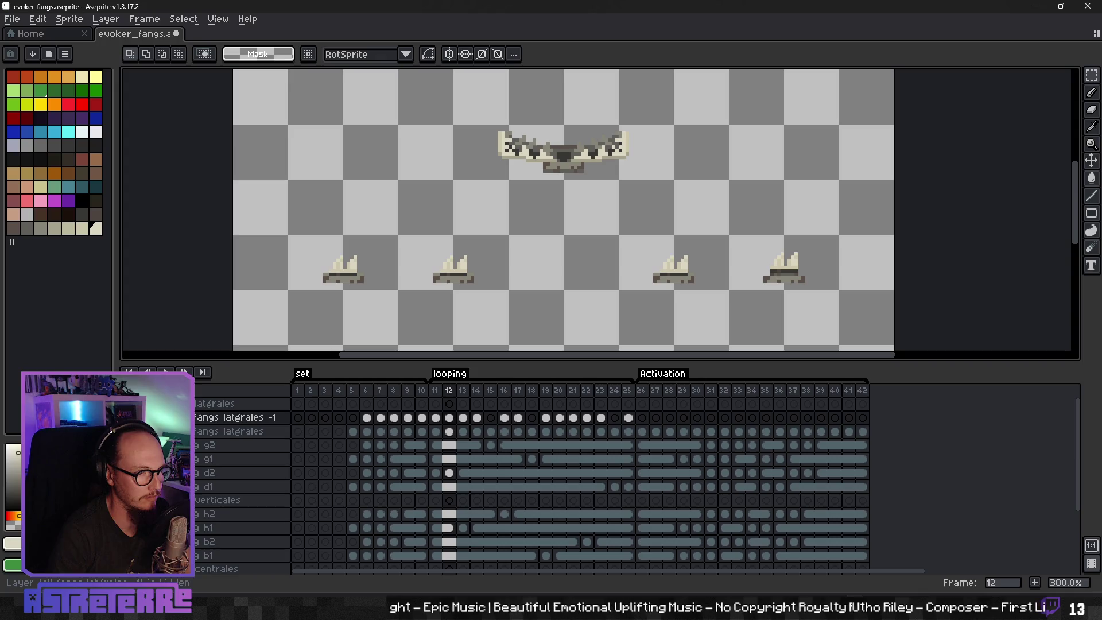
click(129, 418)
click(129, 418)
click(128, 418)
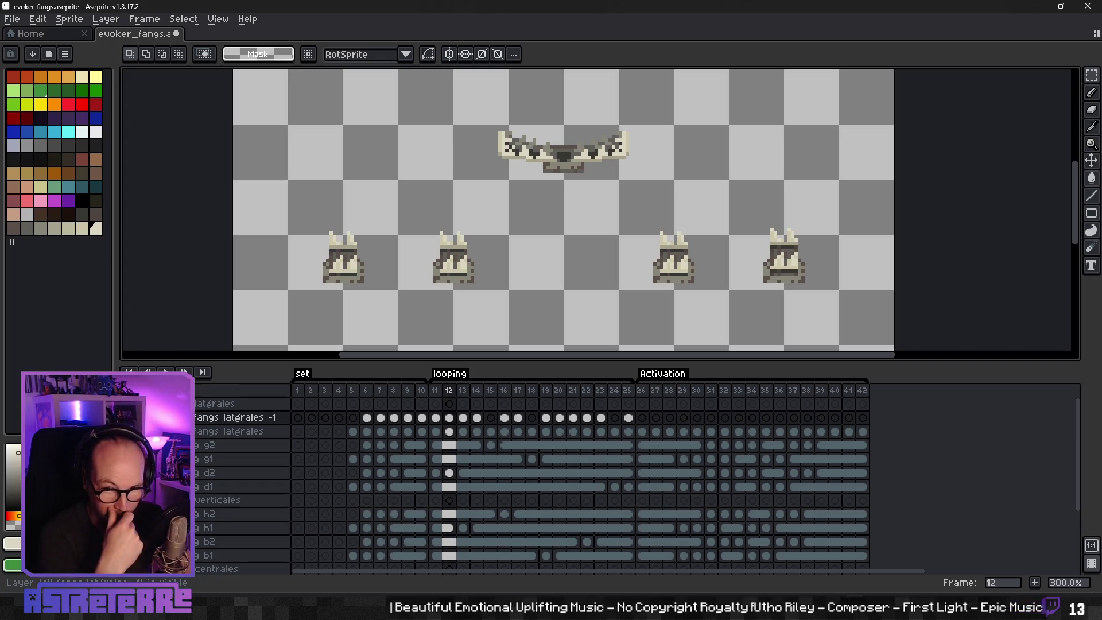
key(Right)
key(Right)
key(Right)
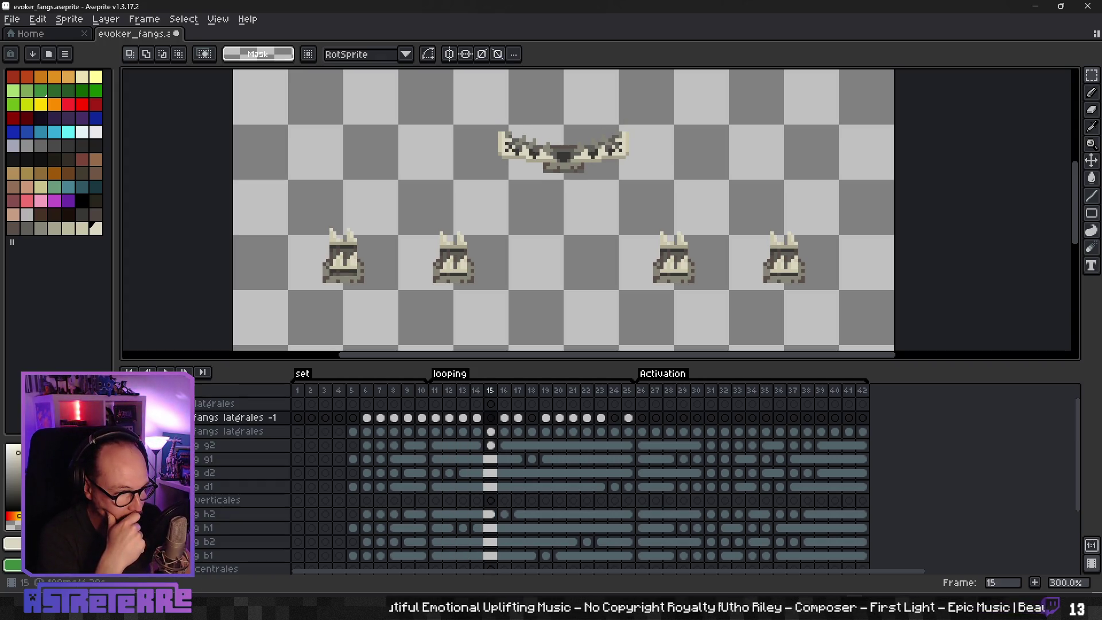
Step: Replace frame 15's three right fangs on fangs latérales with those from frame 14
scroll(663, 299, up, 1)
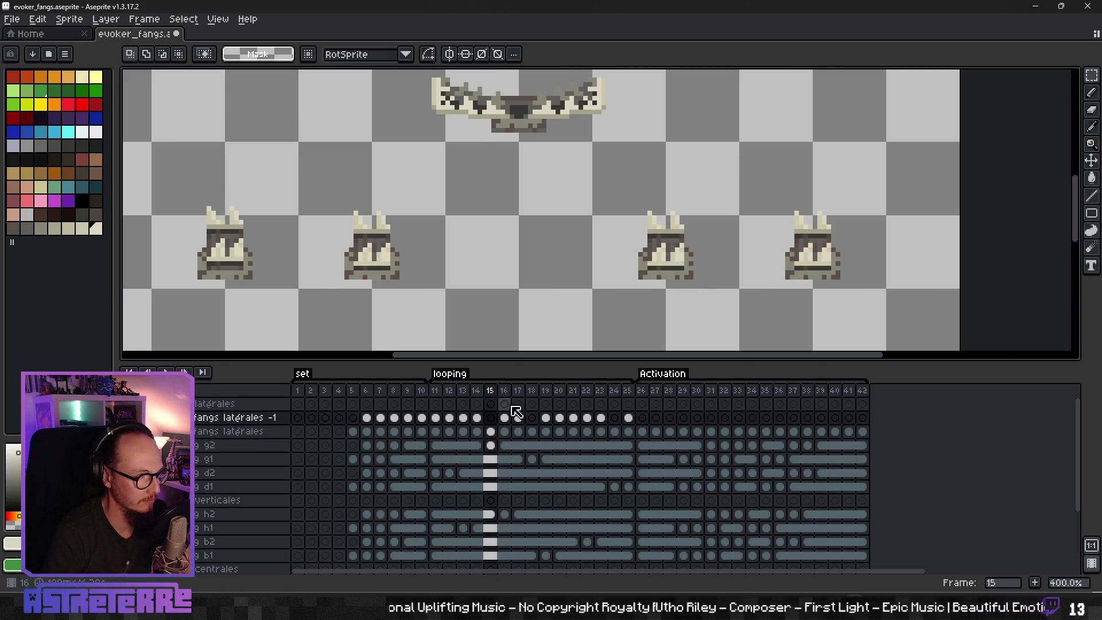
click(491, 431)
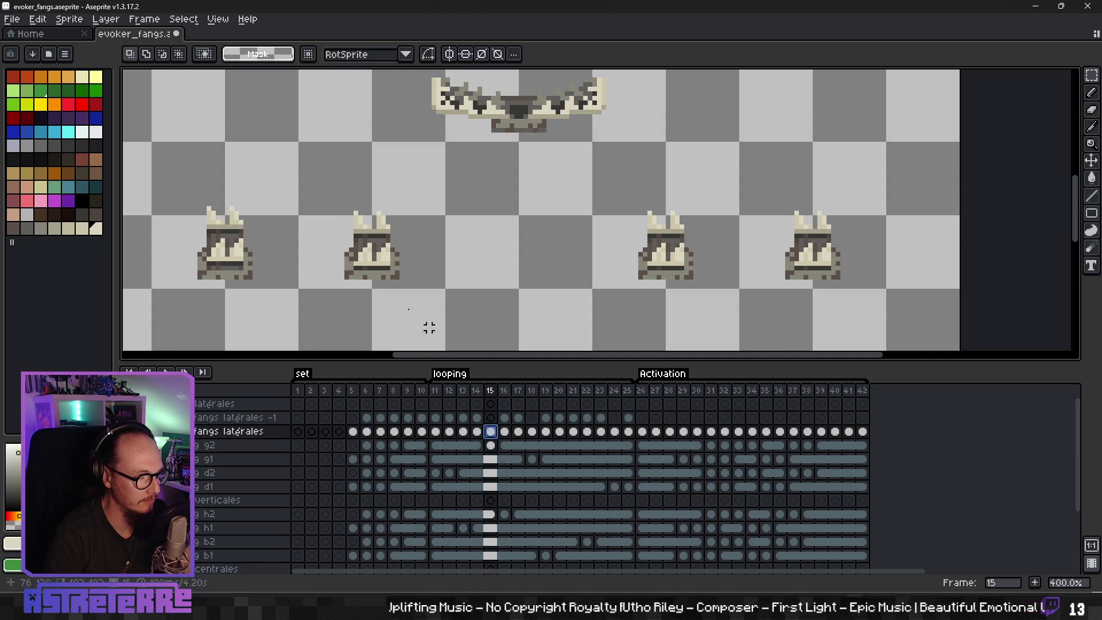
drag(315, 198, 873, 300)
key(ctrl+x)
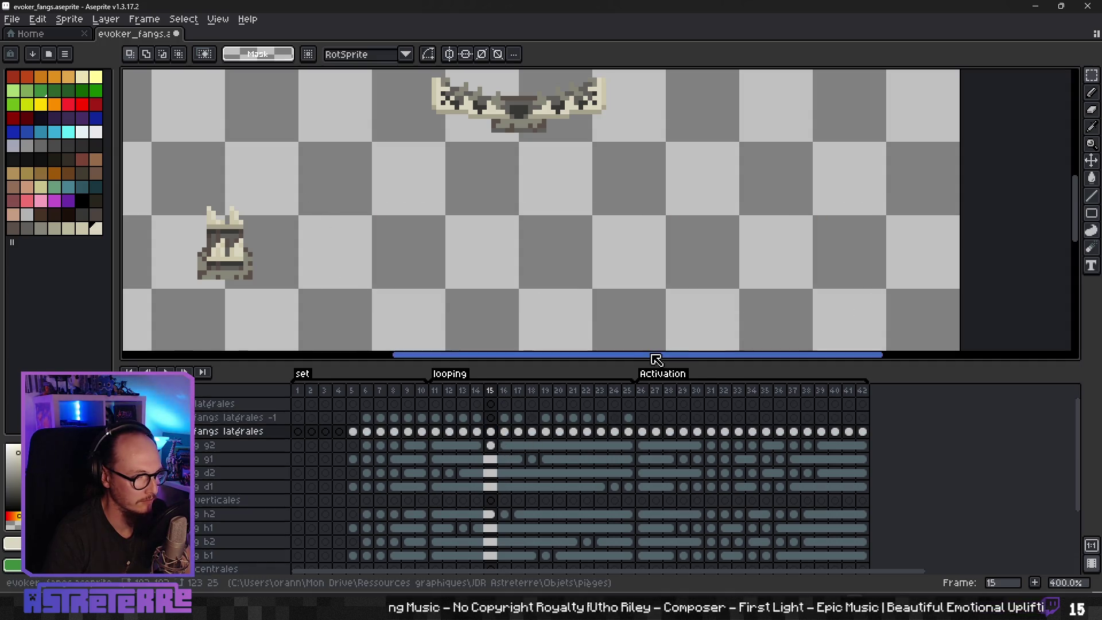
key(Left)
mouse_move(315, 178)
mouse_down()
mouse_move(896, 325)
mouse_move(917, 310)
mouse_up()
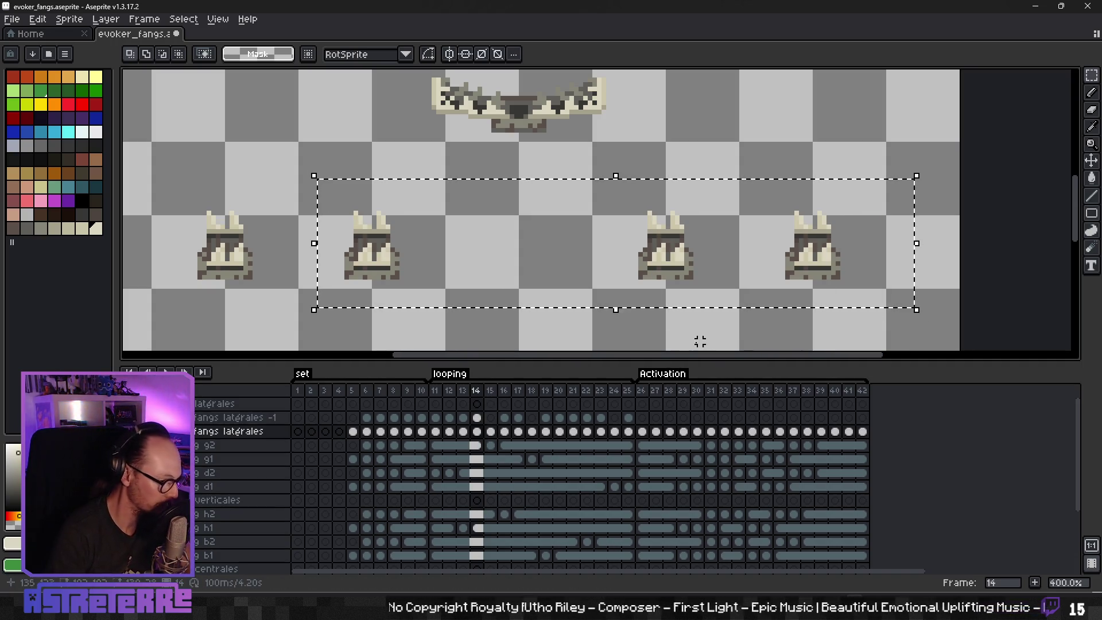
click(491, 431)
key(ctrl+v)
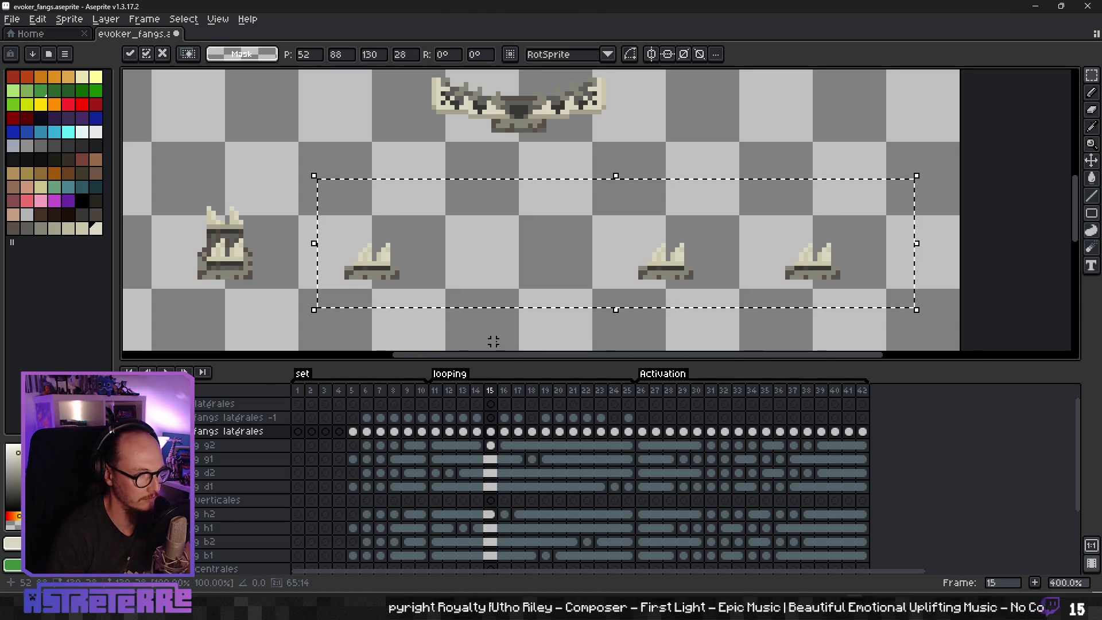
key(Return)
Step: Copy frame 14's three right fangs on fangs latérales -1 into frame 15
click(477, 417)
click(301, 285)
mouse_move(326, 197)
mouse_down()
mouse_move(664, 278)
mouse_move(897, 295)
mouse_up()
key(ctrl+c)
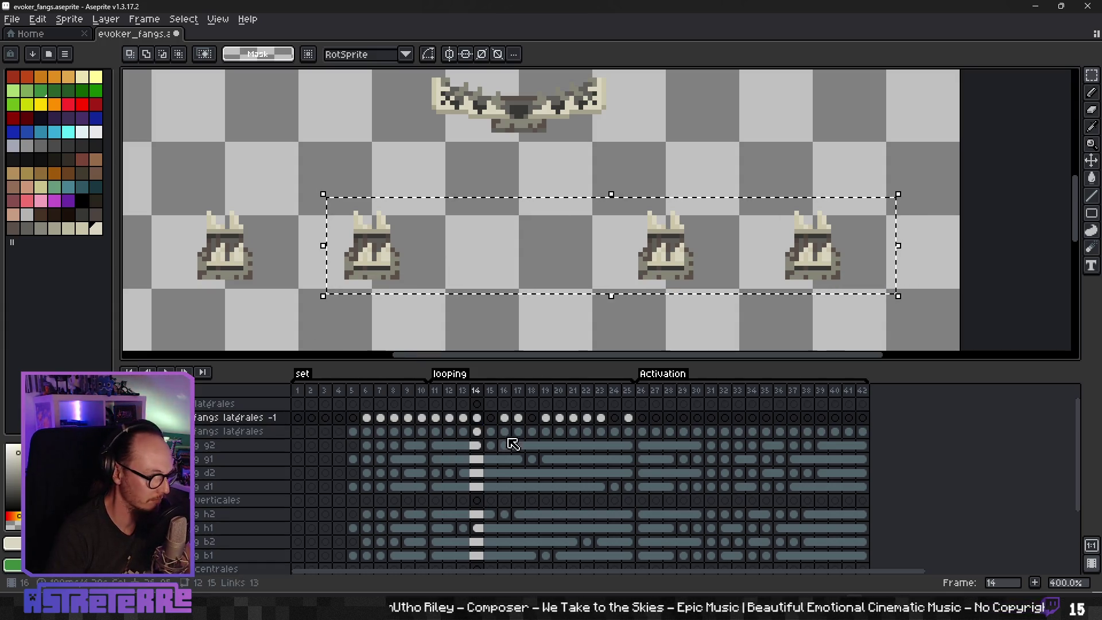
click(490, 431)
key(ctrl+v)
key(Return)
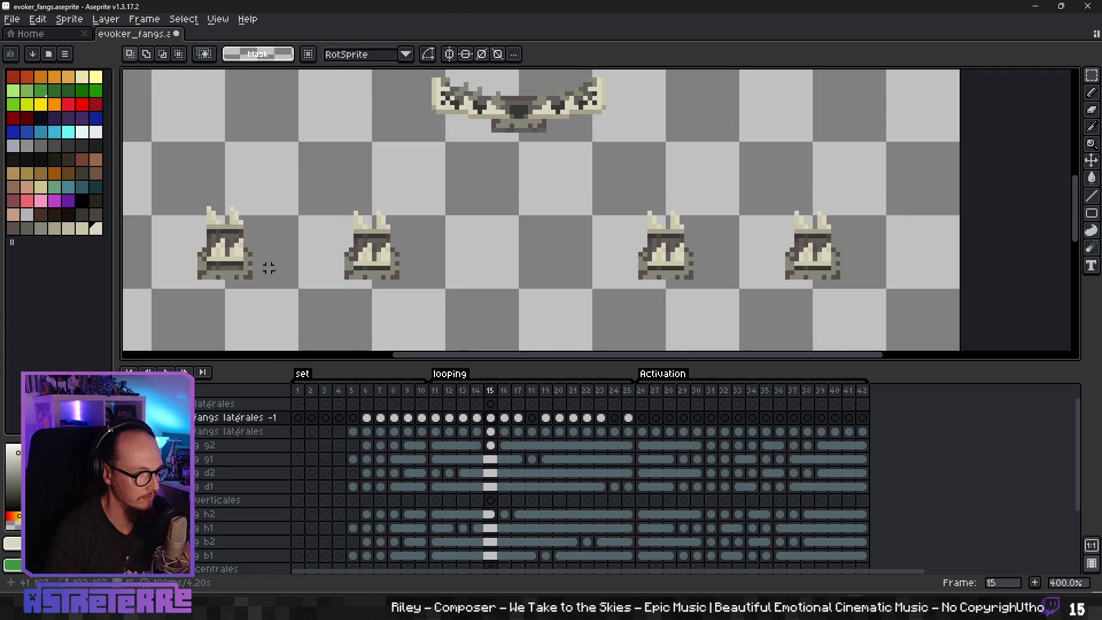
Step: Move the left sprite's upper fang pixels on frame 15 onto the fangs latérales -1 layer
scroll(519, 260, up, 2)
click(490, 431)
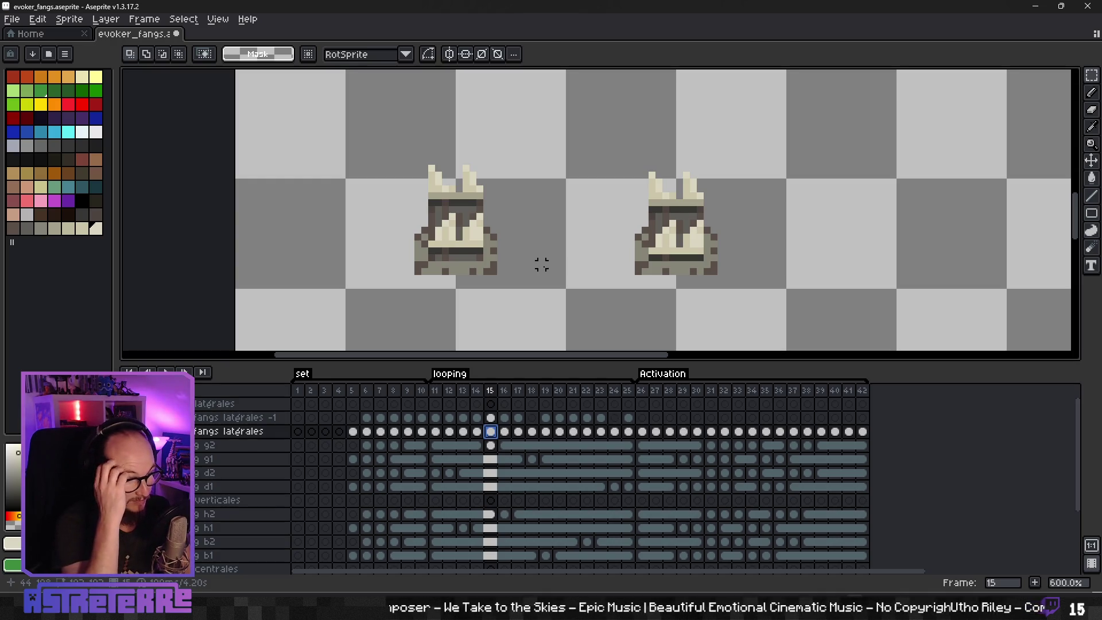
scroll(504, 233, up, 3)
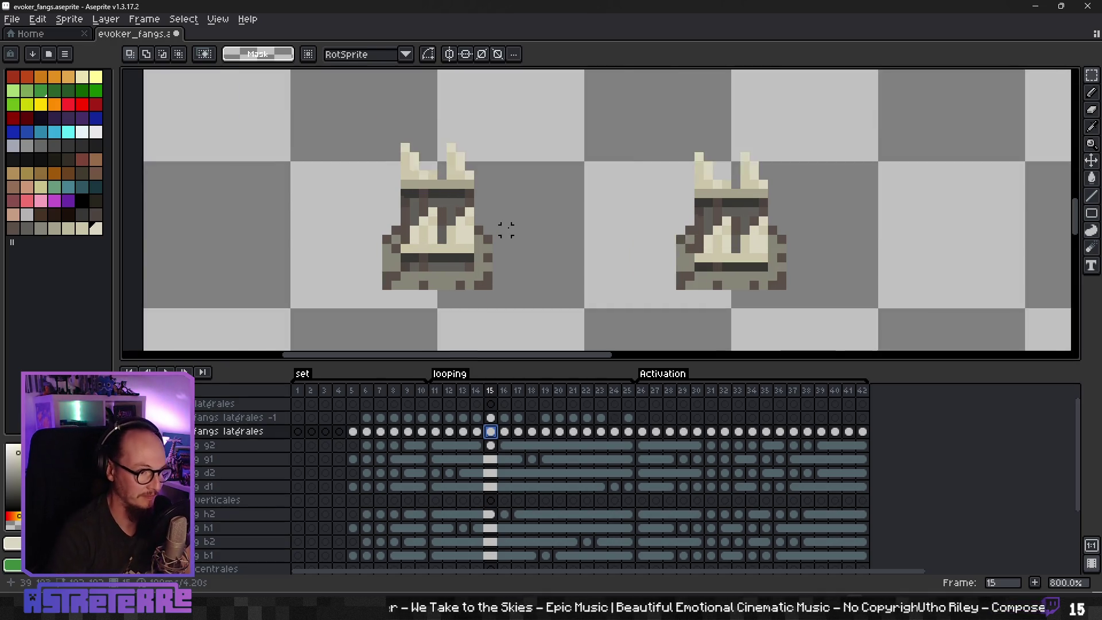
mouse_move(339, 107)
mouse_down()
mouse_move(465, 162)
mouse_move(471, 193)
mouse_up()
drag(402, 199, 416, 254)
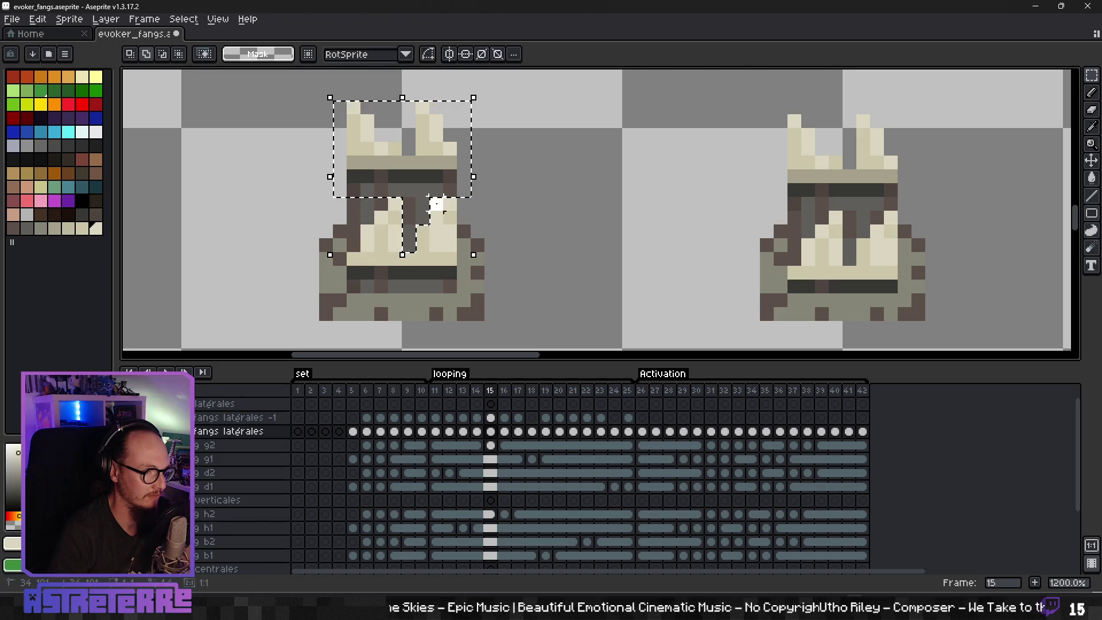
mouse_move(347, 197)
mouse_down()
mouse_move(367, 253)
mouse_move(374, 198)
mouse_move(339, 247)
mouse_move(338, 281)
mouse_up()
drag(458, 197, 487, 281)
key(ctrl+x)
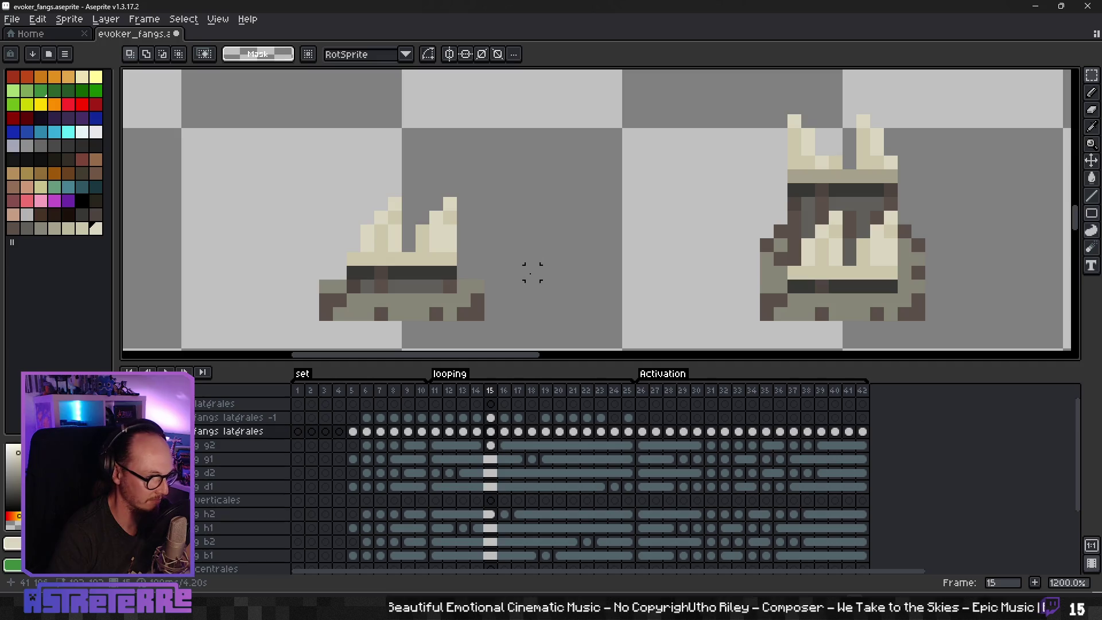
click(497, 419)
key(ctrl+v)
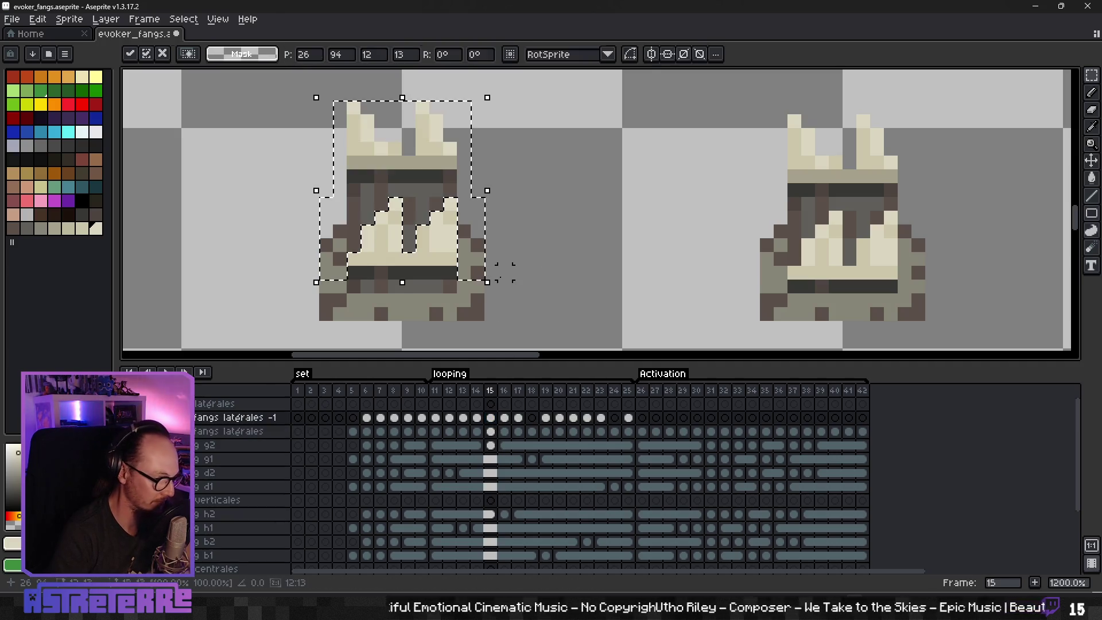
click(533, 245)
scroll(533, 245, down, 3)
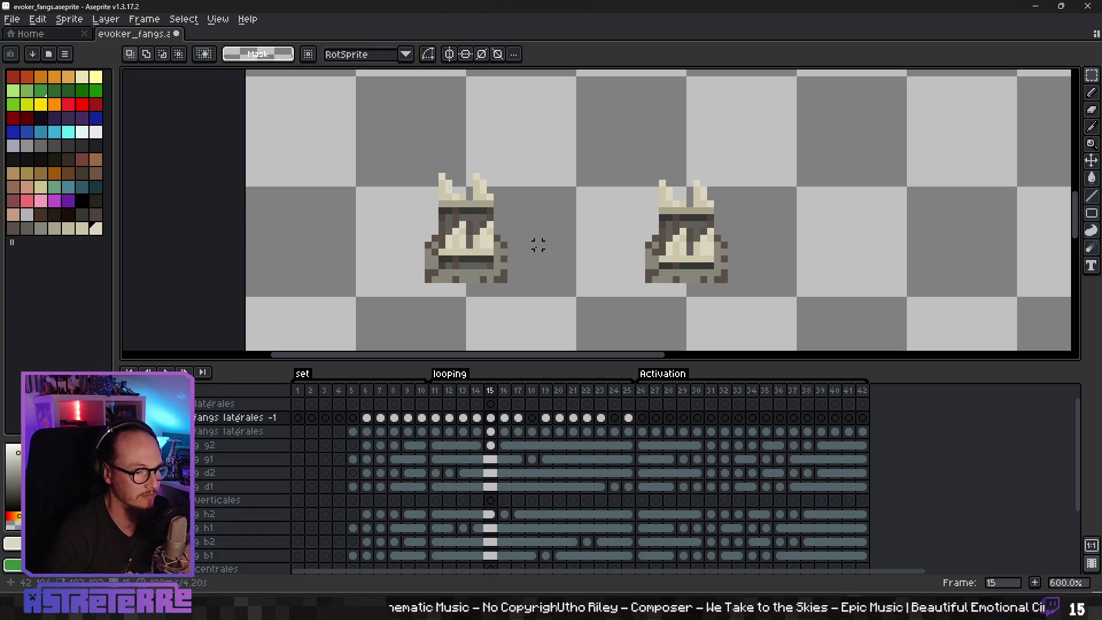
key(Right)
key(Right)
key(Right)
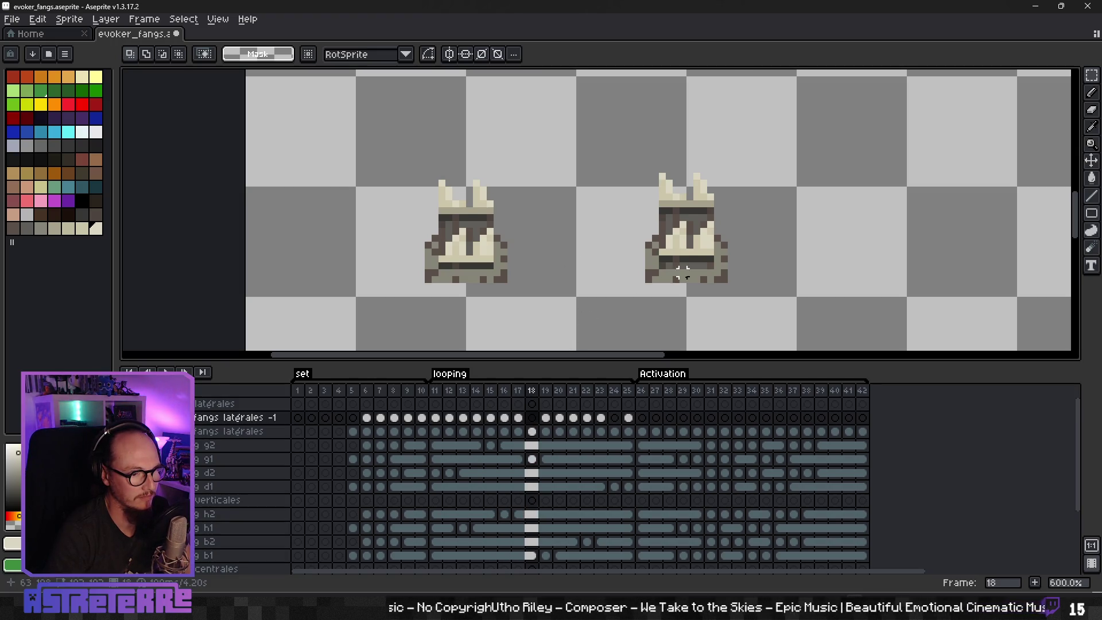
Step: Clear the left sprite's and two right sprites' fangs from frame 18 on fangs latérales
scroll(683, 273, up, 3)
scroll(644, 287, down, 5)
mouse_move(795, 275)
mouse_down()
mouse_move(789, 287)
mouse_move(608, 270)
mouse_up()
click(532, 431)
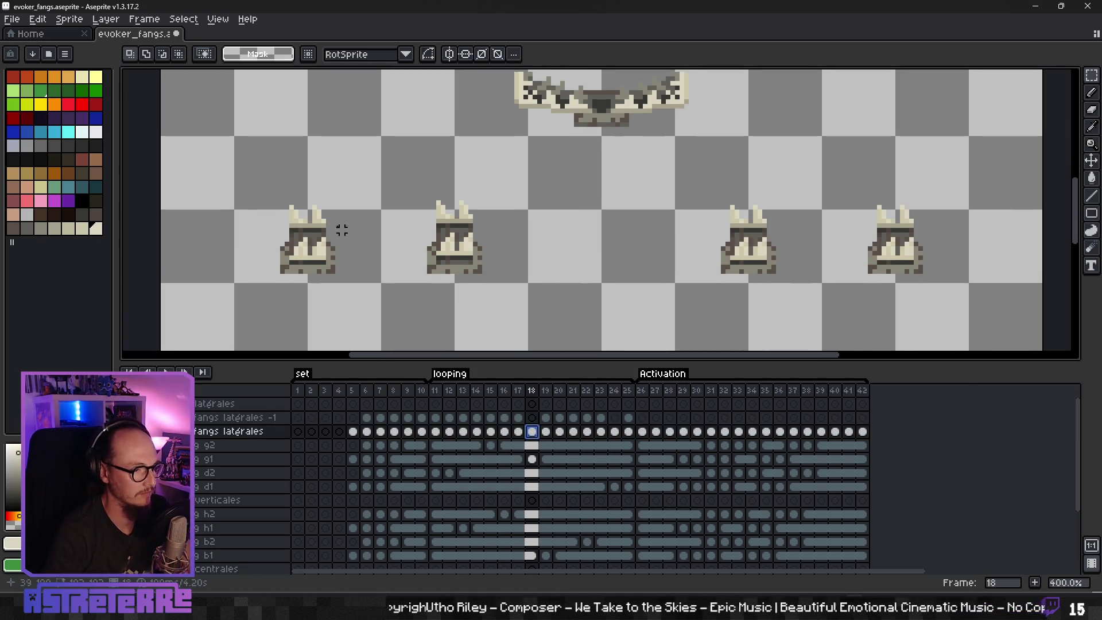
drag(271, 196, 360, 293)
mouse_move(633, 172)
mouse_down()
mouse_move(674, 197)
mouse_move(997, 297)
mouse_up()
key(Delete)
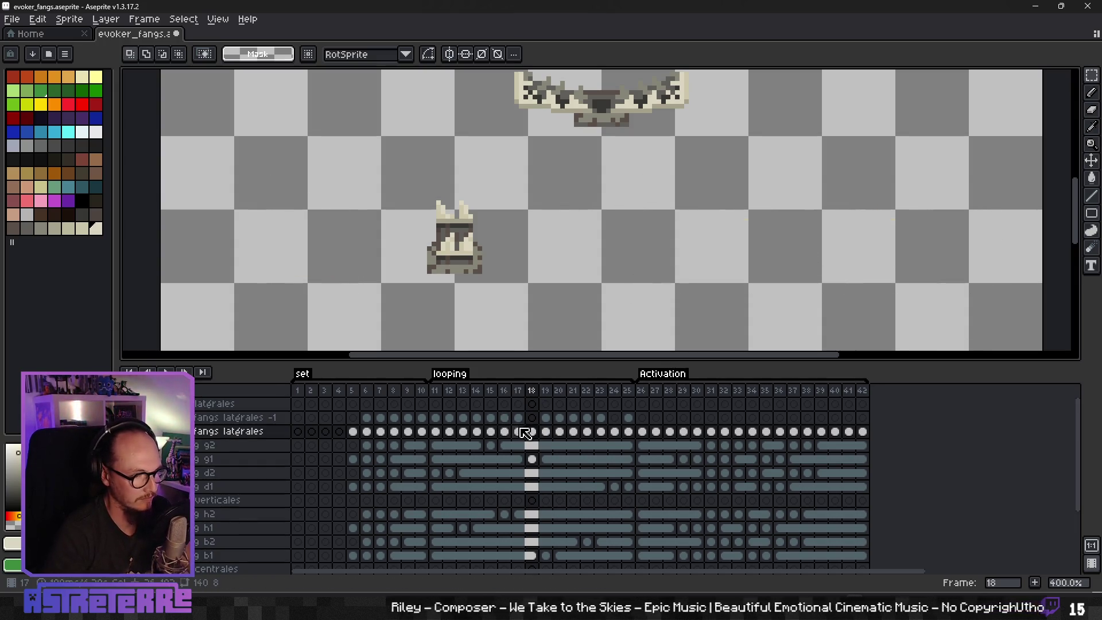
Step: Paste the same three sprites' fangs from frame 17 into frame 18
click(518, 431)
drag(252, 182, 359, 297)
mouse_move(648, 178)
mouse_down()
mouse_move(947, 313)
mouse_move(988, 316)
mouse_up()
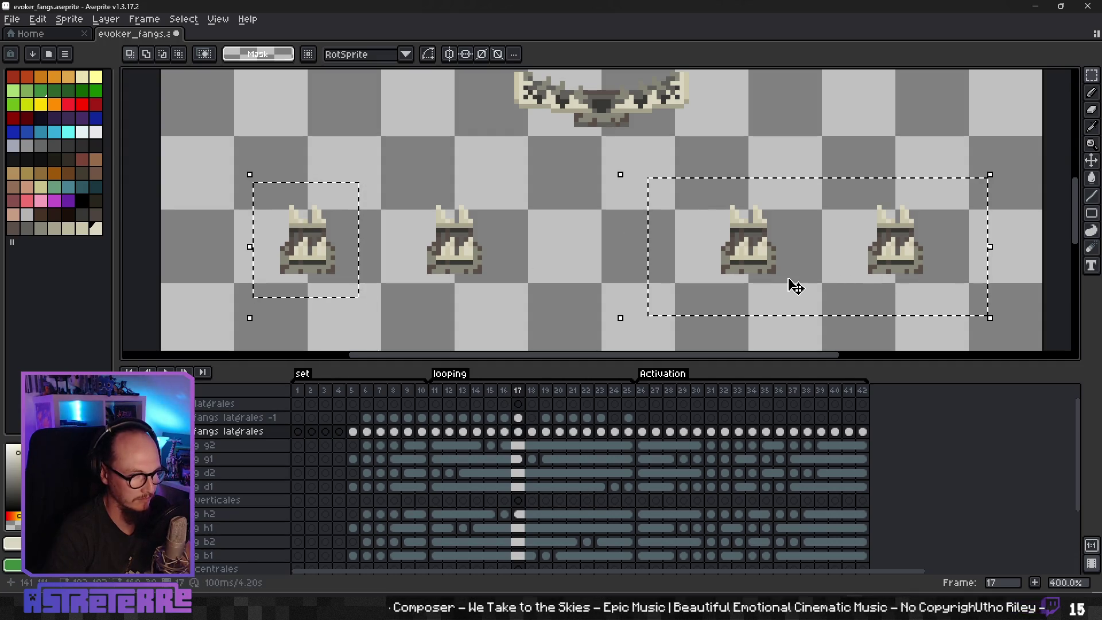
click(532, 431)
key(ctrl+v)
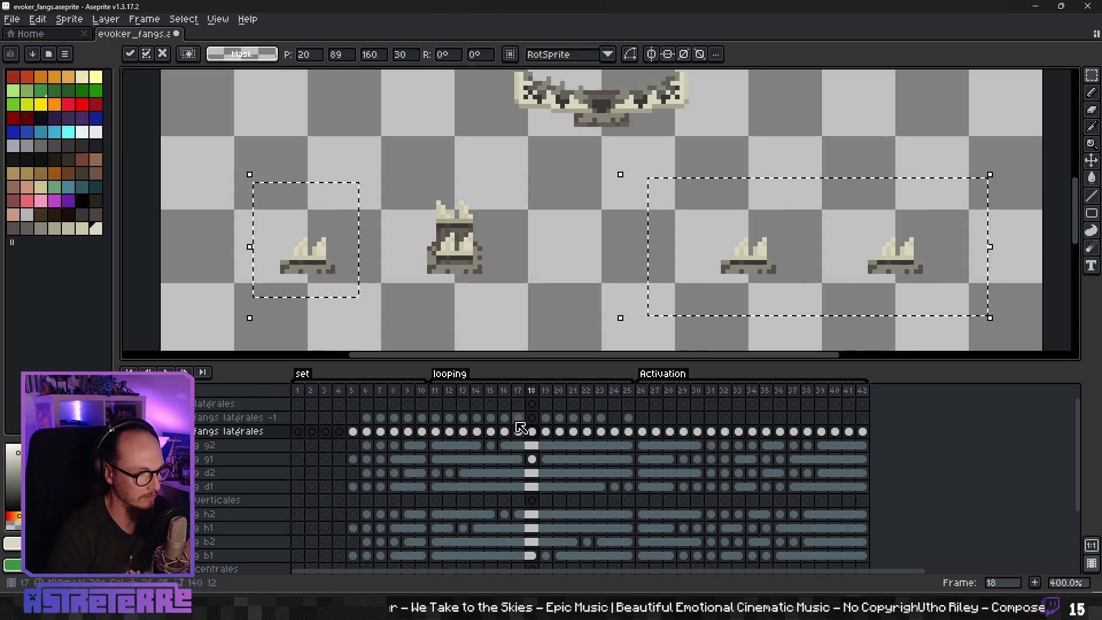
click(518, 431)
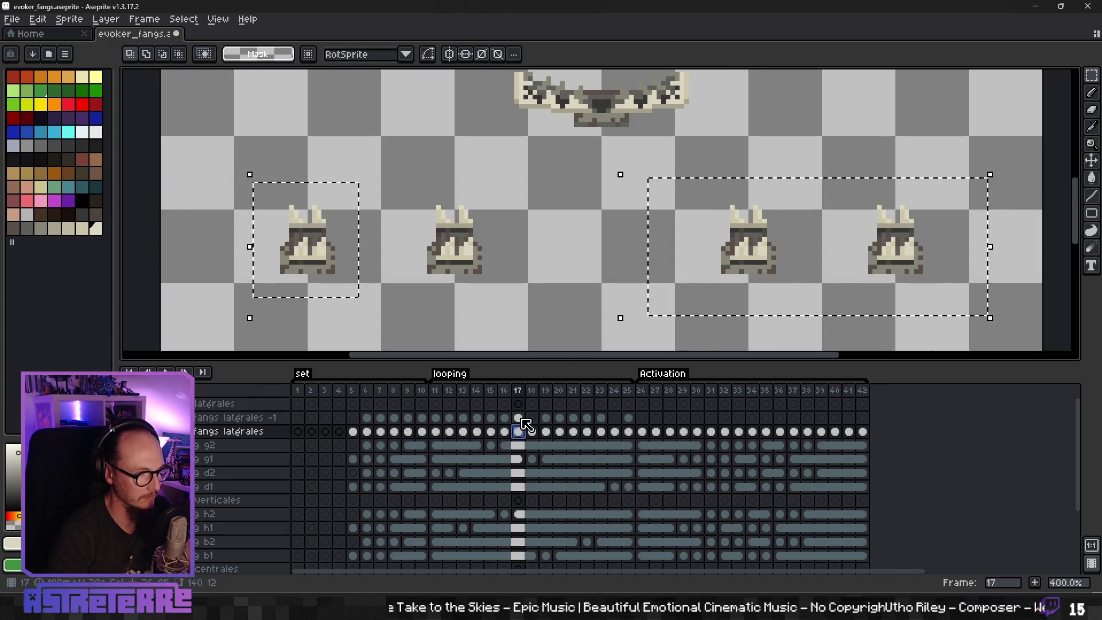
Step: Step between frames 17 and 18 on fangs latérales -1 to compare the fang poses
click(518, 417)
key(Right)
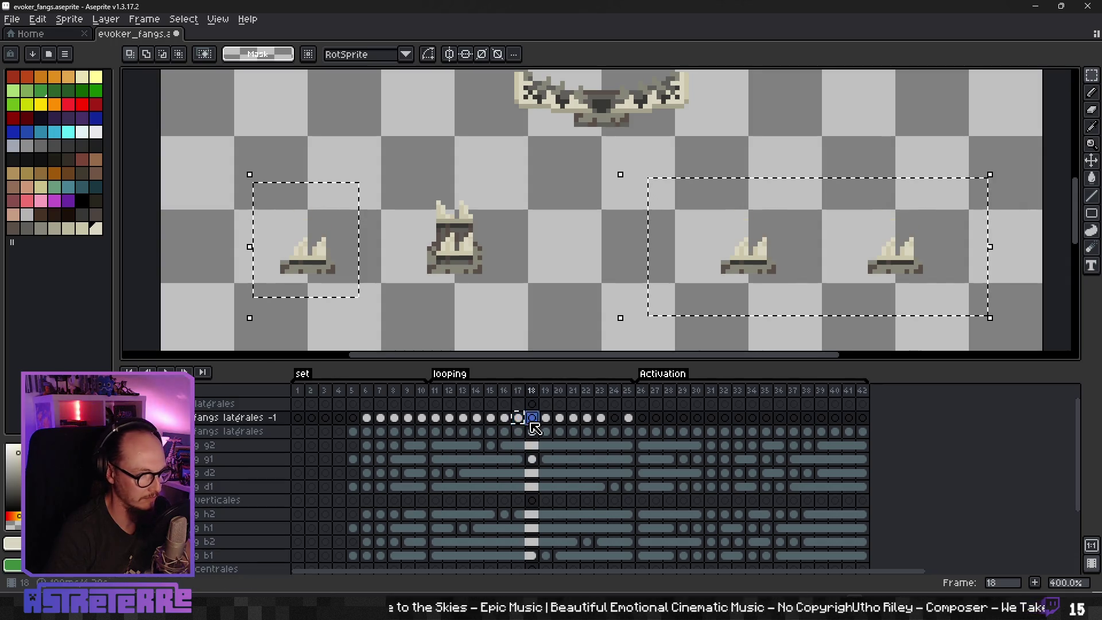
click(527, 285)
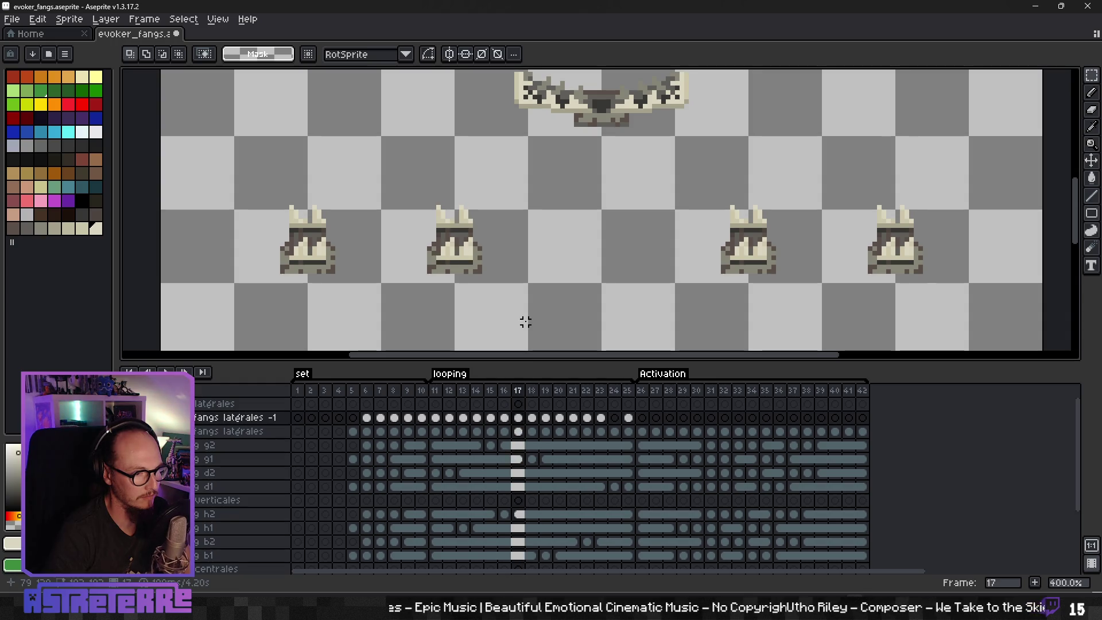
key(Left)
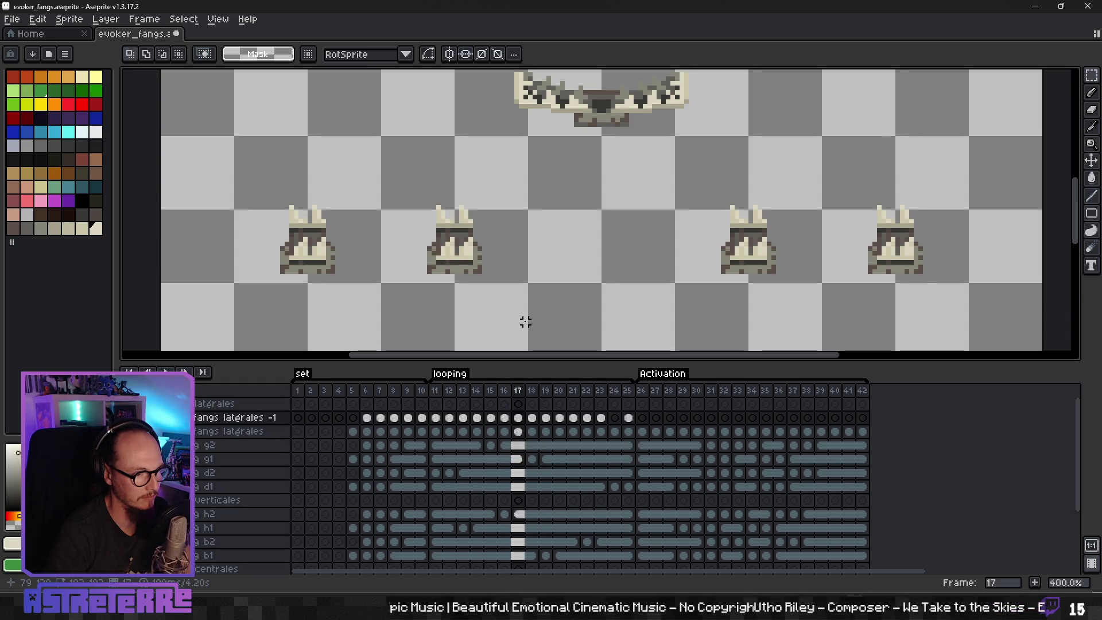
key(Right)
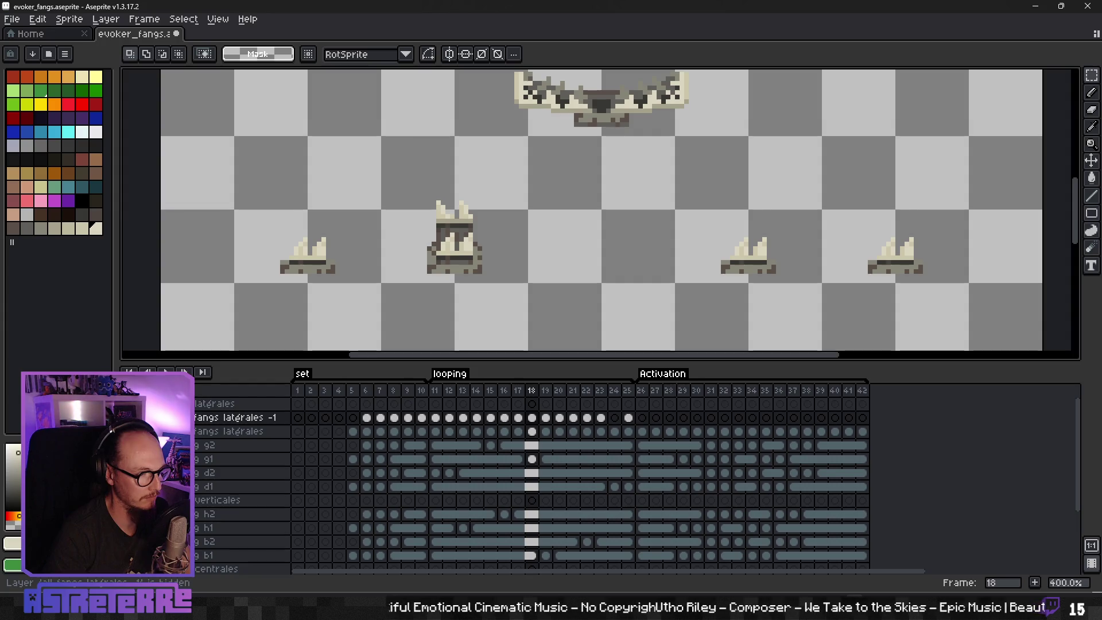
drag(401, 172, 508, 276)
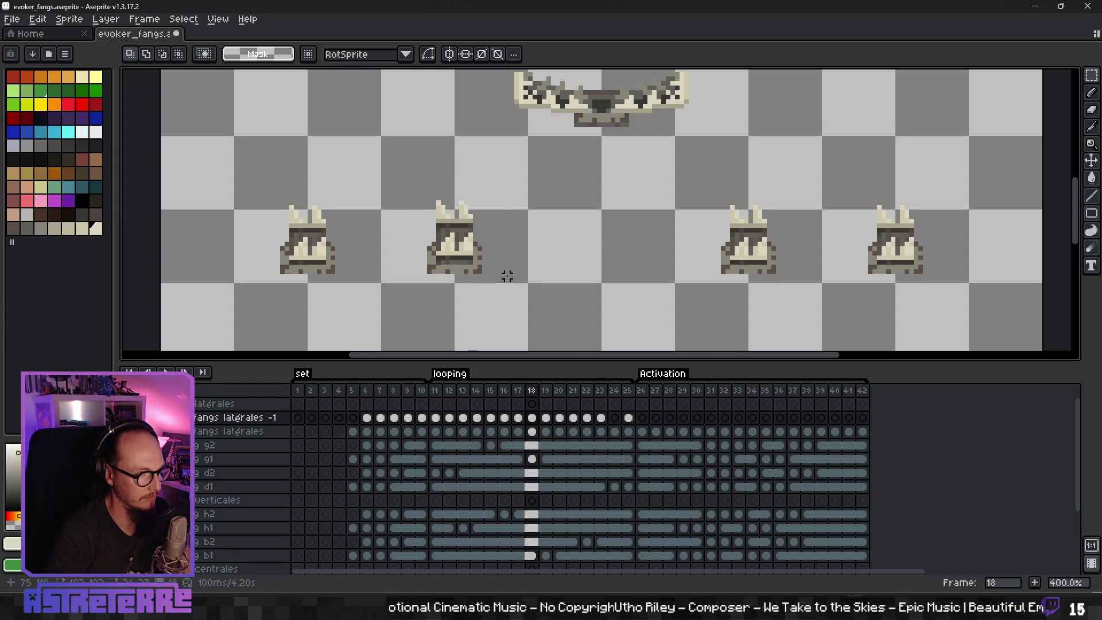
click(518, 405)
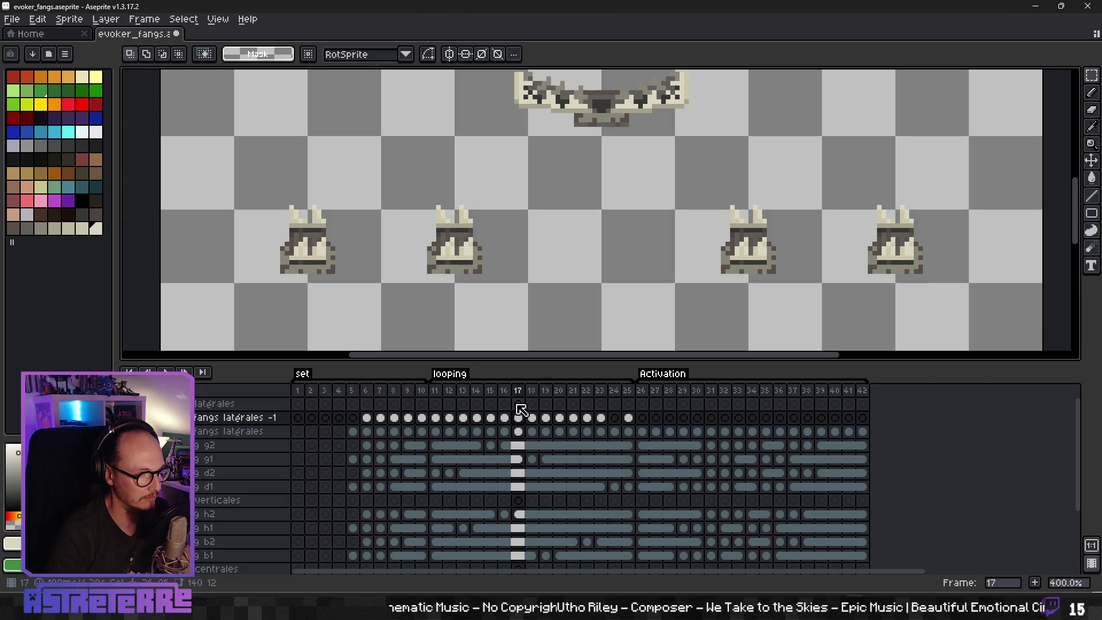
key(Right)
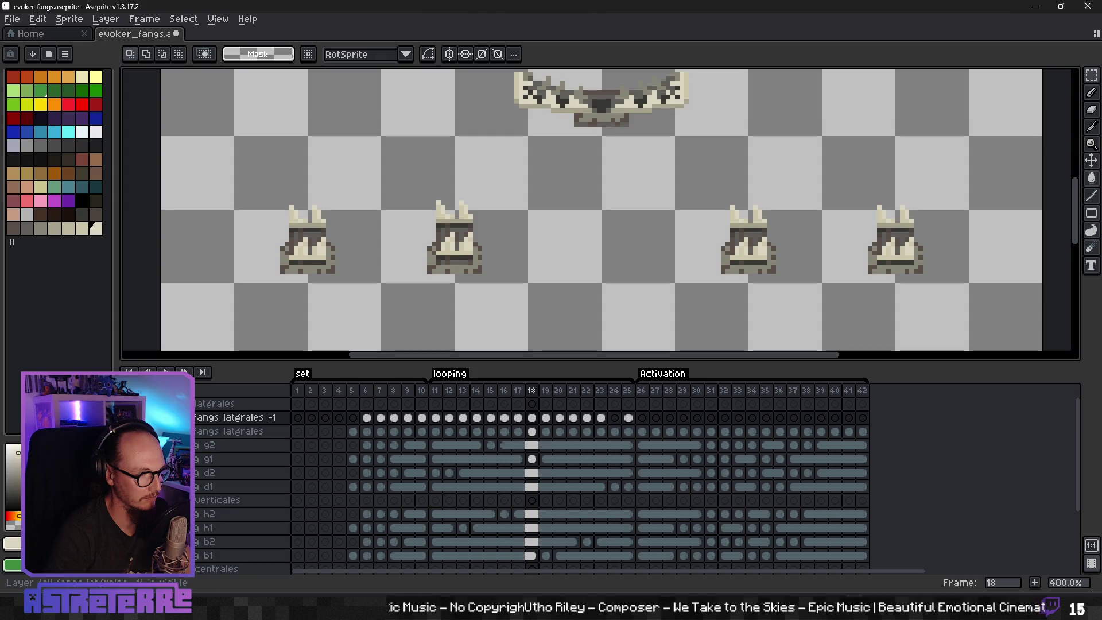
Step: Hide fangs latérales -1 and toggle the fangs latérales layer to check frame 18
click(128, 417)
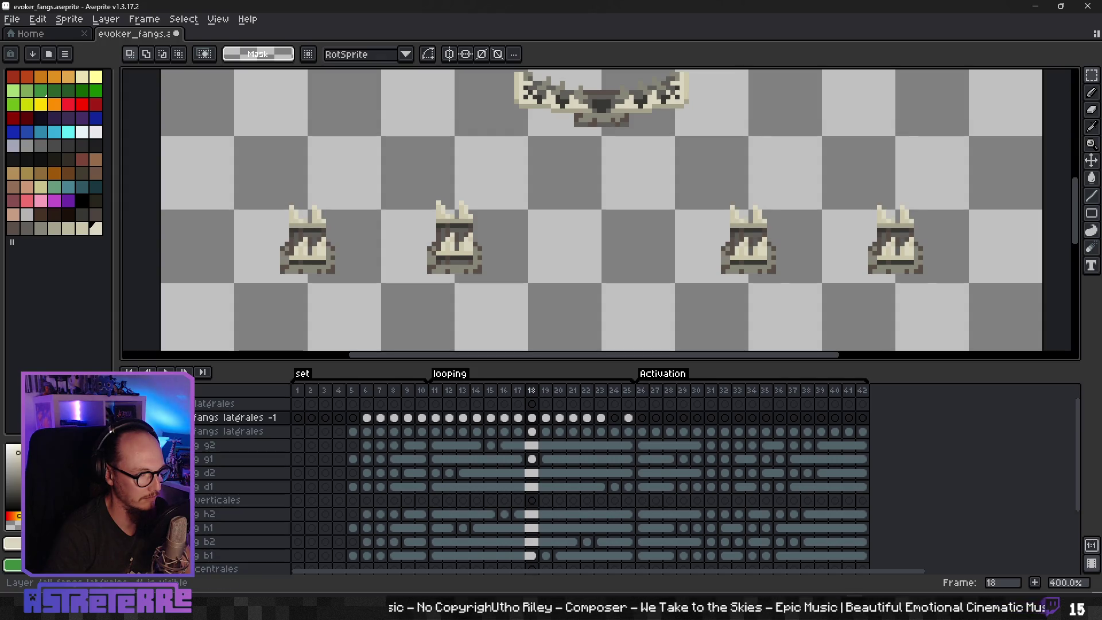
click(532, 432)
scroll(431, 189, up, 5)
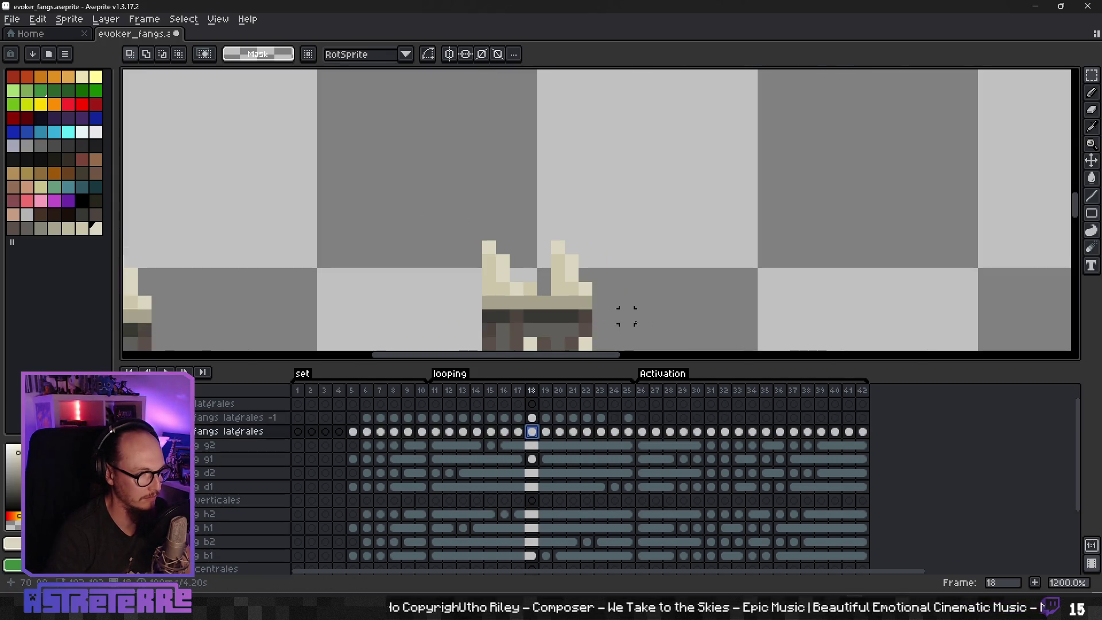
scroll(591, 135, down, 3)
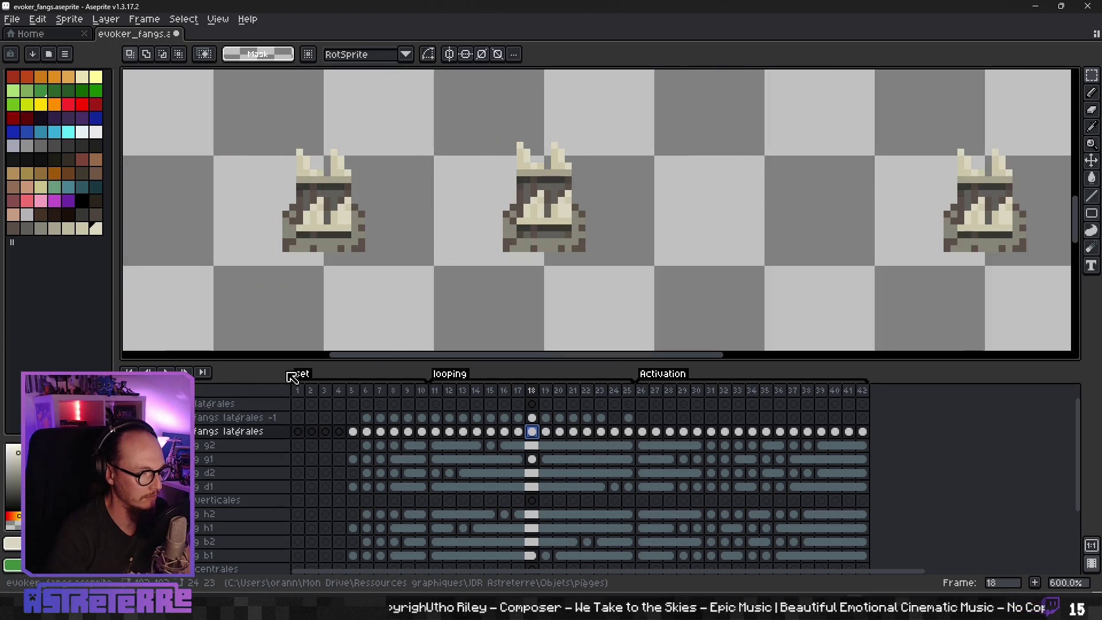
click(128, 431)
click(127, 431)
click(128, 431)
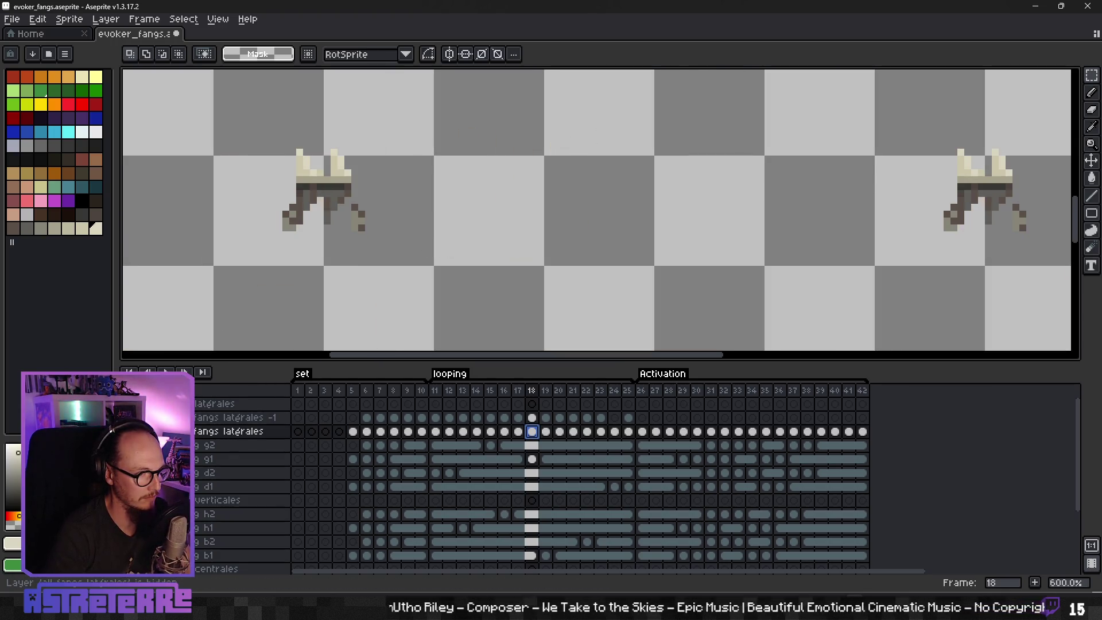
click(128, 431)
click(128, 431)
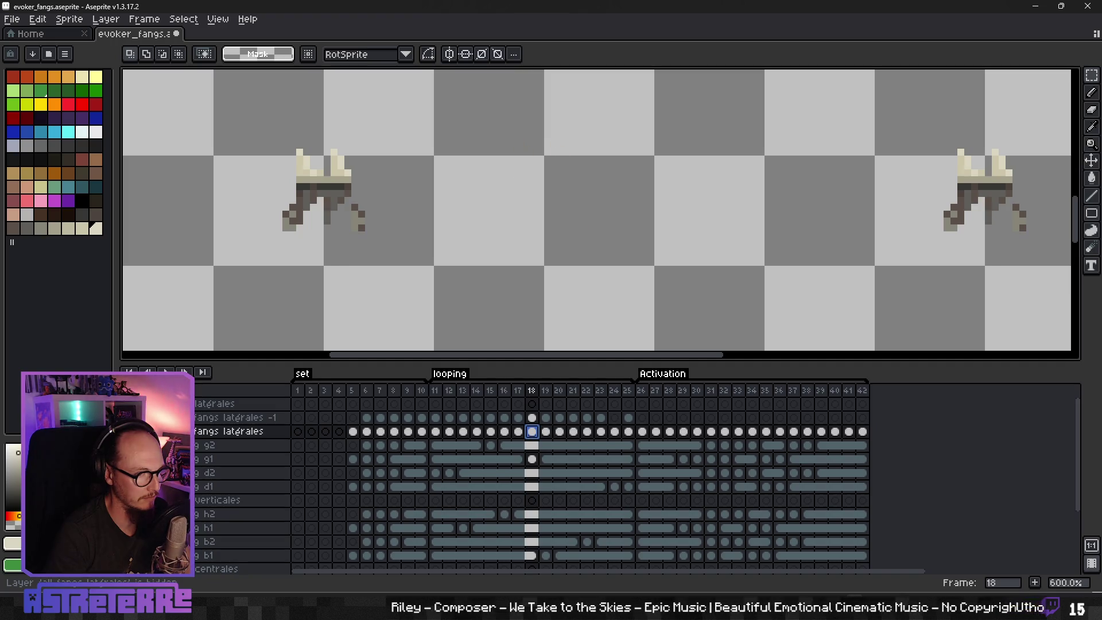
click(127, 431)
Step: Clear the middle sprite's upper fangs on frame 18, then undo to restore them
drag(489, 123, 607, 192)
key(Delete)
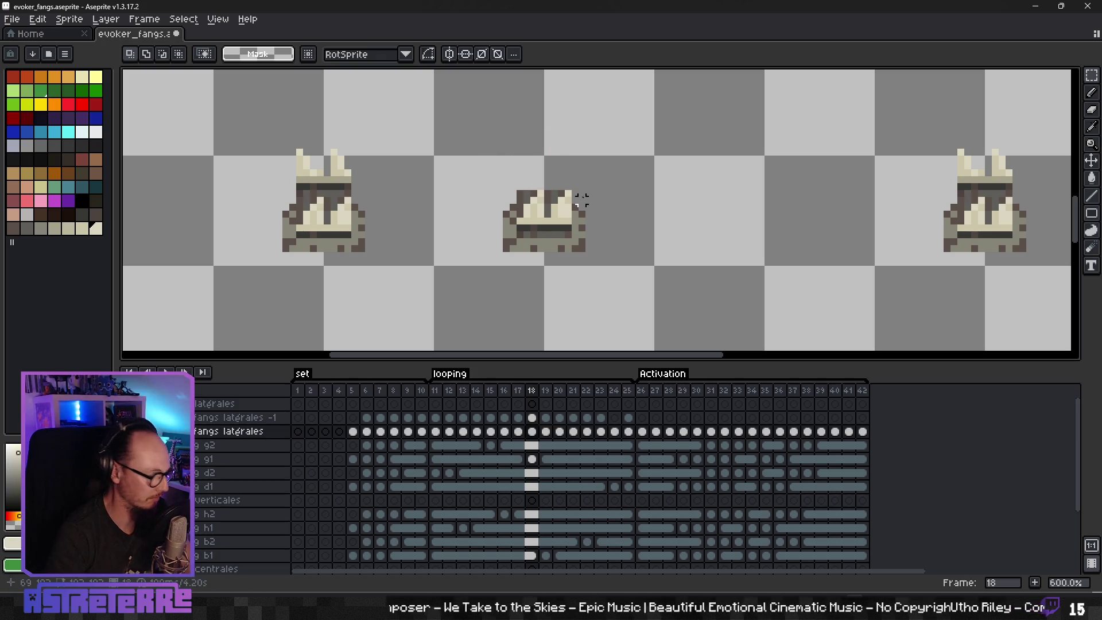
key(ctrl+z)
scroll(497, 201, up, 1)
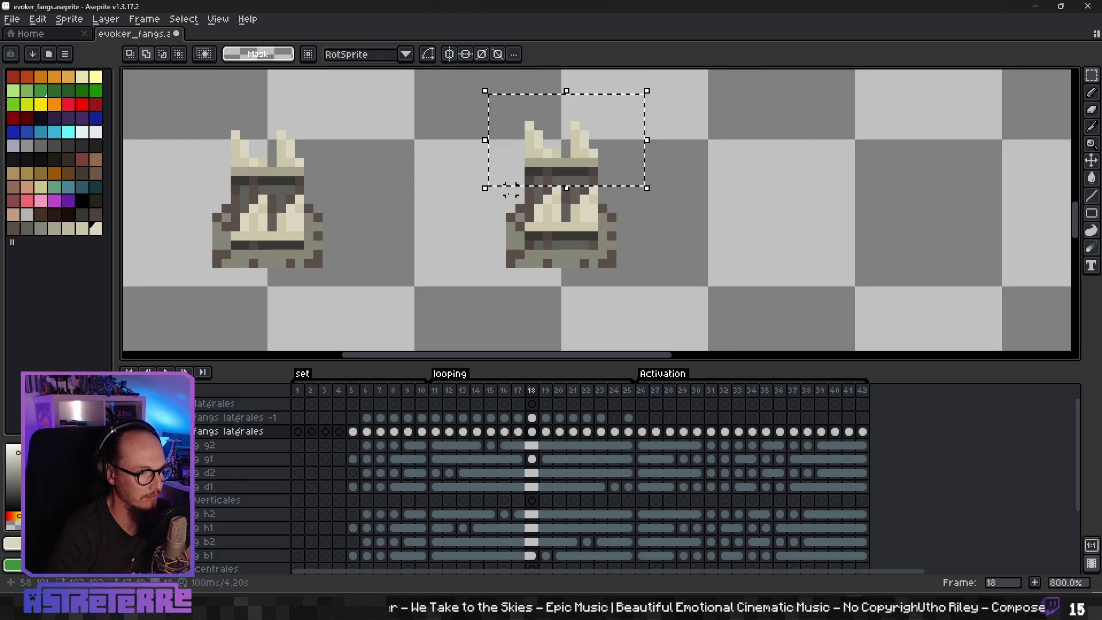
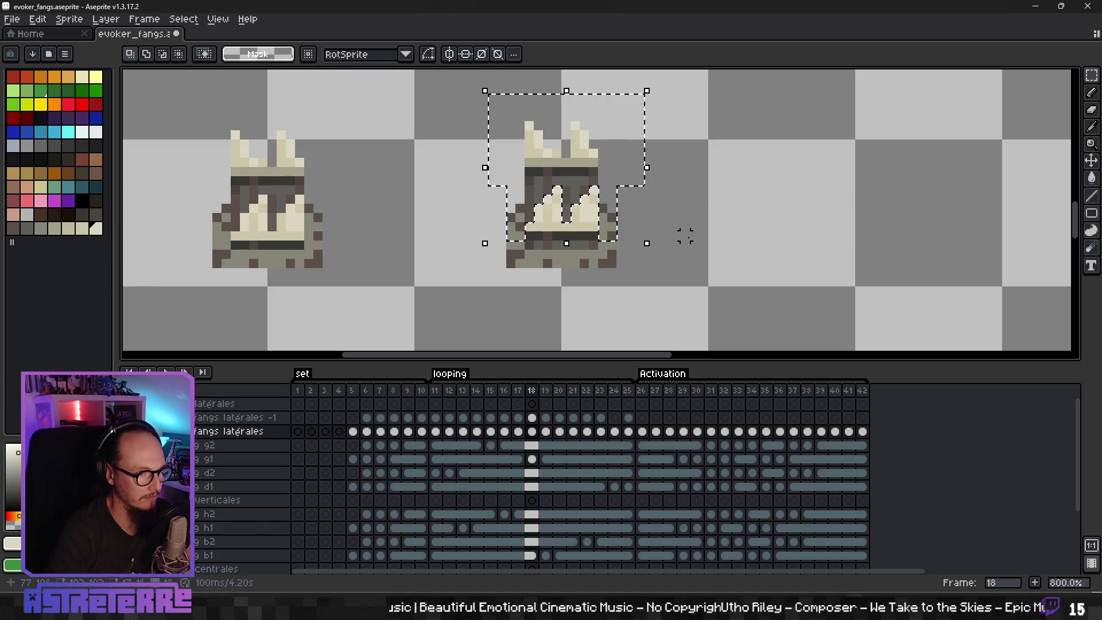
Step: Move the right trap's front fangs at frame 18 onto the fangs latérales -1 layer
key(Delete)
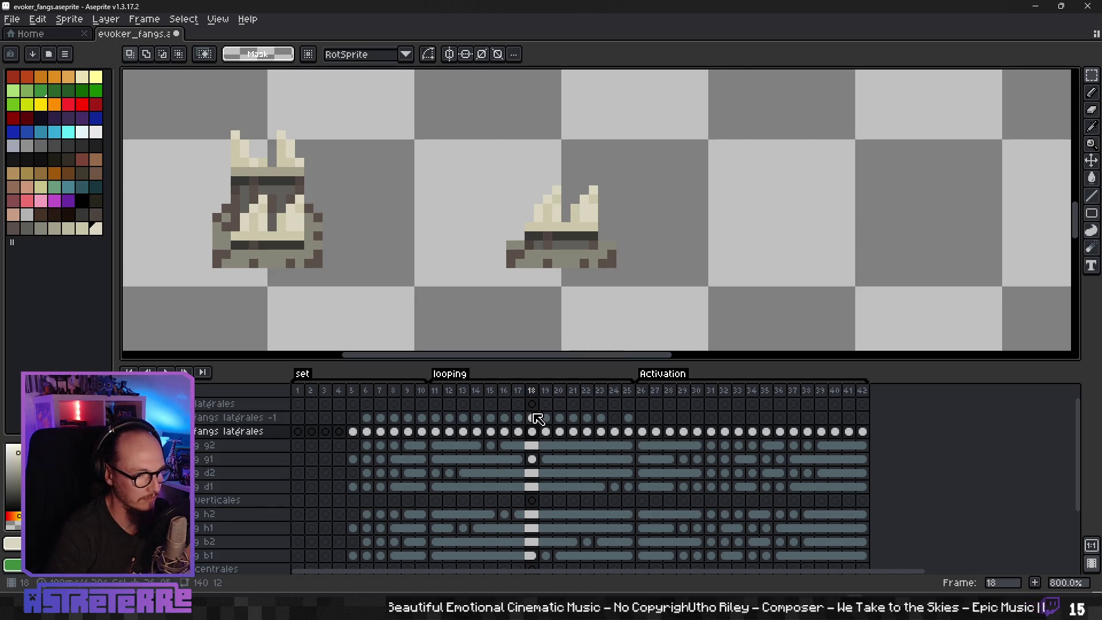
click(538, 418)
key(ctrl+v)
click(574, 272)
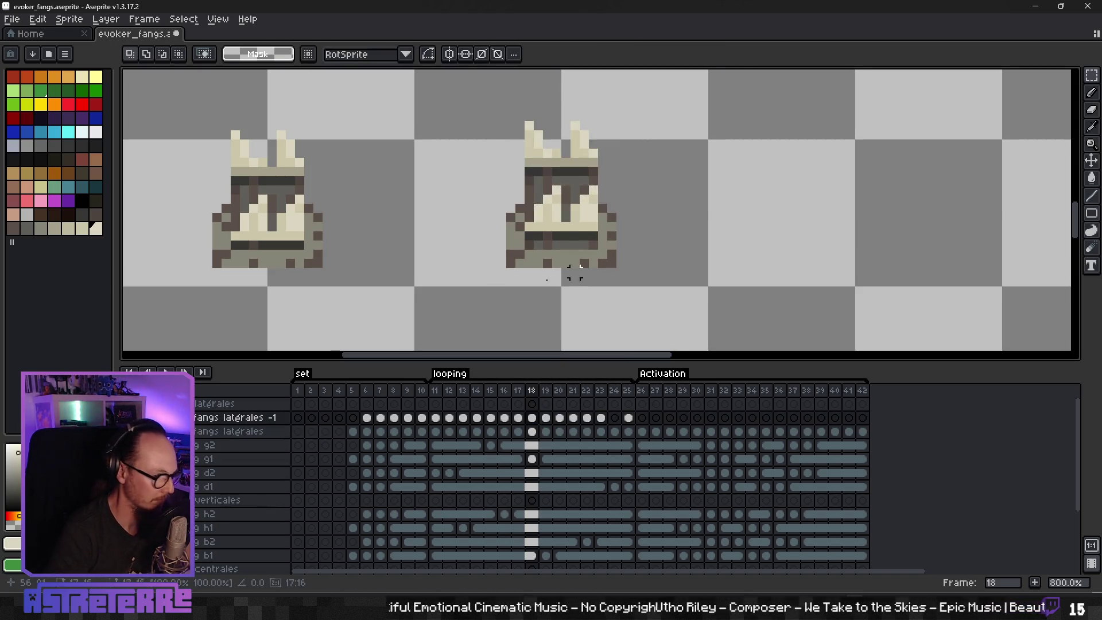
scroll(575, 272, down, 4)
Step: Toggle the fangs latérales -1 layer's visibility several times to compare the fang placement
click(181, 404)
click(182, 403)
click(182, 403)
click(181, 403)
click(182, 403)
click(182, 403)
click(181, 404)
key(Return)
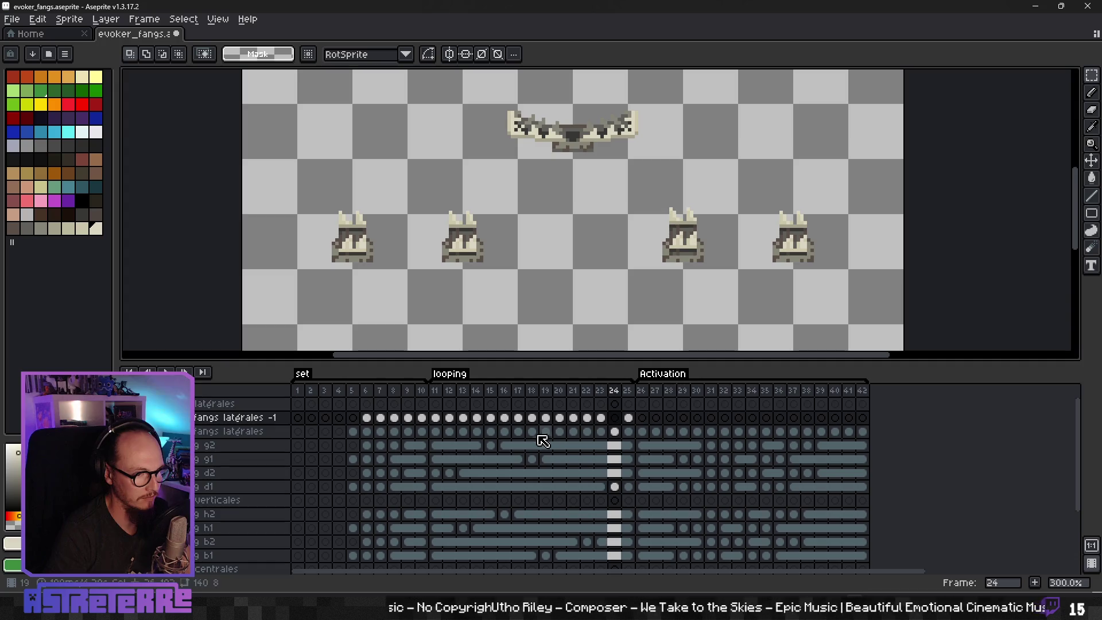
Step: Erase the two left traps and the rightmost trap on fangs latérales at frame 24
scroll(752, 288, up, 3)
scroll(679, 288, down, 2)
click(614, 445)
click(614, 431)
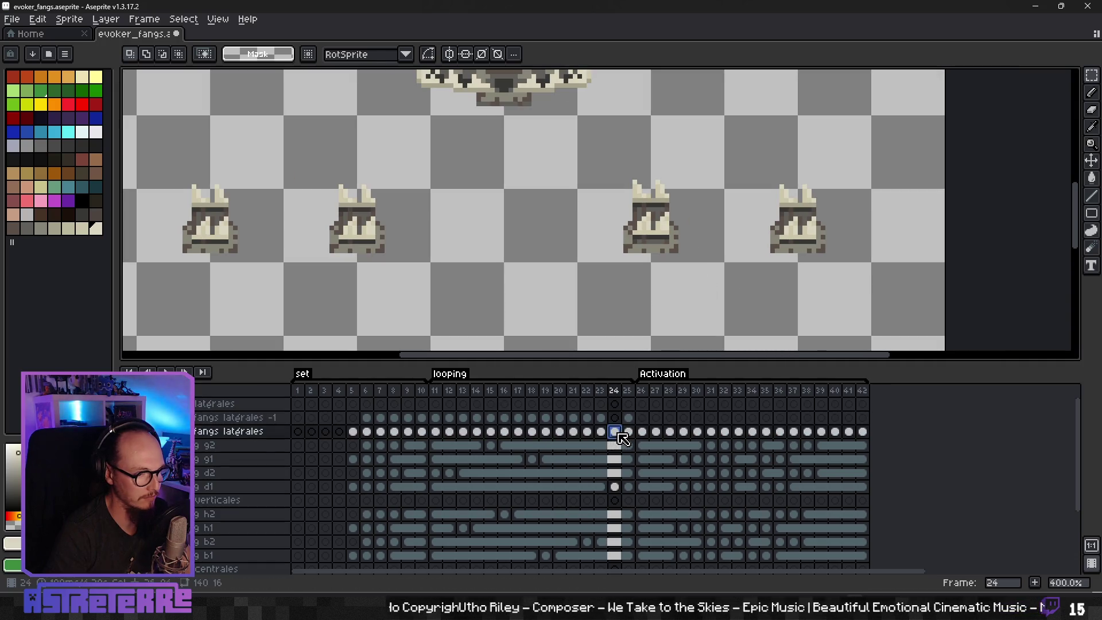
mouse_move(165, 170)
mouse_down()
mouse_move(241, 226)
mouse_move(428, 280)
mouse_up()
key(Delete)
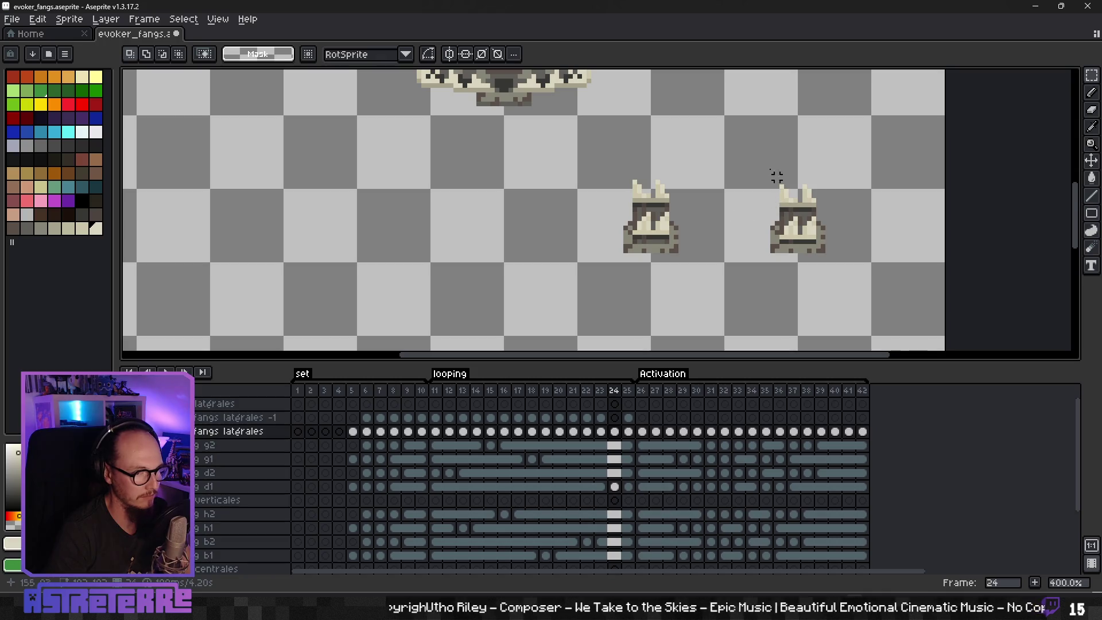
drag(777, 177, 849, 263)
key(Delete)
Step: Select all three fang traps on frame 23 and paste them into frame 24
click(600, 431)
drag(146, 156, 432, 296)
drag(757, 166, 844, 290)
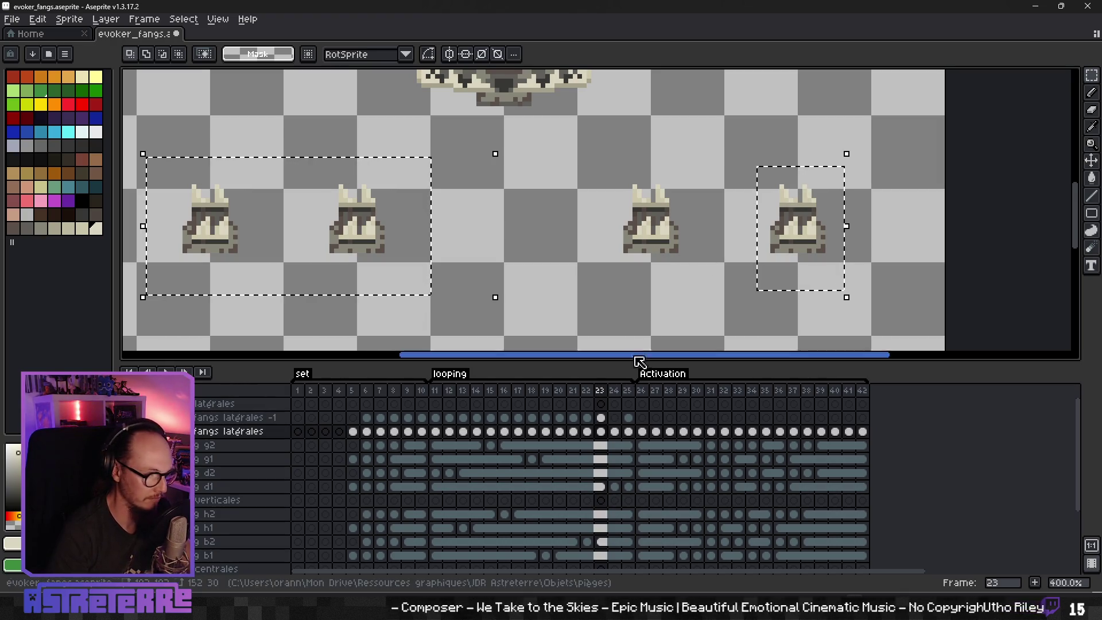
click(614, 431)
key(ctrl+v)
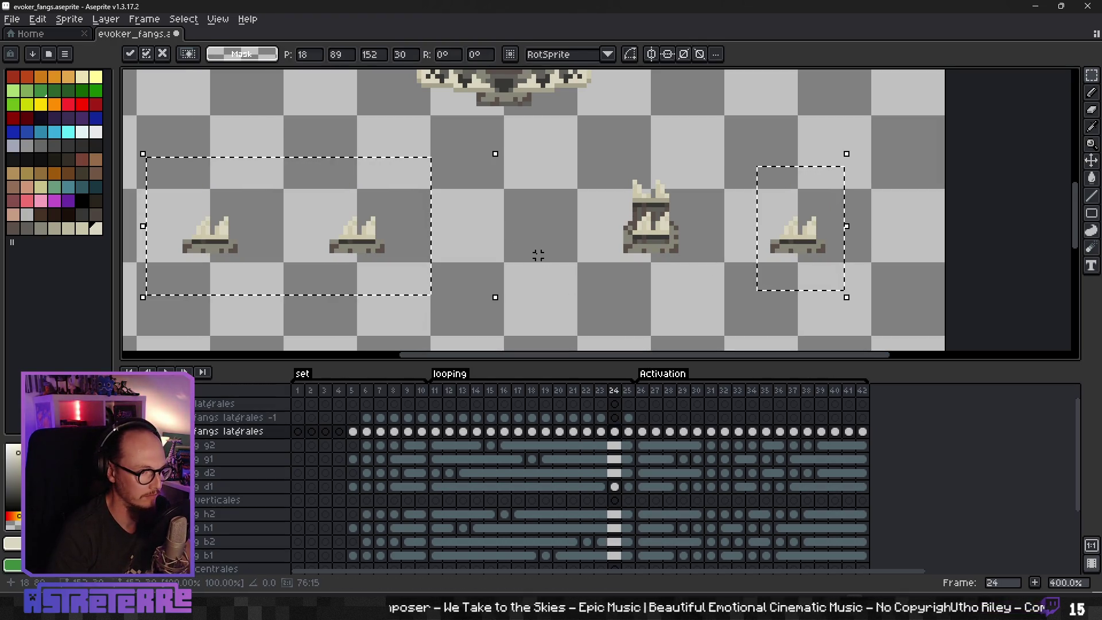
Step: Copy the frame 23 fangs latérales -1 cel into frame 24 and deselect
click(606, 417)
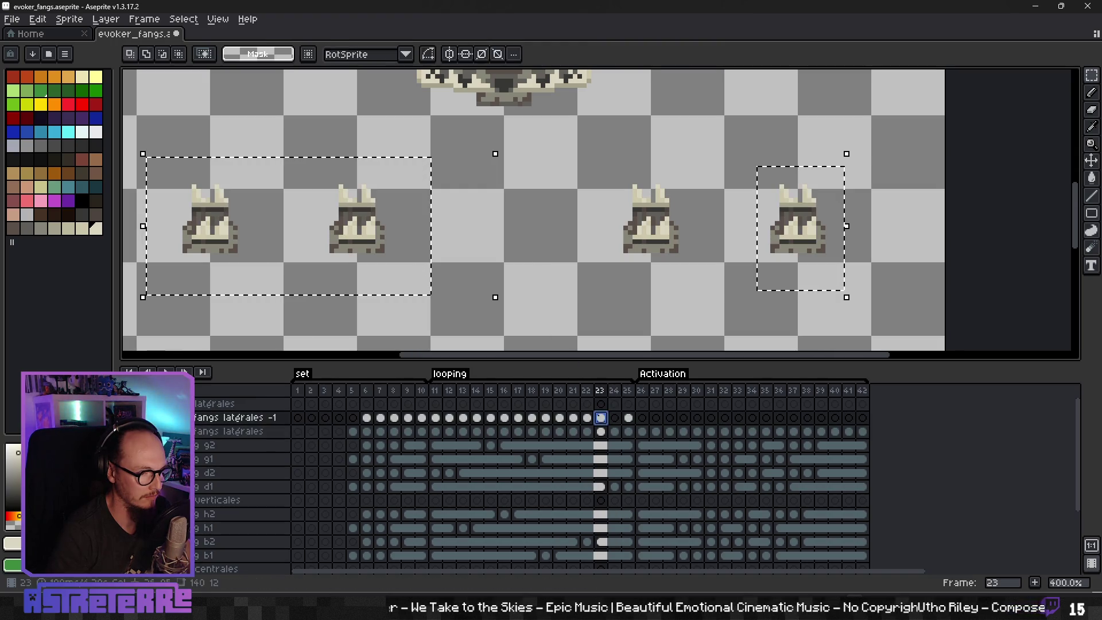
key(ctrl+c)
key(Right)
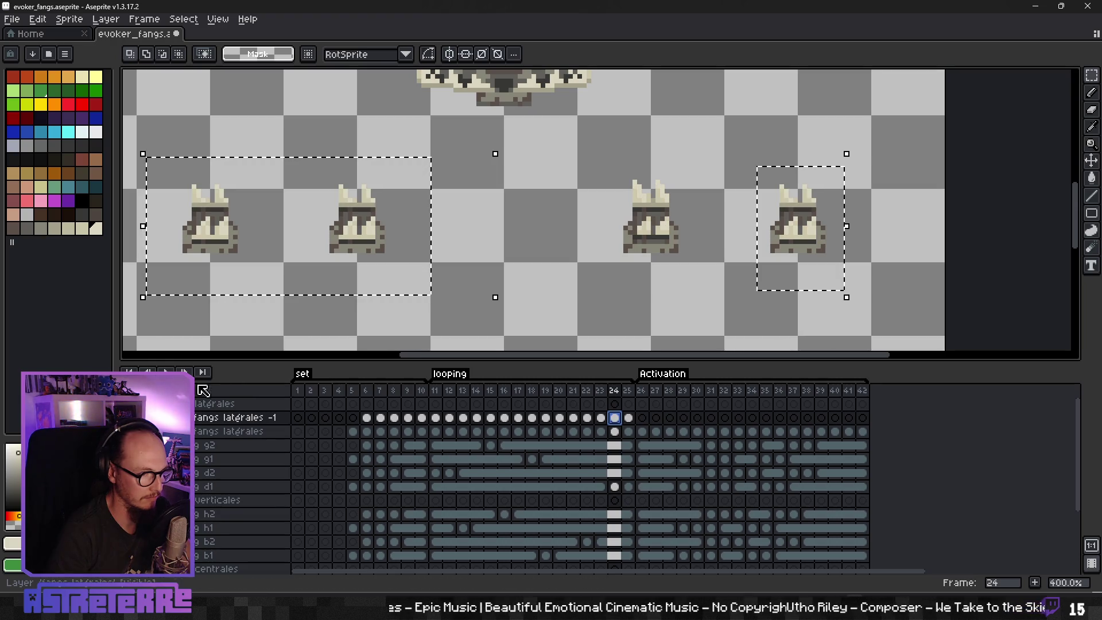
key(ctrl+d)
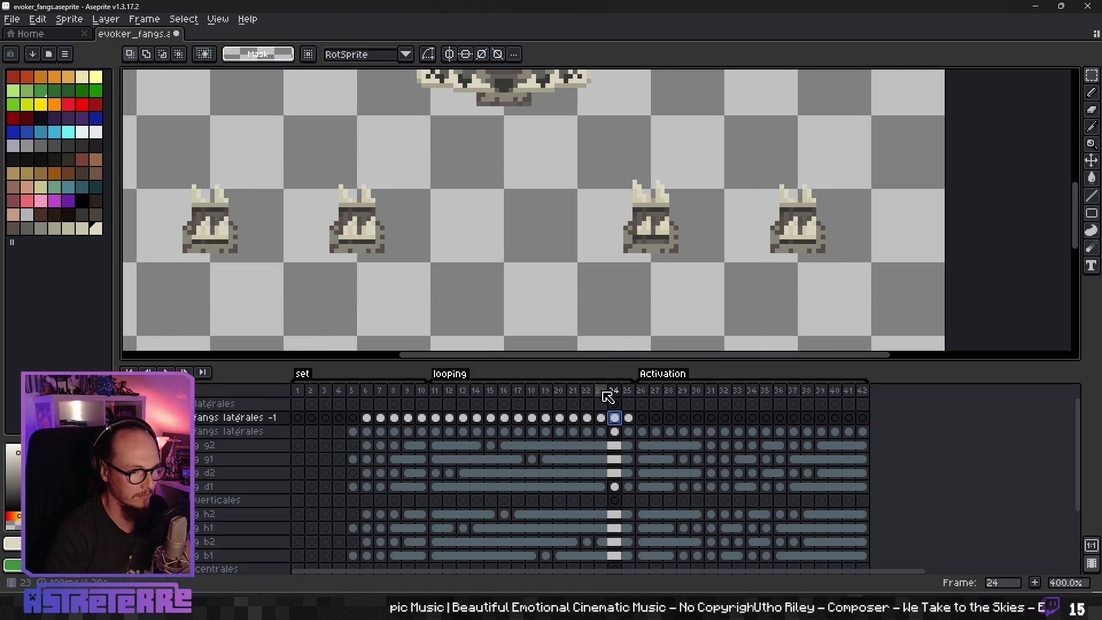
Step: Outline the third trap's front fangs on the fangs latérales cel at frame 24
drag(600, 147, 727, 293)
key(ctrl+d)
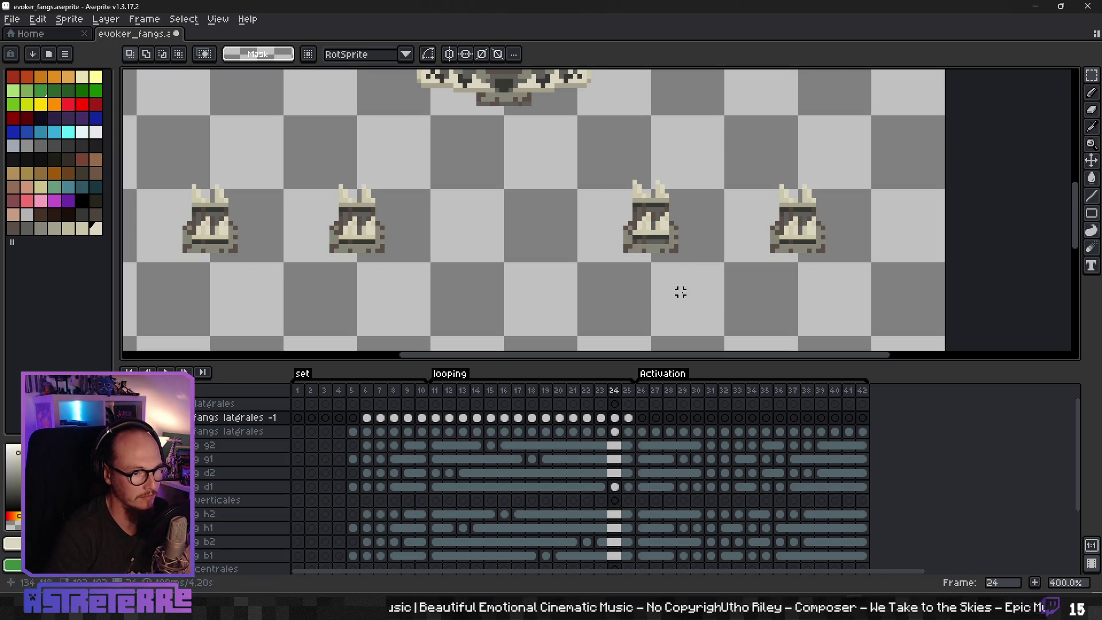
click(615, 431)
scroll(654, 221, up, 2)
drag(575, 129, 710, 210)
scroll(655, 225, up, 3)
mouse_move(570, 187)
mouse_down()
mouse_move(582, 230)
mouse_move(601, 203)
mouse_move(622, 241)
mouse_move(635, 241)
mouse_up()
mouse_move(651, 187)
mouse_down()
mouse_move(645, 234)
mouse_move(663, 215)
mouse_move(706, 241)
mouse_move(718, 268)
mouse_up()
Step: Cut the selected front fangs and paste them onto the frame 24 fangs latérales -1 cel
drag(540, 188, 568, 270)
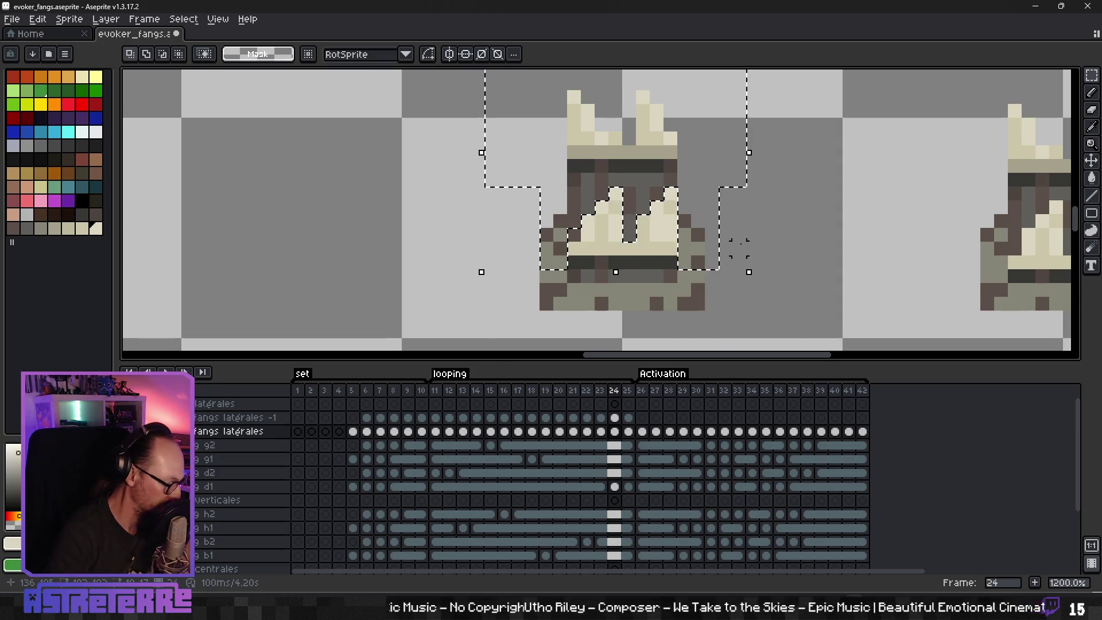
key(Delete)
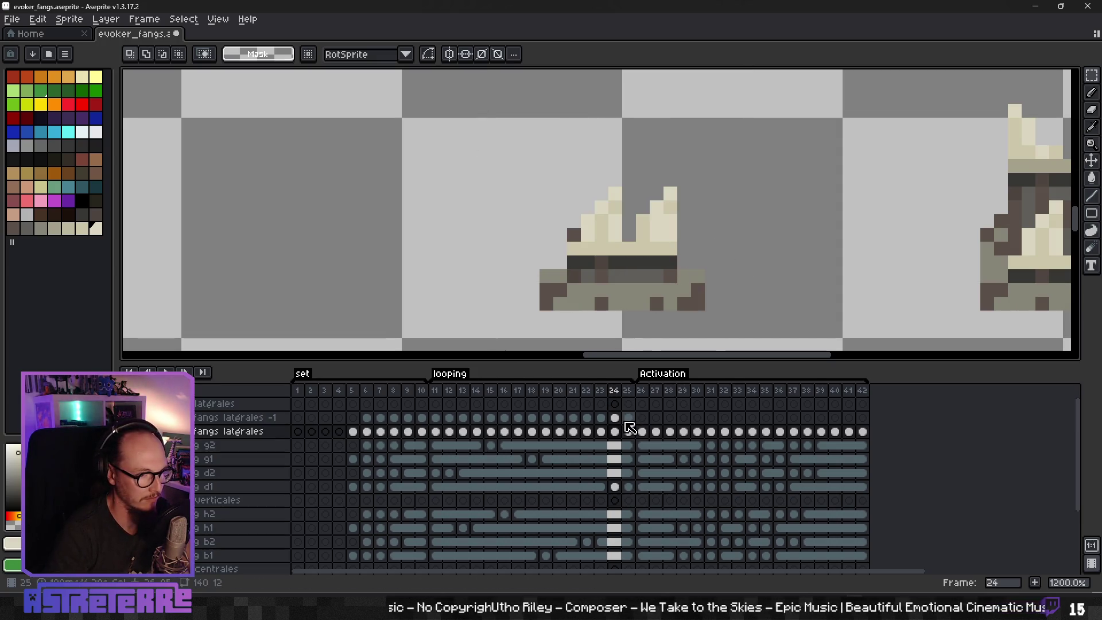
key(ctrl+v)
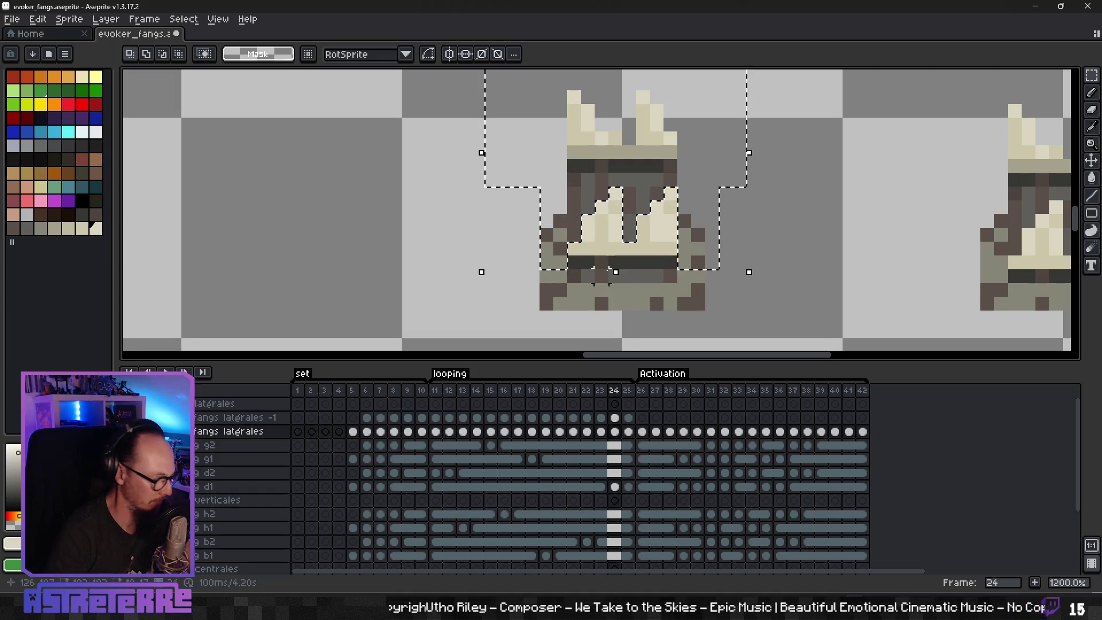
key(Escape)
click(614, 418)
key(ctrl+v)
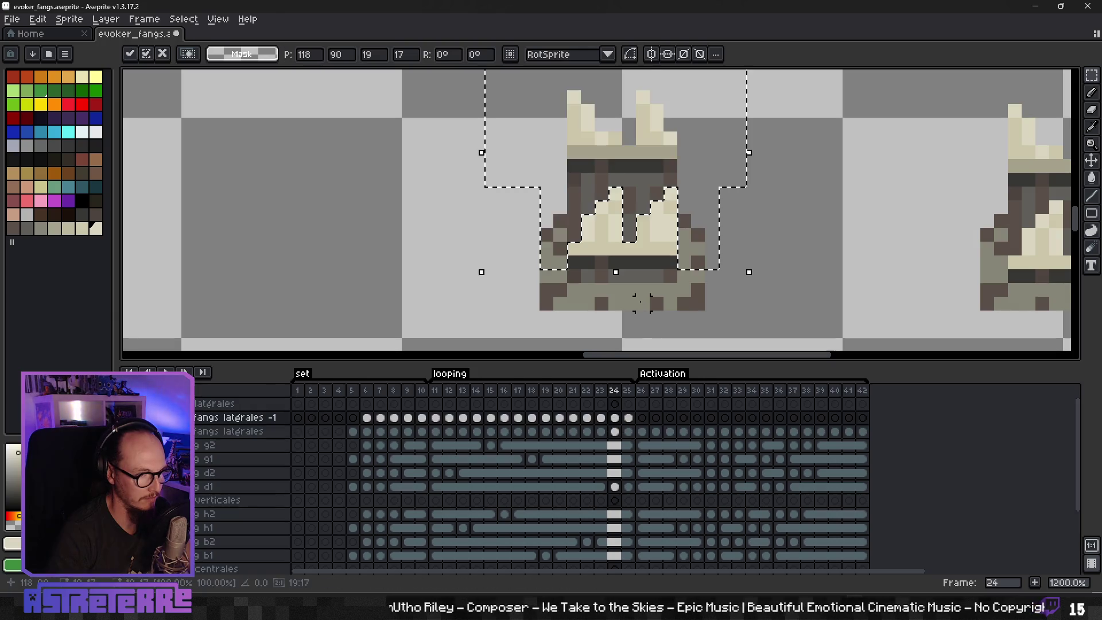
key(Return)
scroll(795, 262, down, 5)
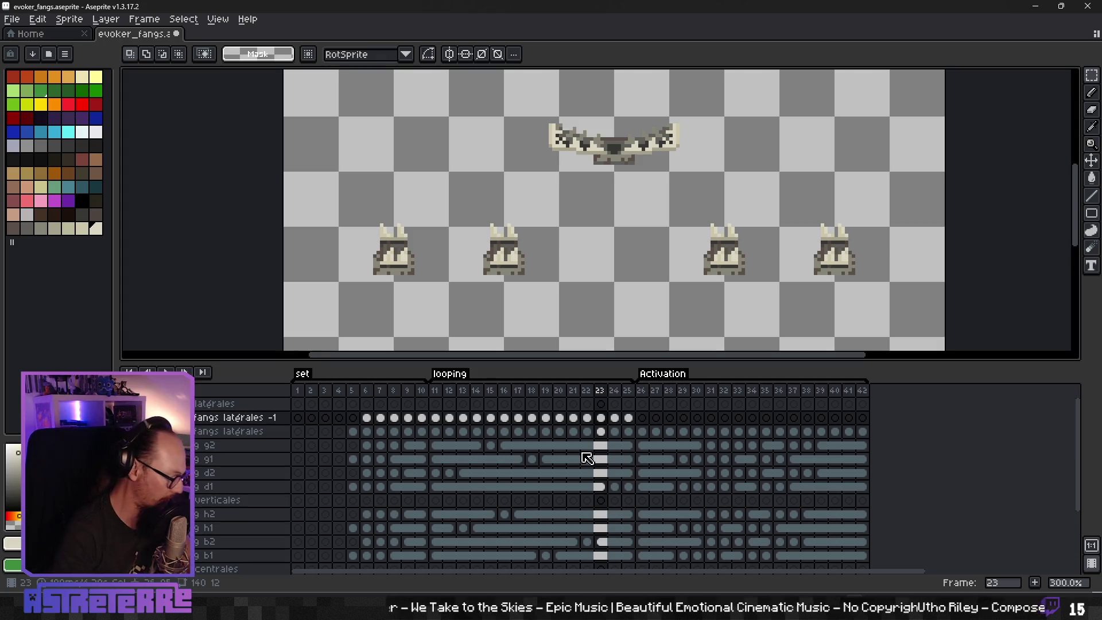
Step: Review frames 26–30, then clear and restore the fangs latérales cels 26–29
scroll(722, 436, right, 5)
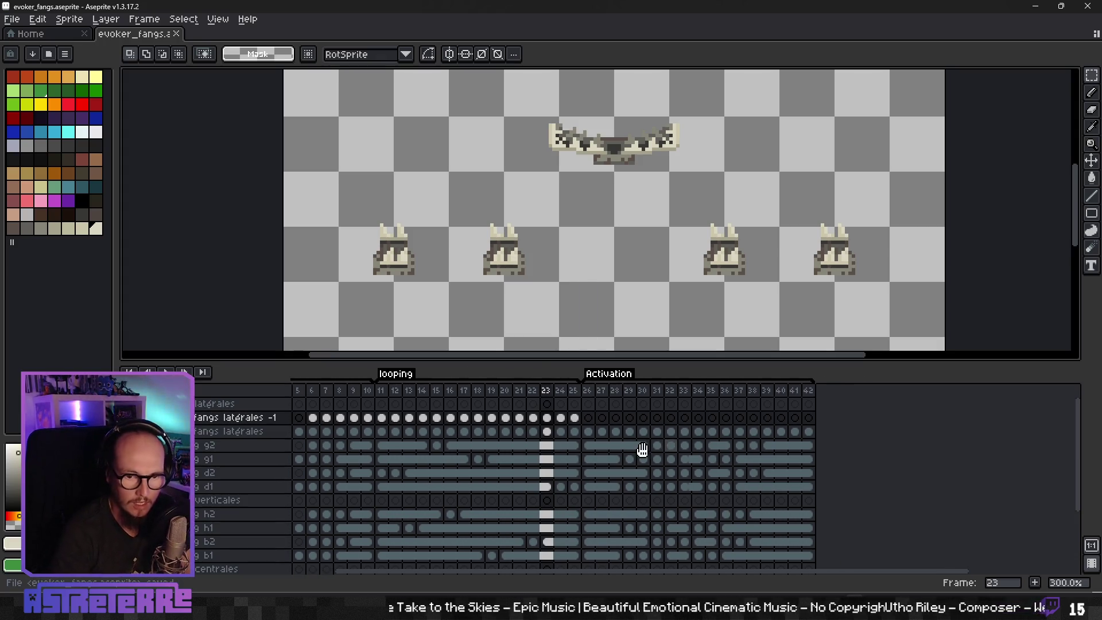
click(499, 435)
key(Right)
key(Right)
key(Right)
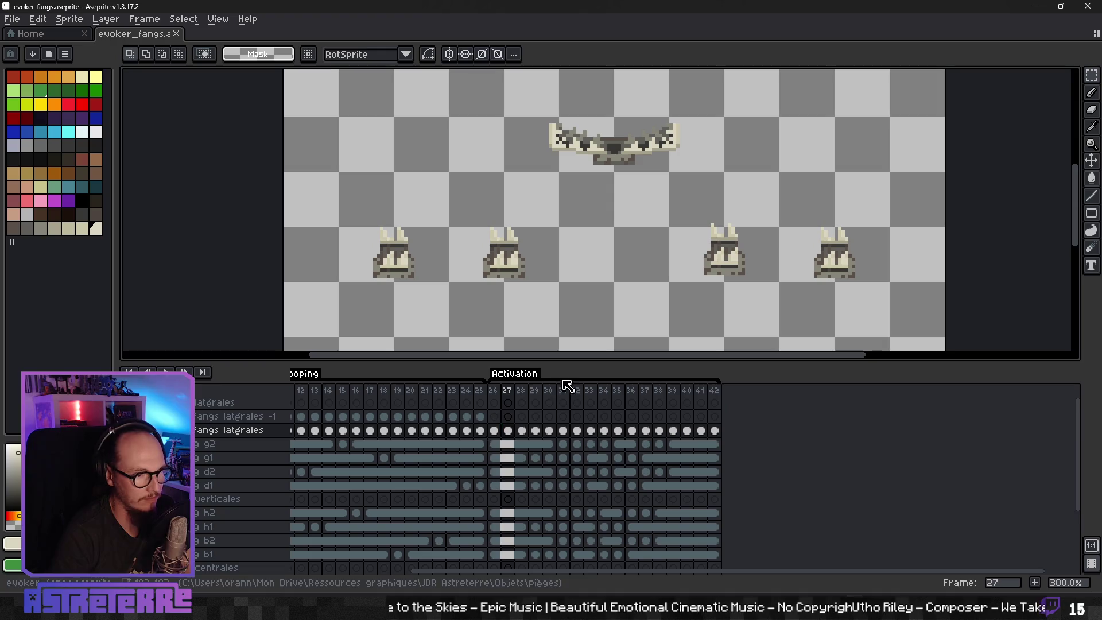
key(Right)
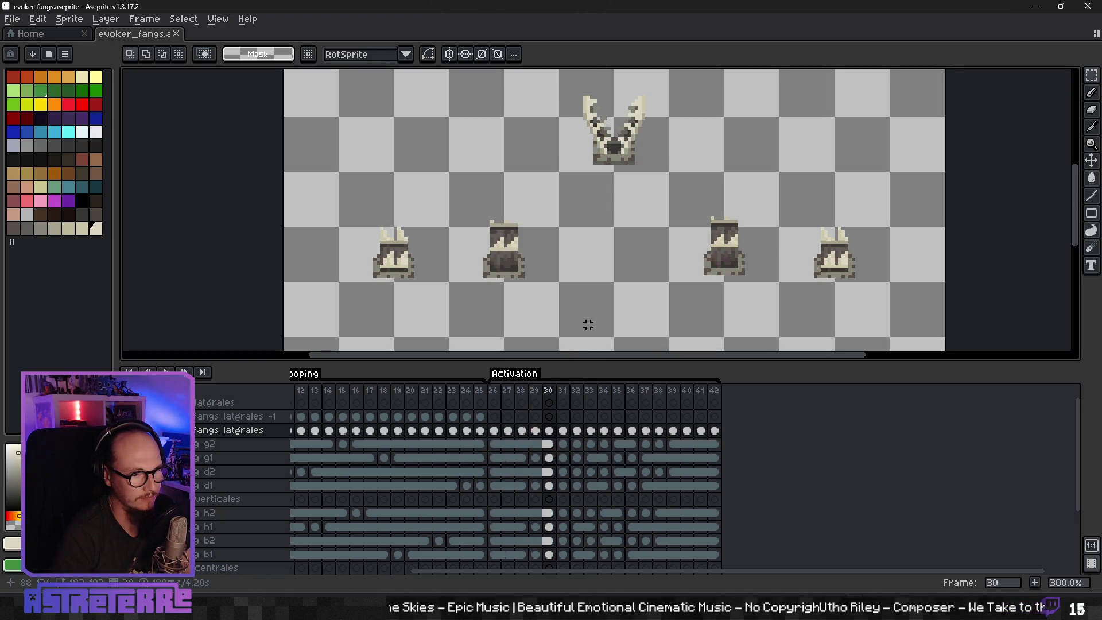
key(Left)
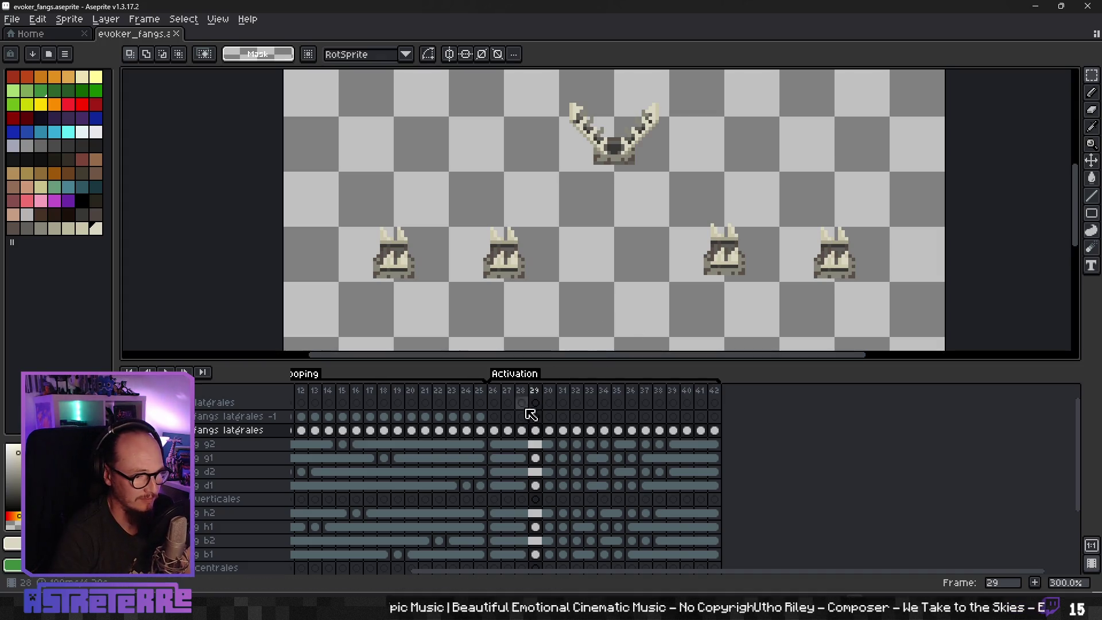
drag(539, 440, 497, 438)
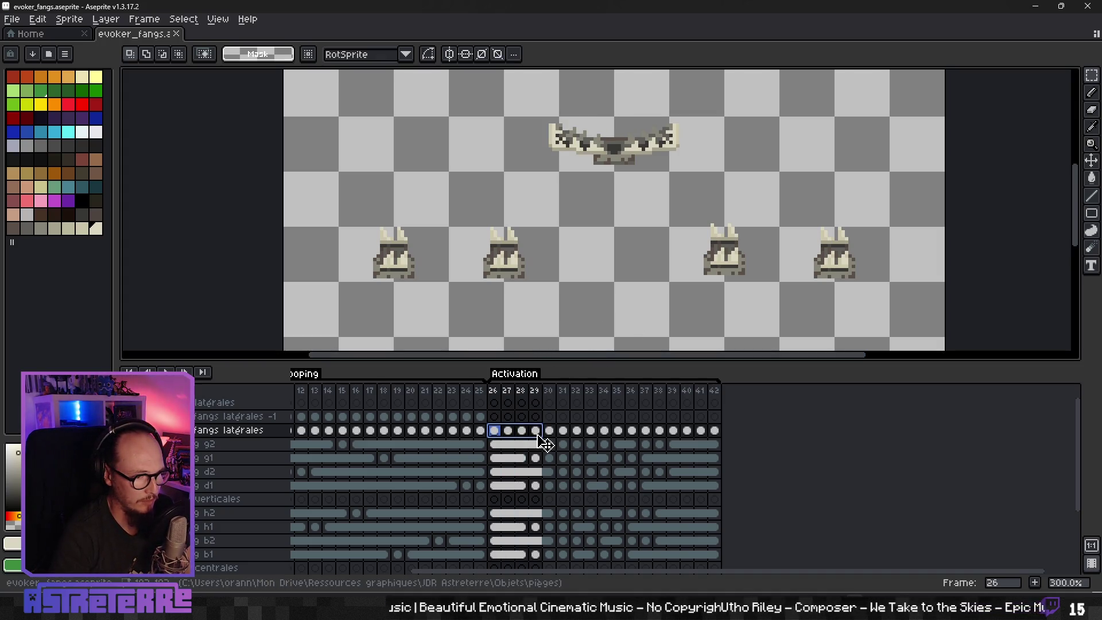
key(Delete)
click(481, 431)
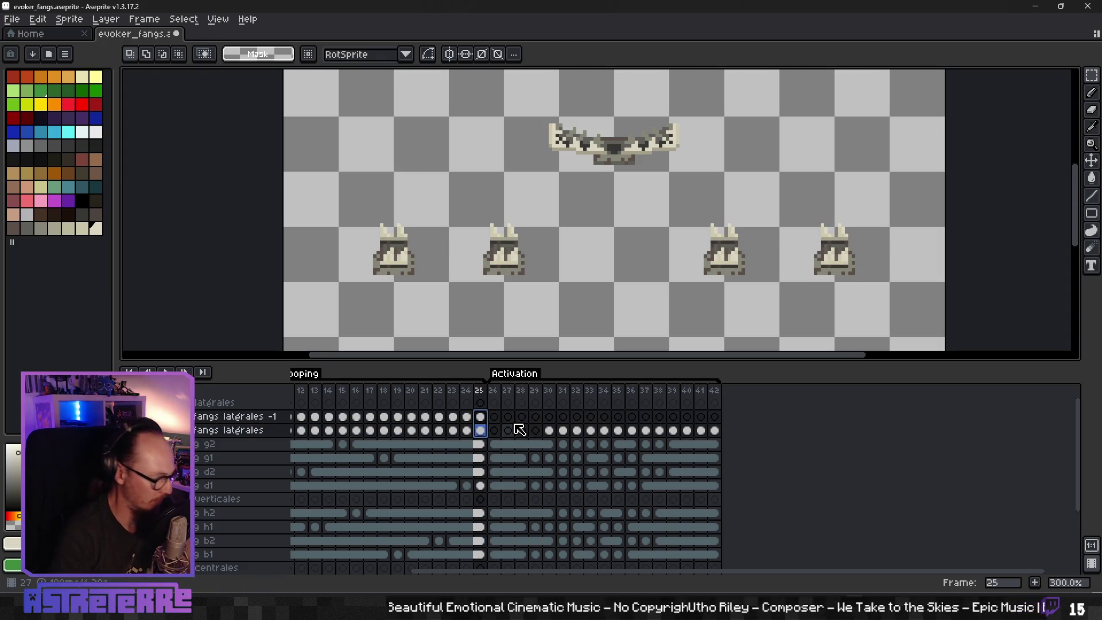
click(494, 430)
key(ctrl+v)
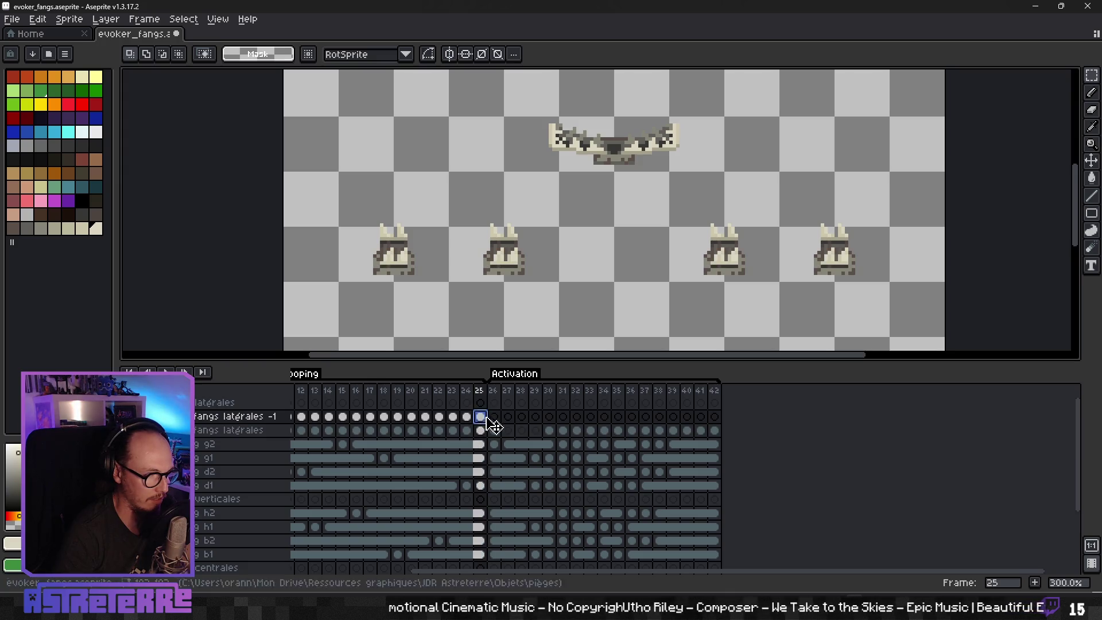
key(ctrl+z)
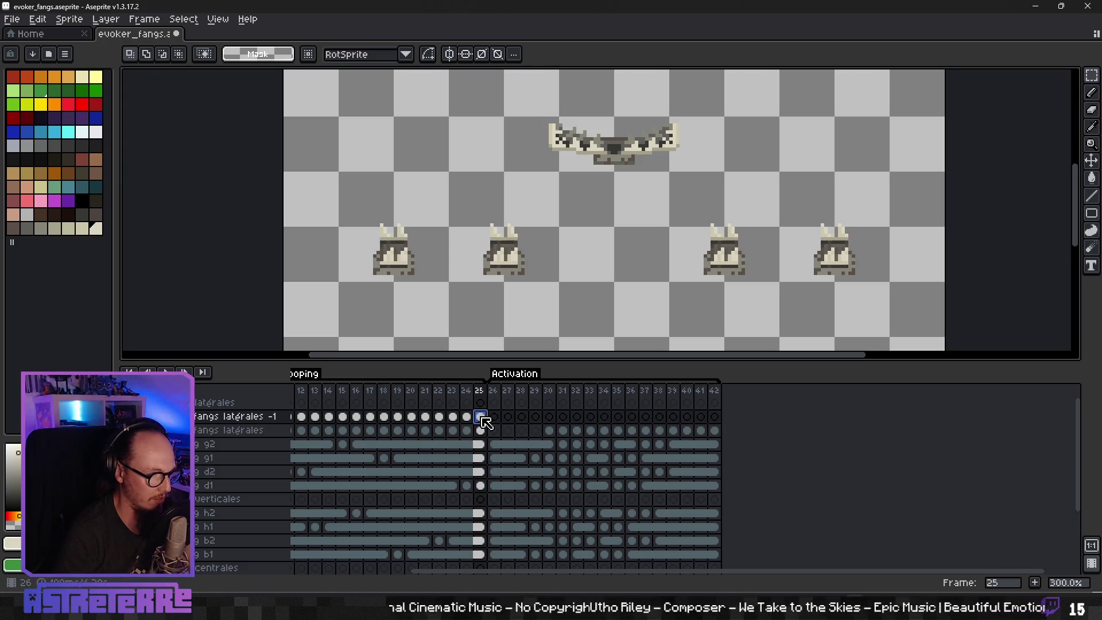
key(ctrl+y)
key(ctrl+y)
Step: Inspect the frame 26 cels on g2 and both fang layers, then select the 26–29 range
click(495, 445)
key(ctrl+z)
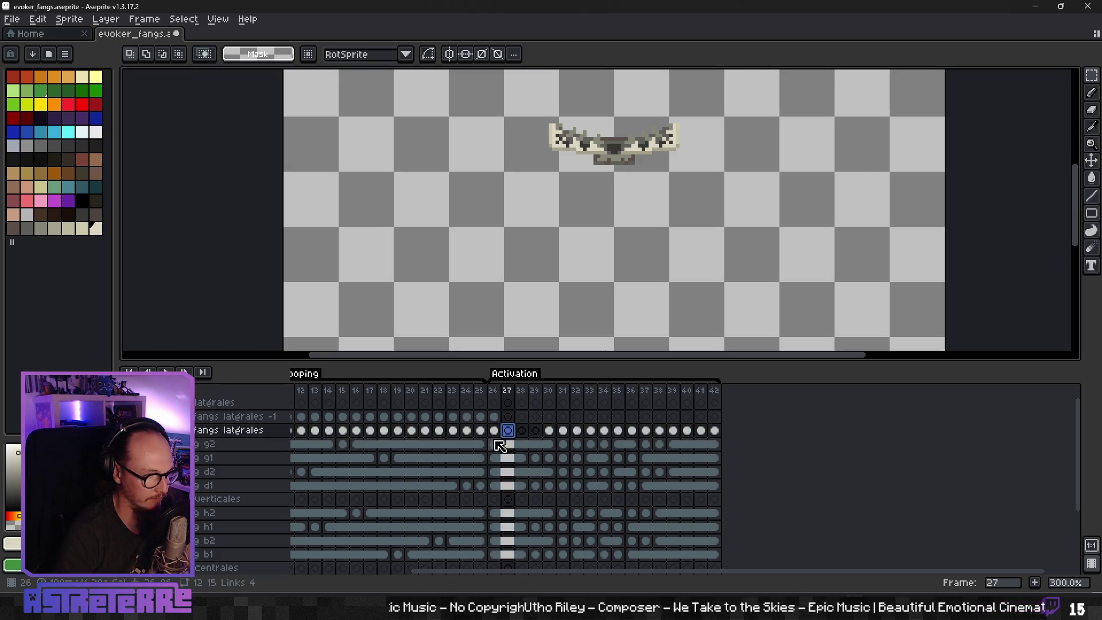
click(496, 445)
click(494, 416)
click(494, 429)
click(494, 416)
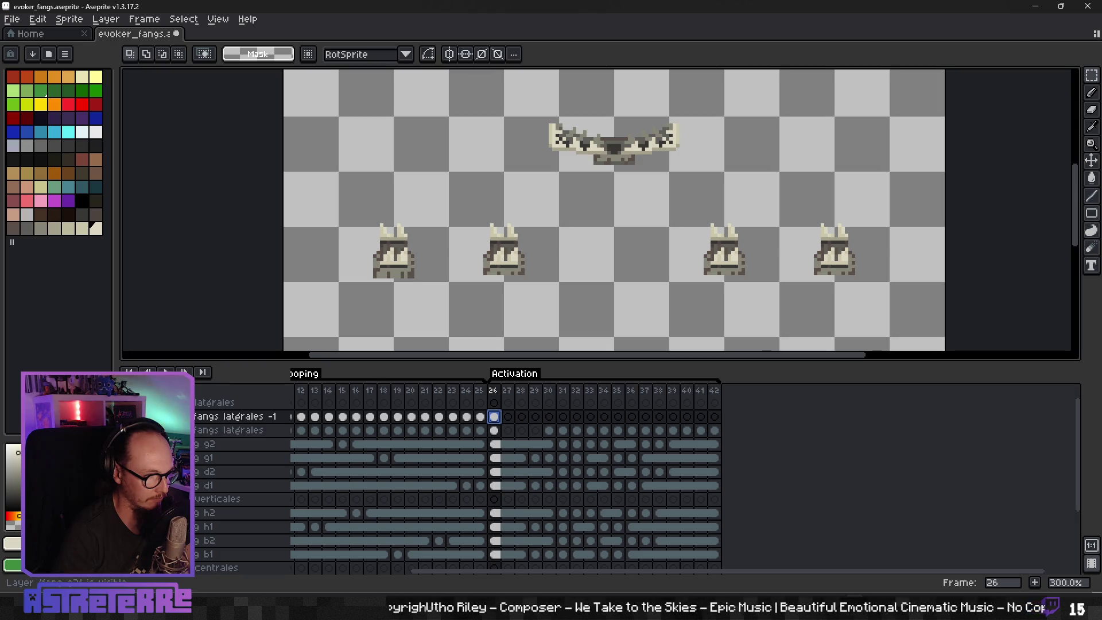
click(497, 446)
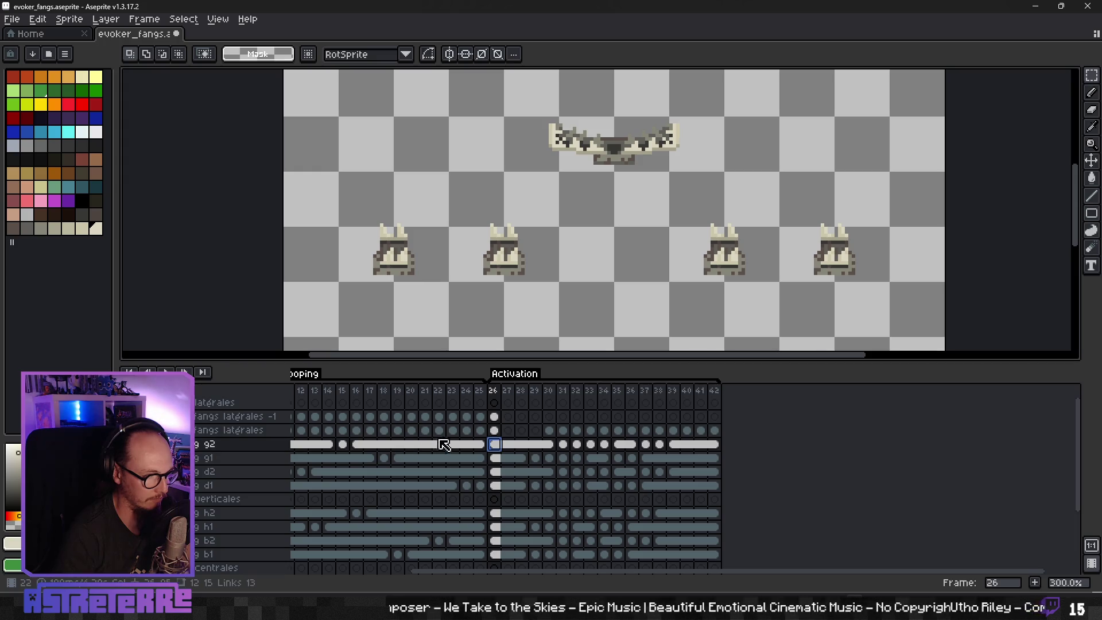
click(499, 431)
mouse_move(495, 430)
mouse_down()
mouse_move(522, 438)
mouse_move(539, 419)
mouse_up()
Step: Link cels 26–29 on both fangs latérales and fangs latérales -1
right_click(535, 431)
click(568, 486)
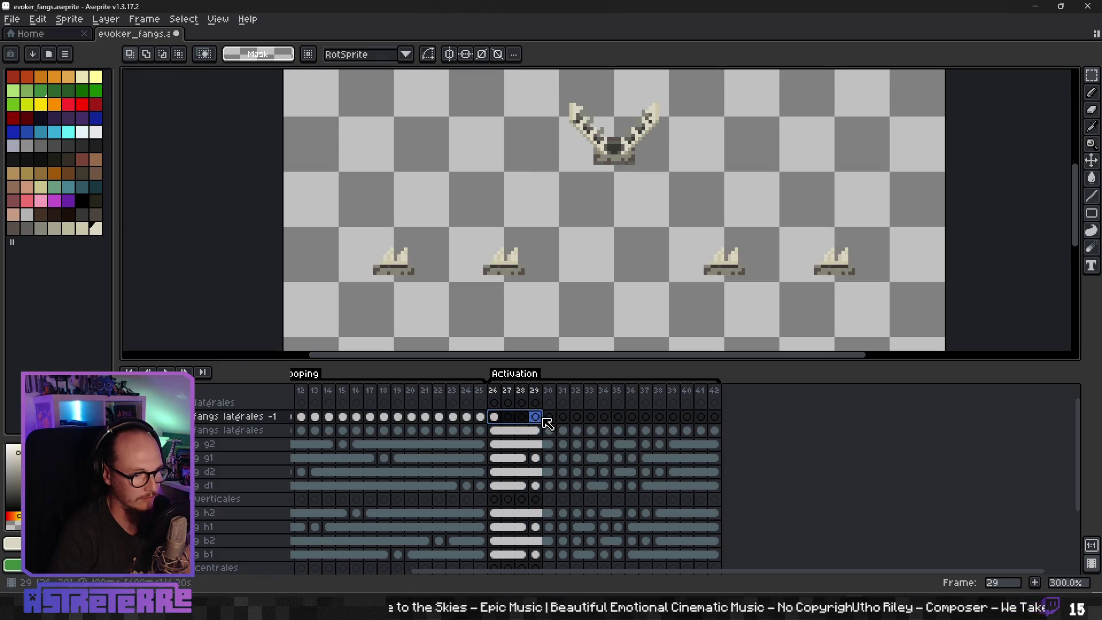
right_click(540, 419)
click(574, 468)
click(545, 430)
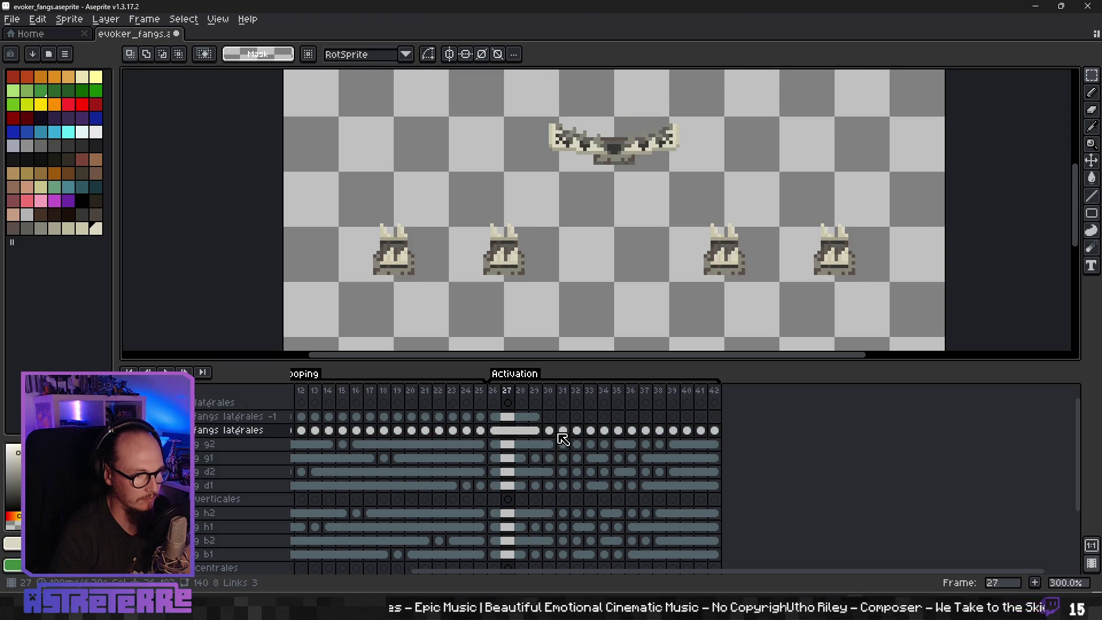
Step: Step through frames 26–36 of the Activation animation to compare the fang poses
click(560, 435)
key(Right)
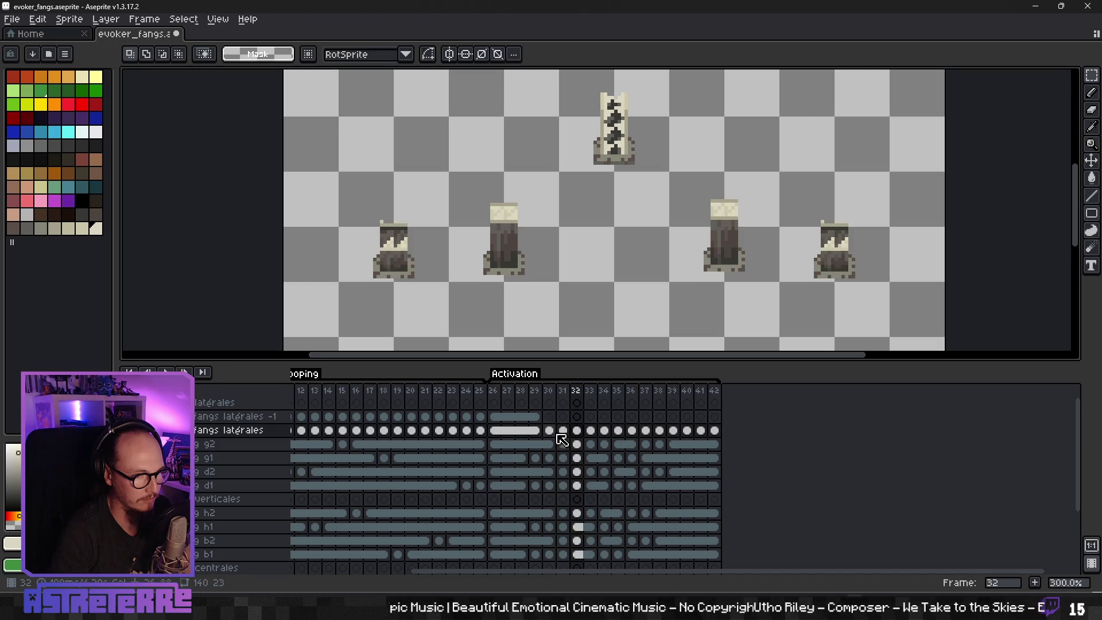
key(Right)
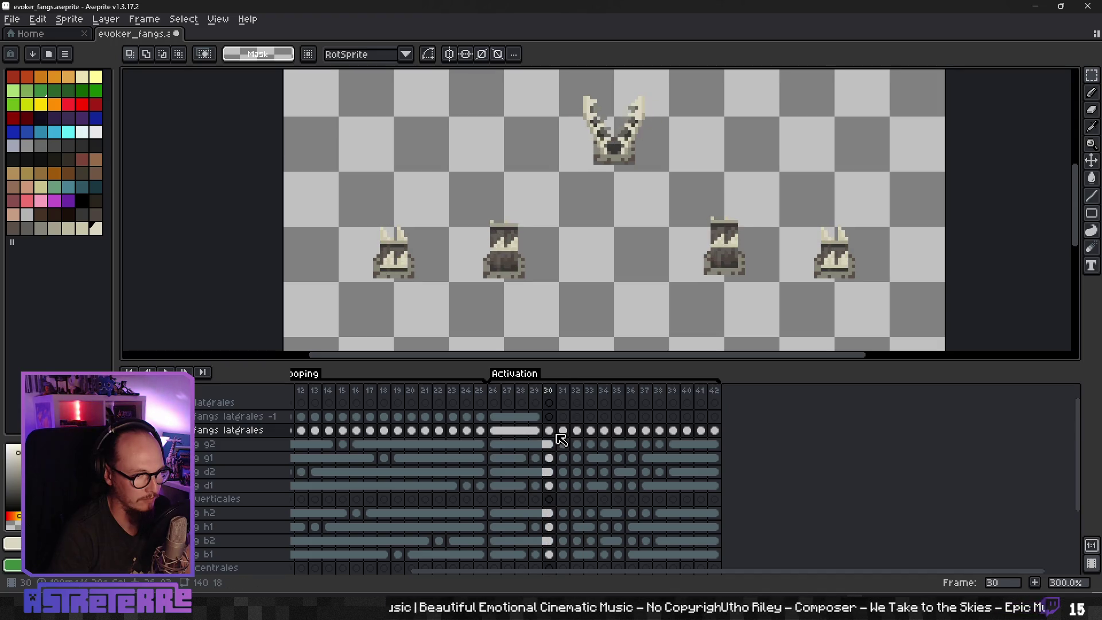
key(Left)
key(Left)
key(Left)
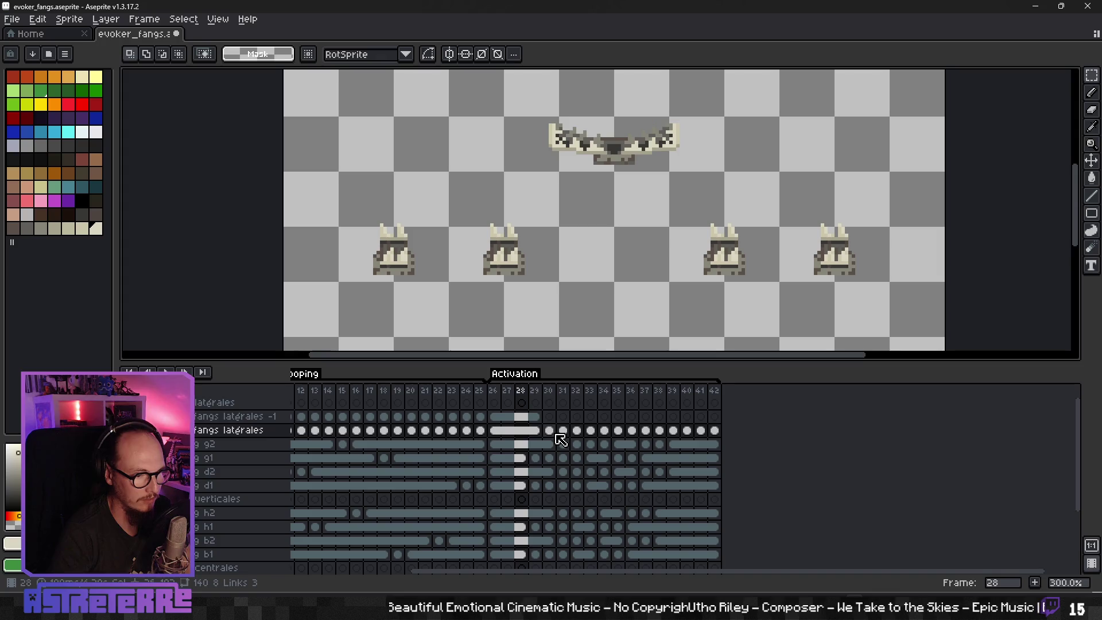
key(Left)
key(Left)
key(Left)
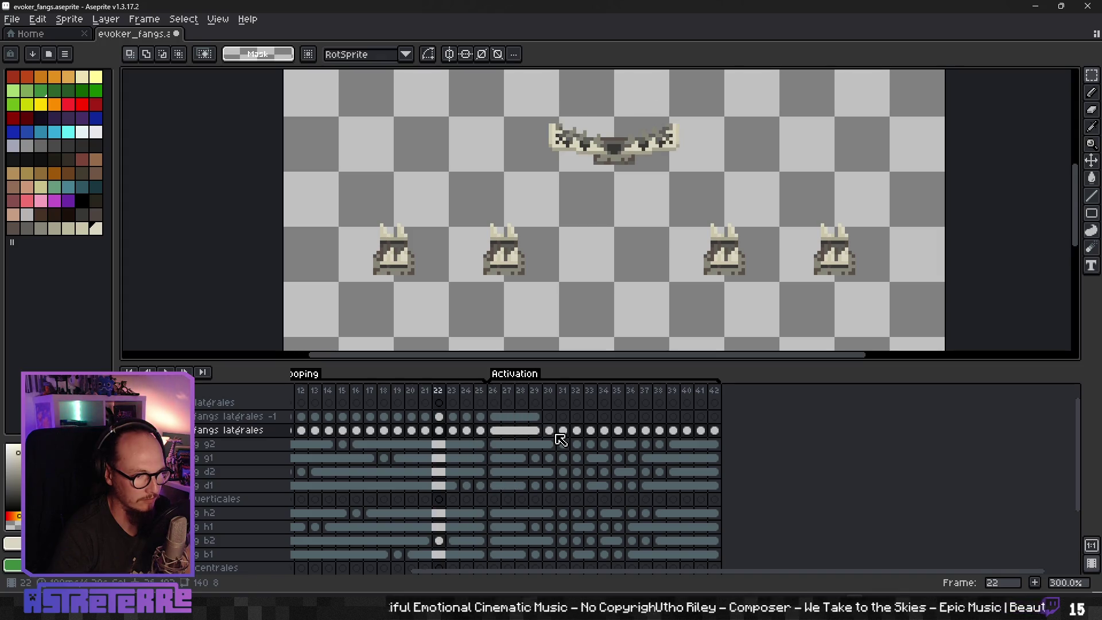
key(Right)
key(Right)
key(Right)
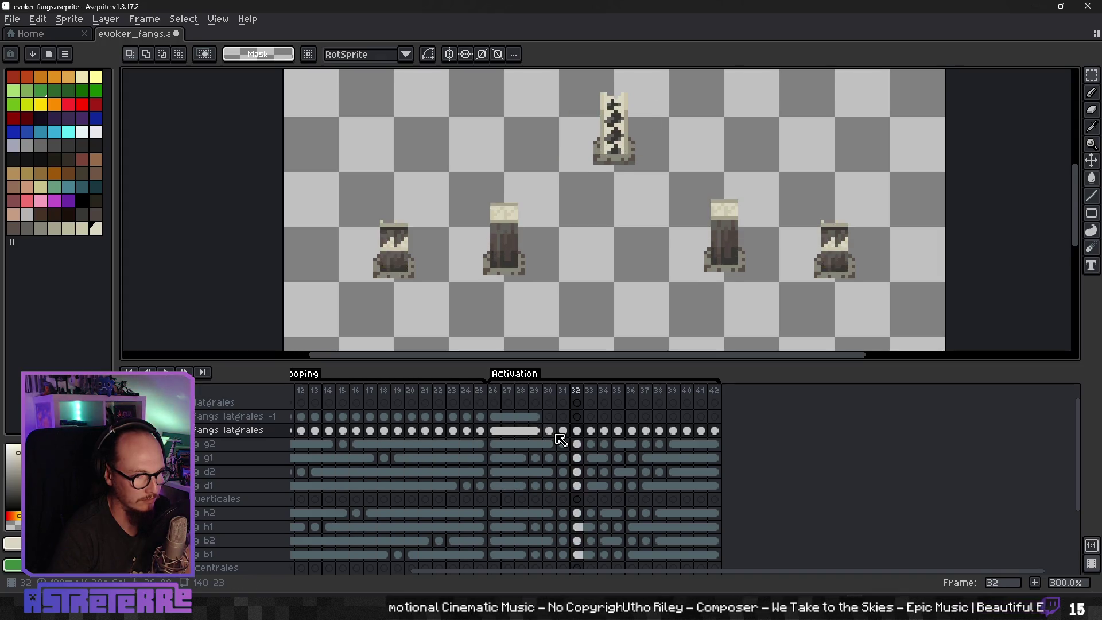
key(Right)
key(Right)
key(Right)
key(Left)
key(Left)
key(Left)
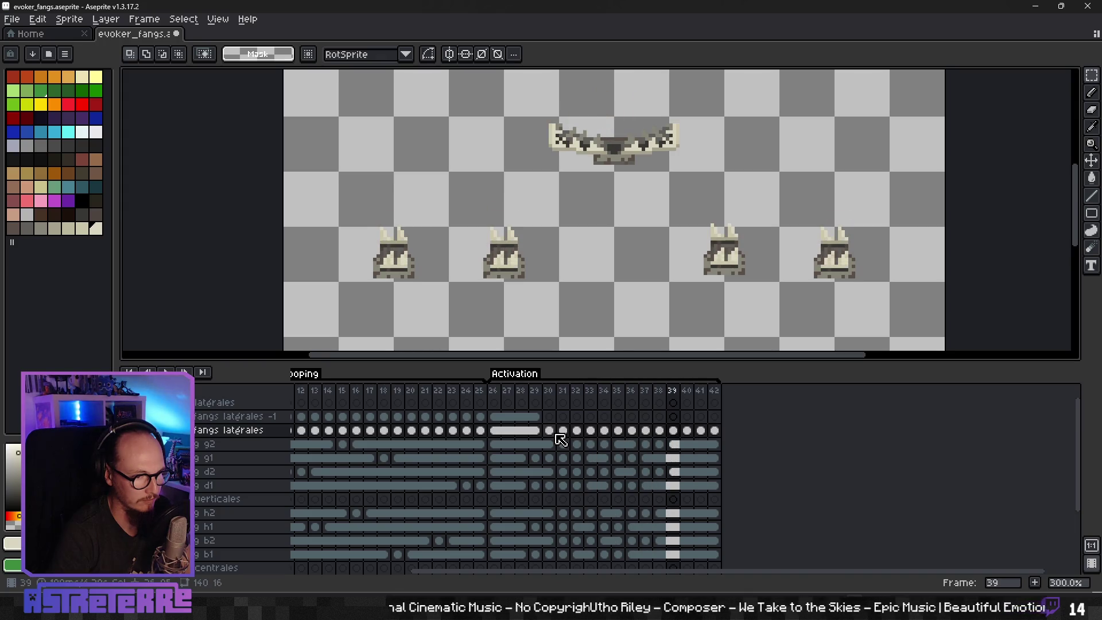
key(Left)
key(Left)
key(Left)
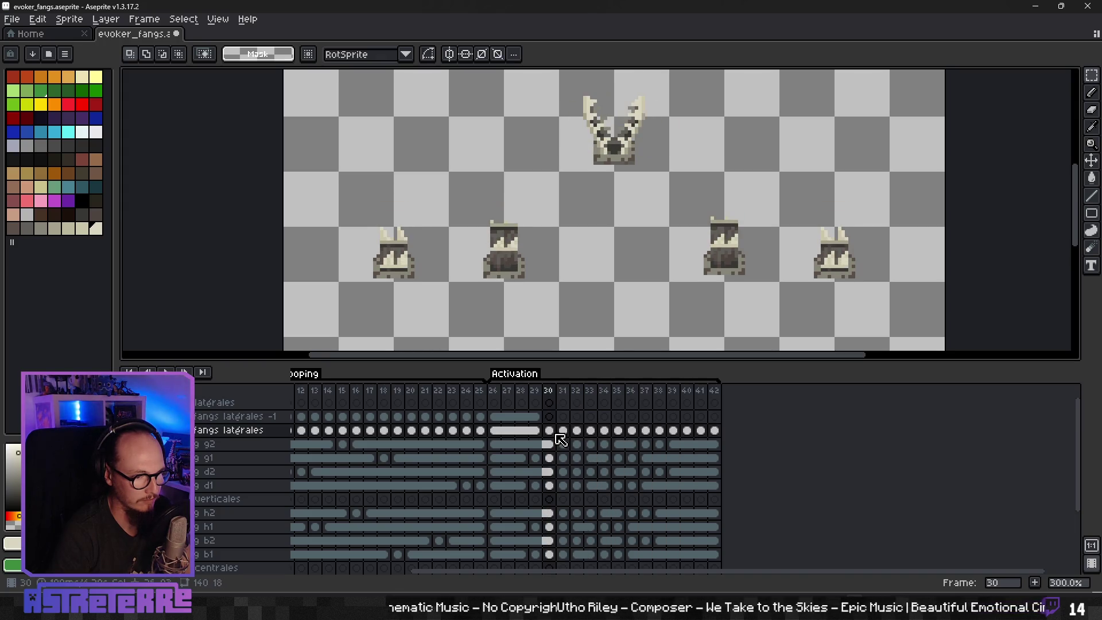
key(Left)
key(Right)
key(Right)
key(Right)
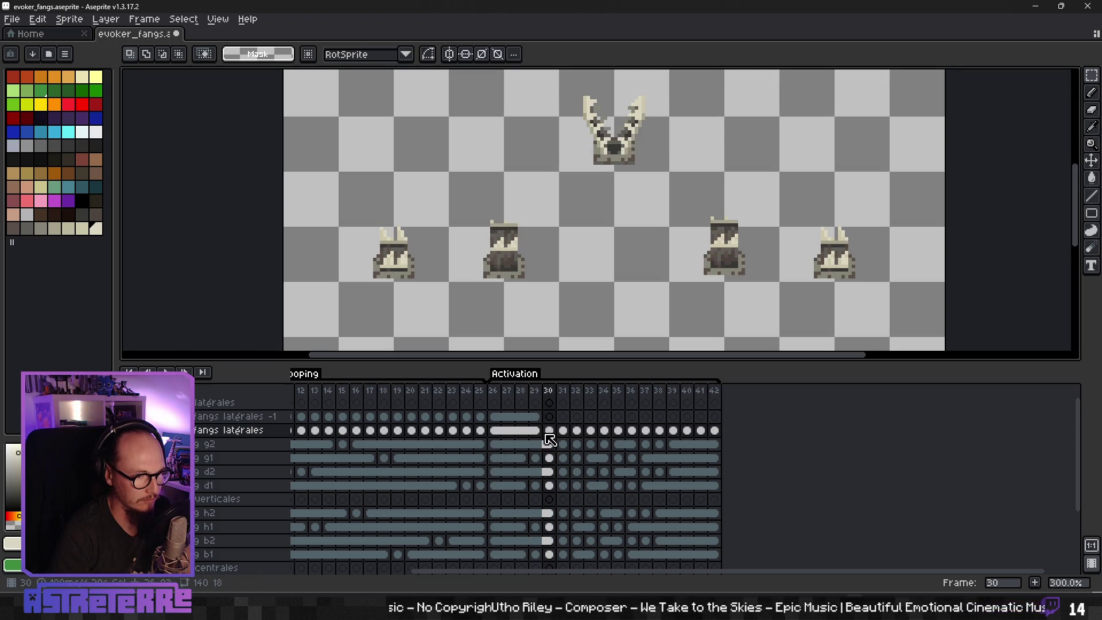
key(Left)
key(Right)
key(Left)
key(Right)
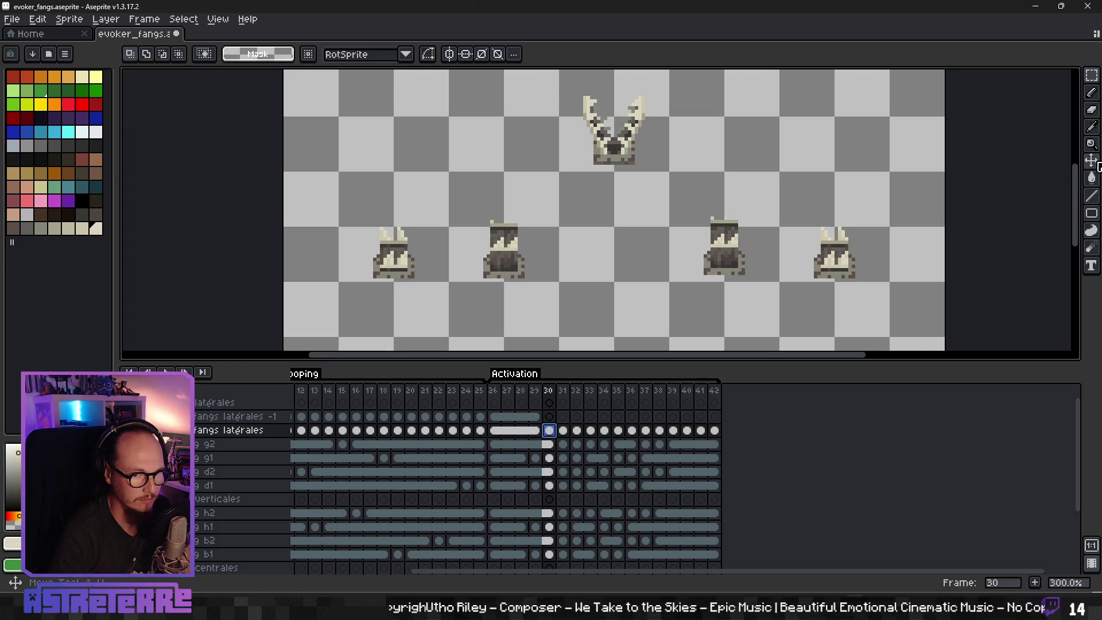
Step: With the Move tool, nudge the side fangs up 1 px on frame 30
key(v)
drag(549, 269, 548, 266)
key(Return)
key(Return)
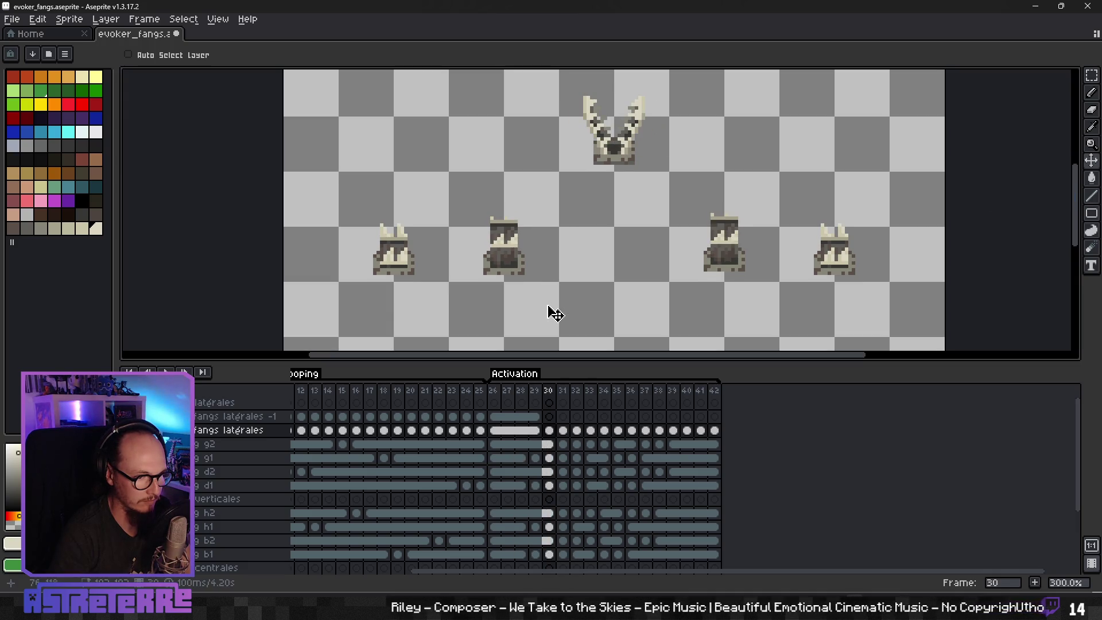
Step: Review the frames around 36, then nudge its side fangs up 1 px
key(Right)
key(Right)
key(Right)
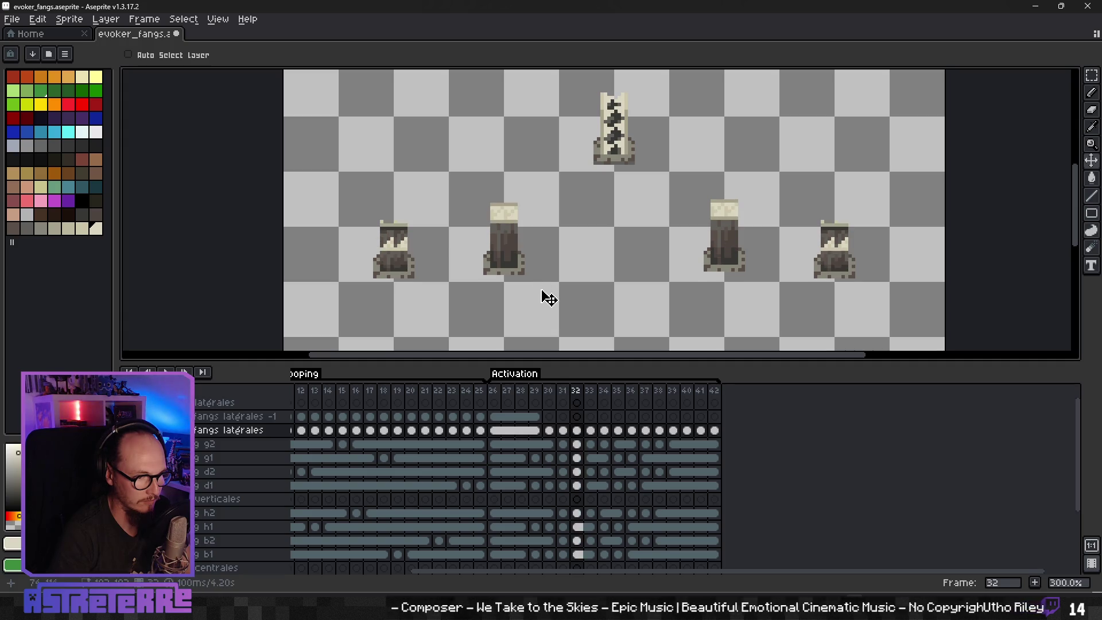
key(Right)
key(Right)
key(Right)
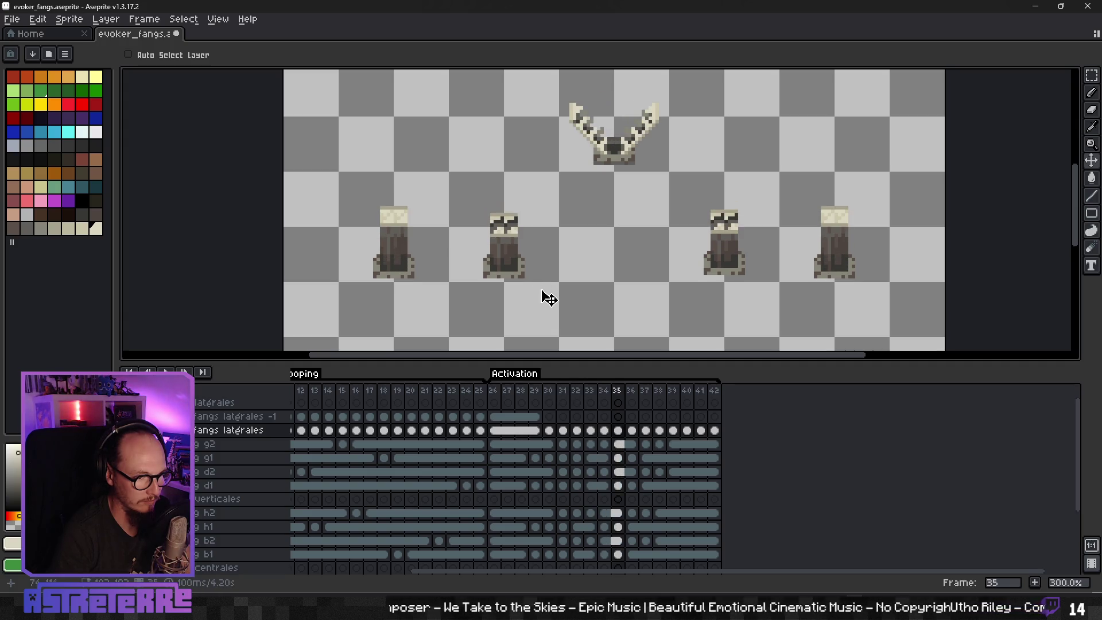
key(Left)
key(Left)
key(Left)
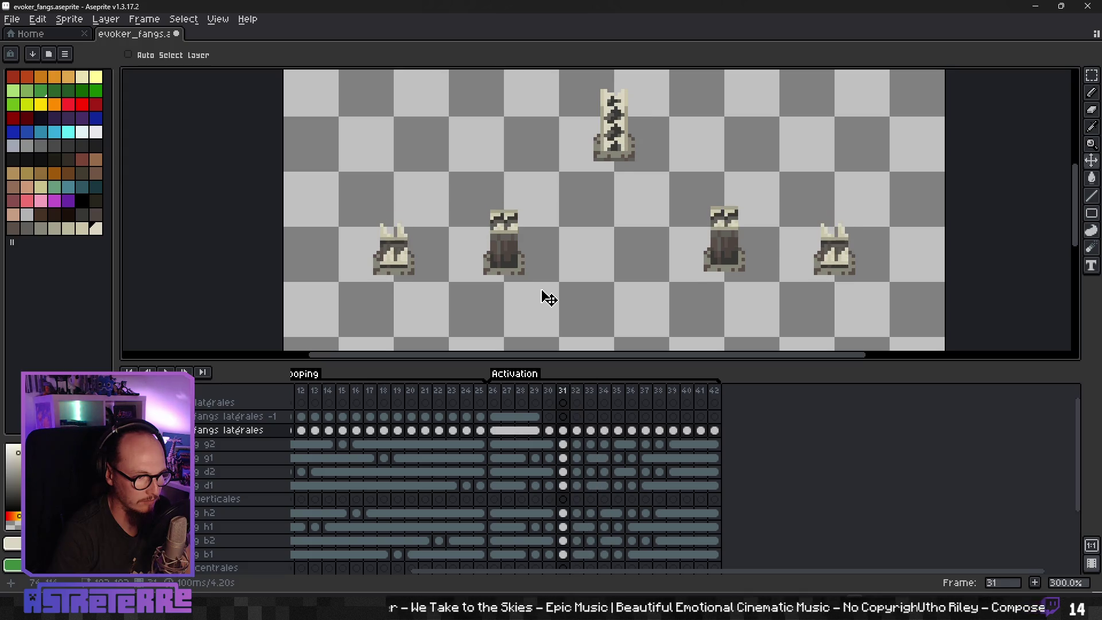
key(Left)
key(Left)
key(Left)
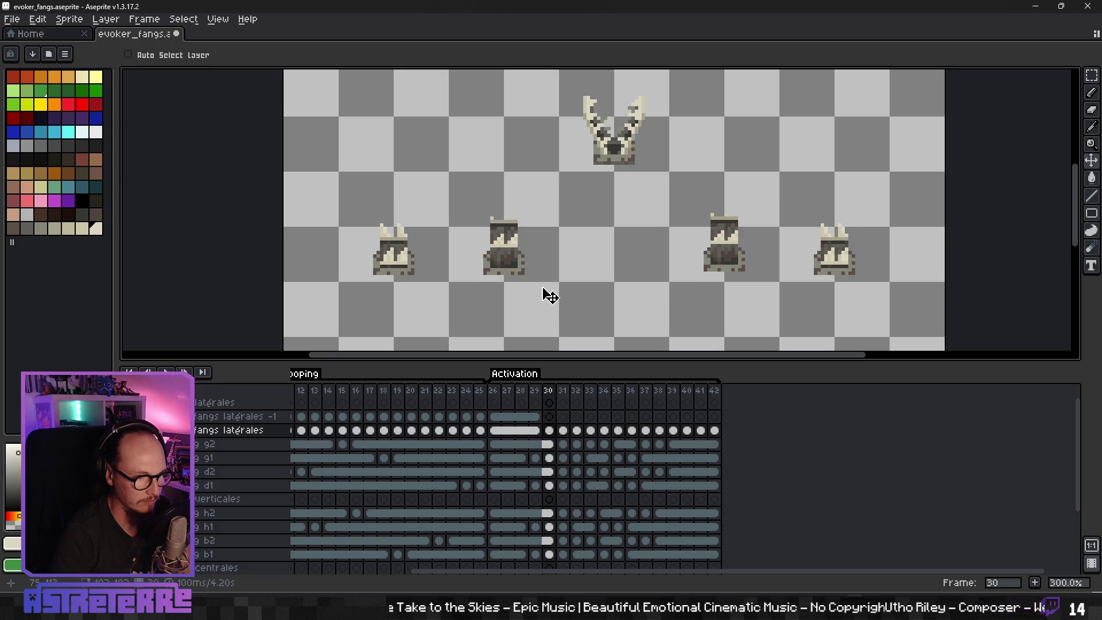
key(Right)
key(Right)
key(Right)
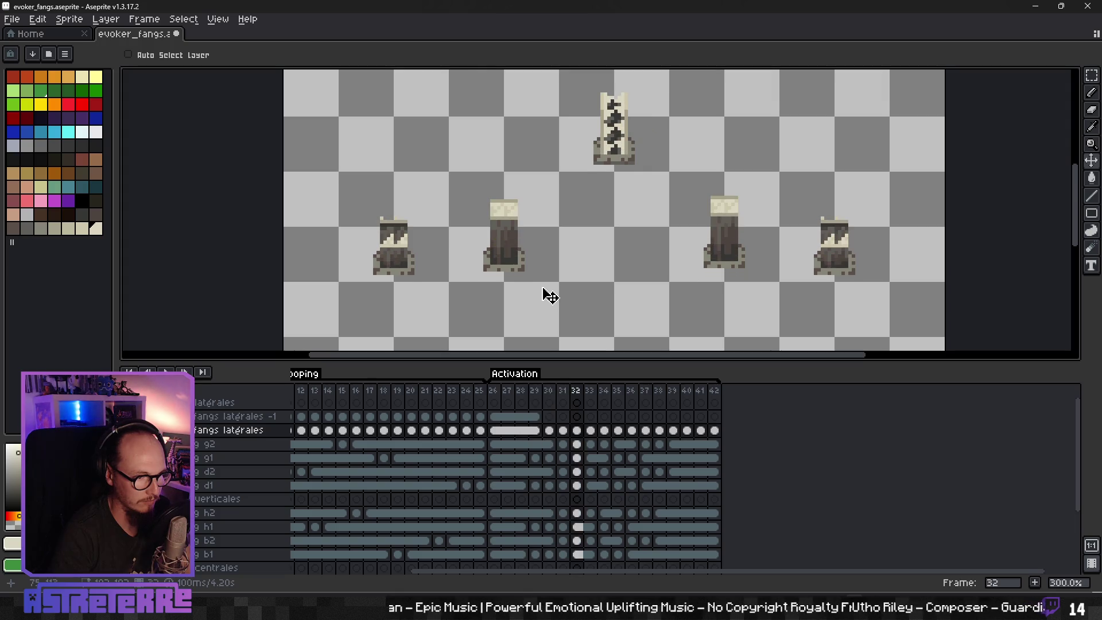
key(Left)
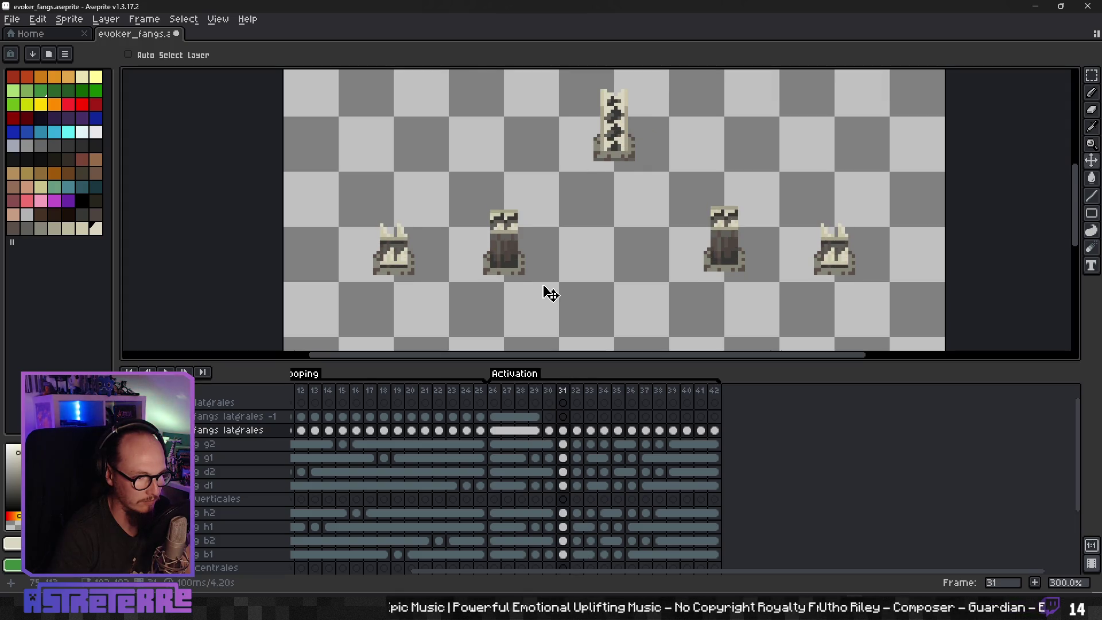
key(Right)
key(Right)
key(Right)
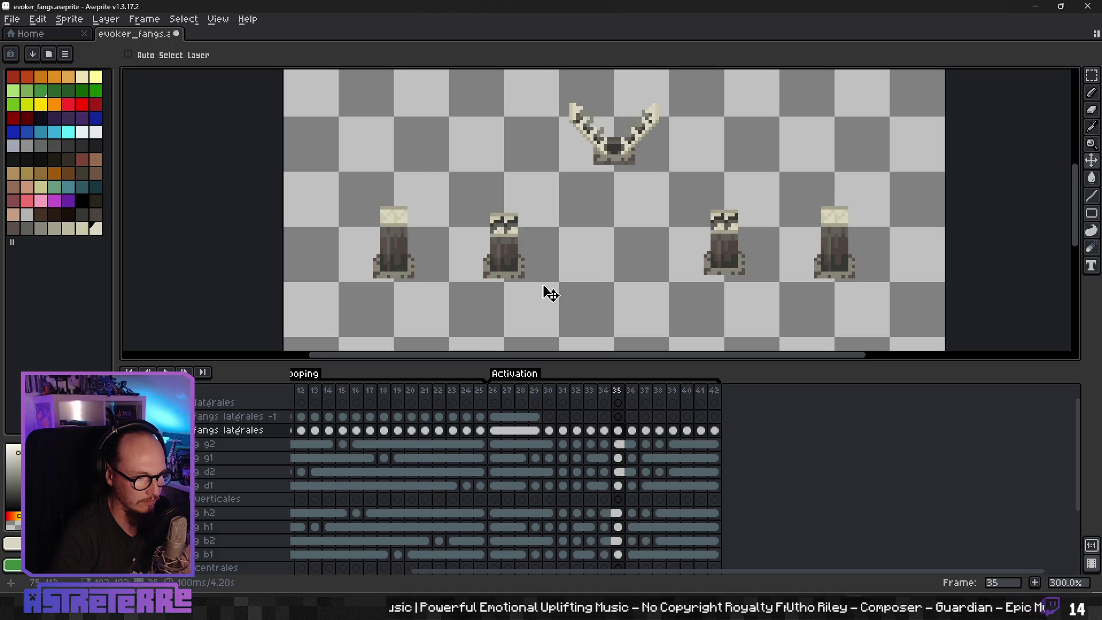
key(Right)
key(Right)
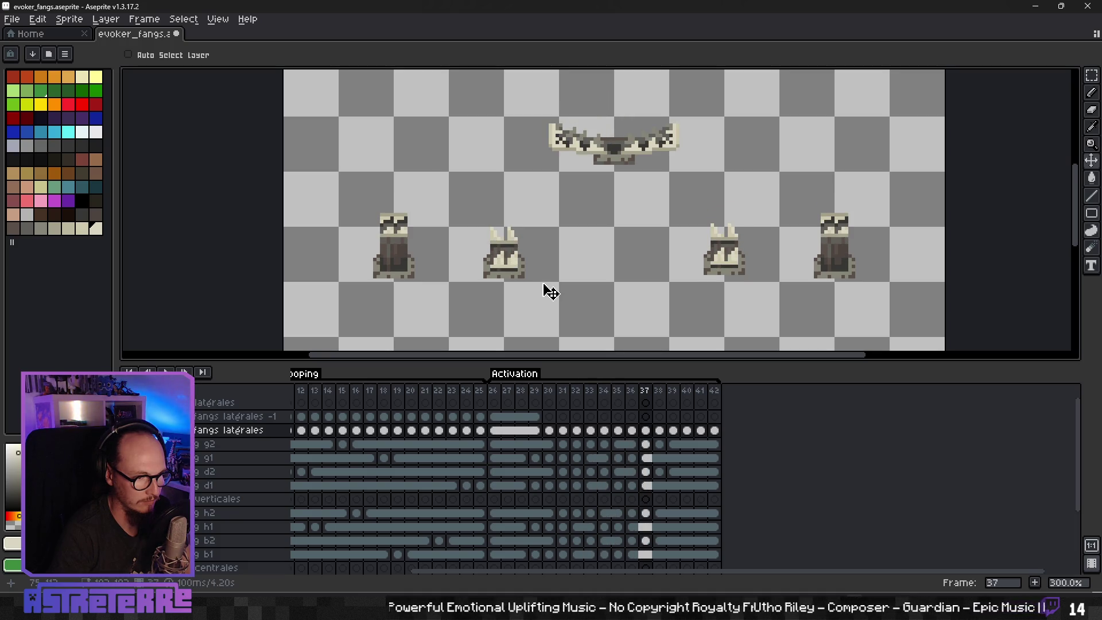
key(Left)
key(Left)
key(Left)
key(Right)
key(Right)
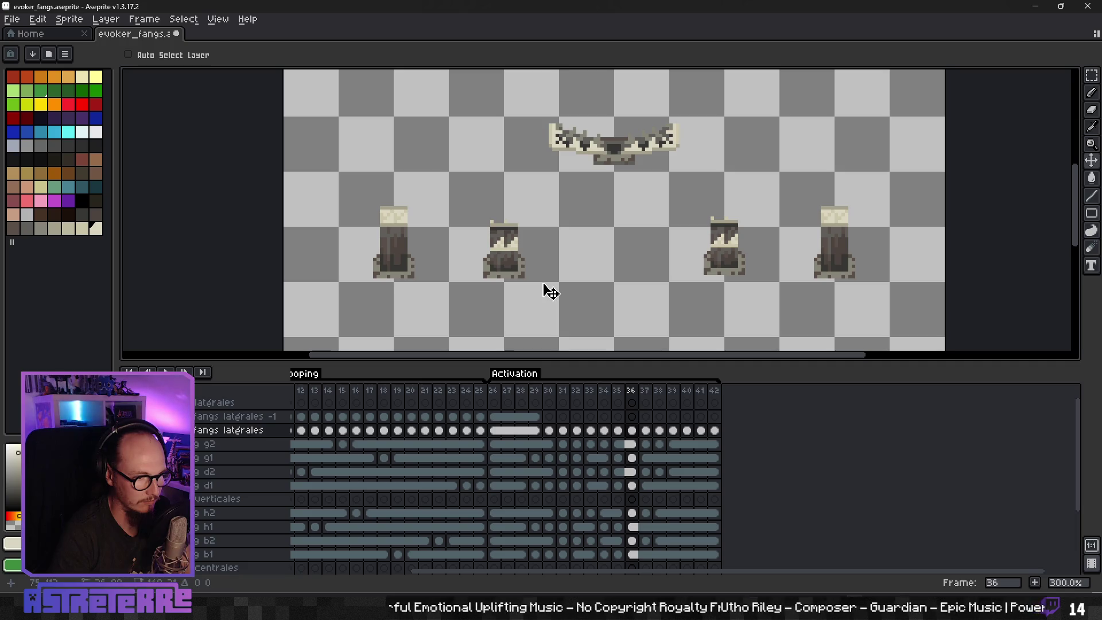
drag(550, 292, 550, 289)
Step: Step through frames 37–40 to check the raised fangs
key(Right)
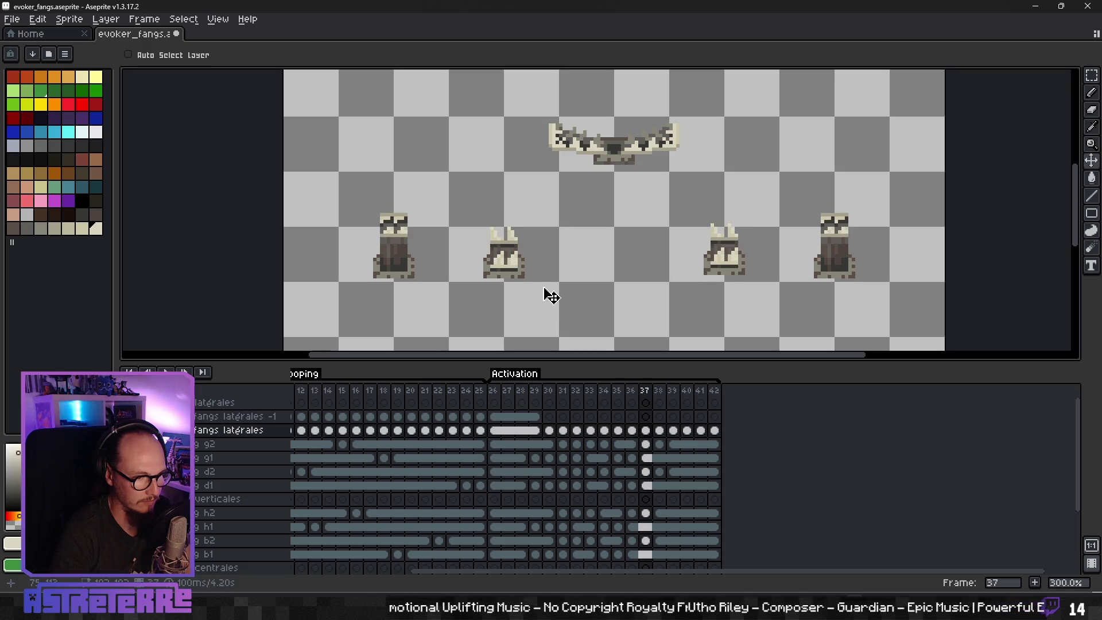
key(Right)
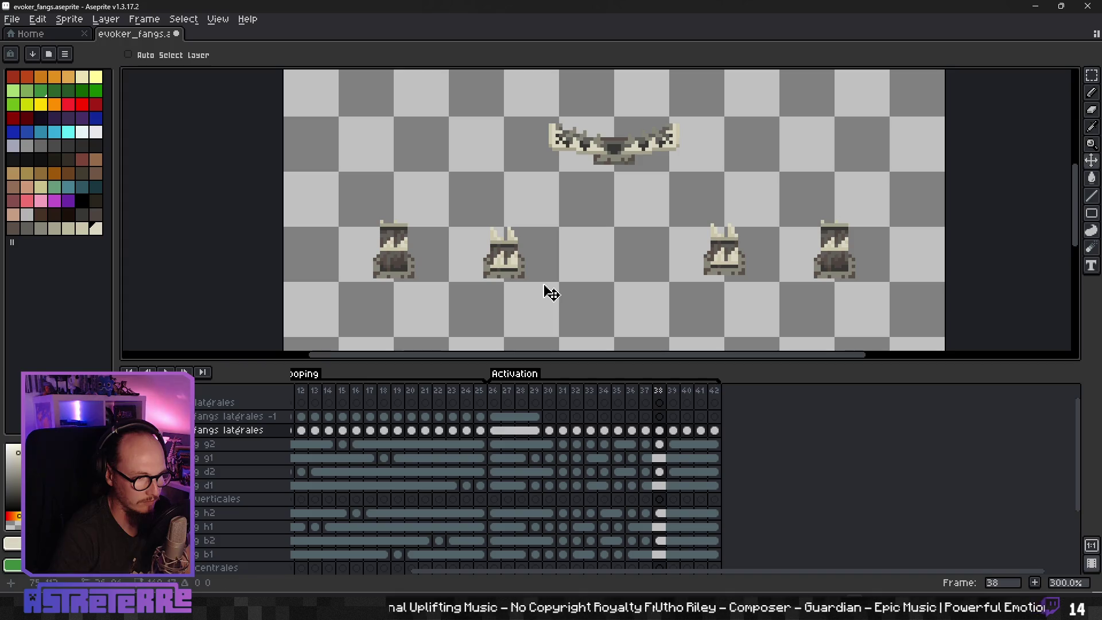
key(Right)
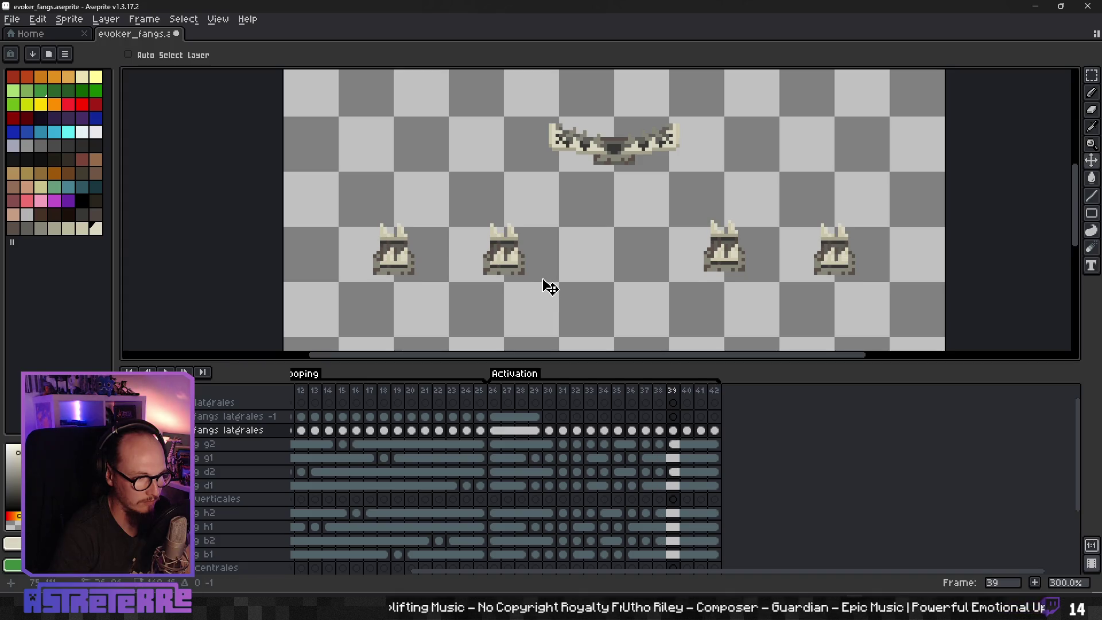
key(Right)
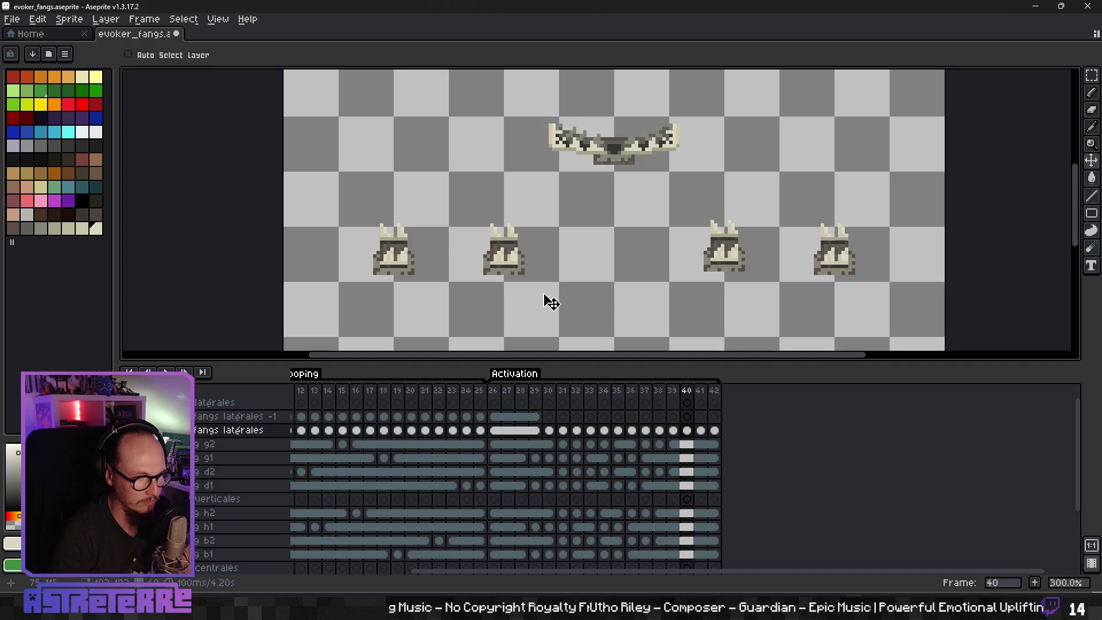
key(Left)
key(Left)
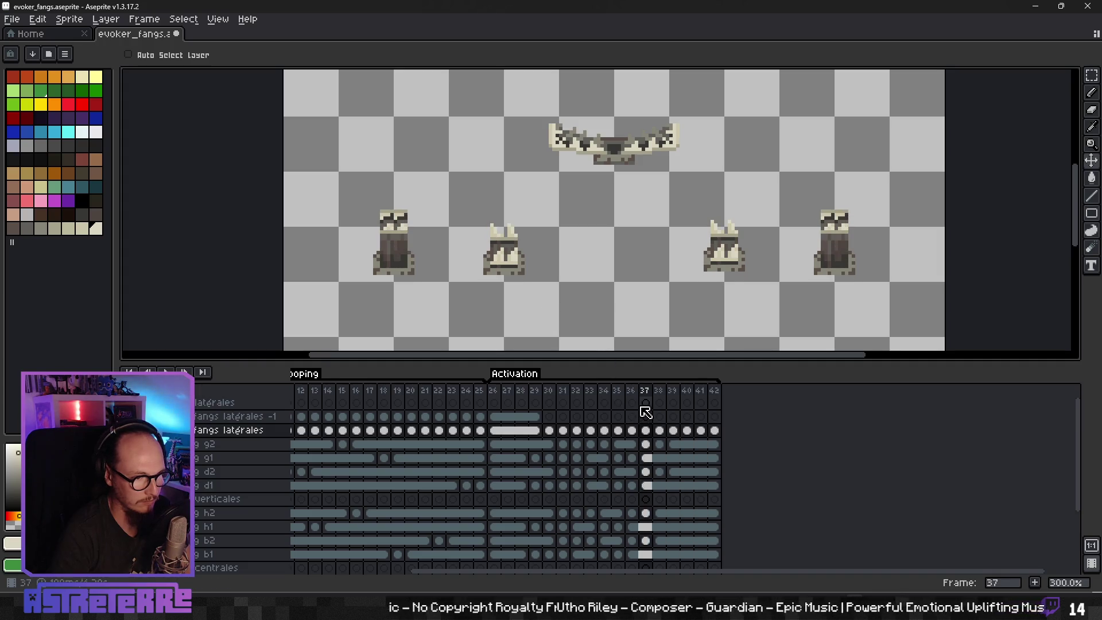
key(Right)
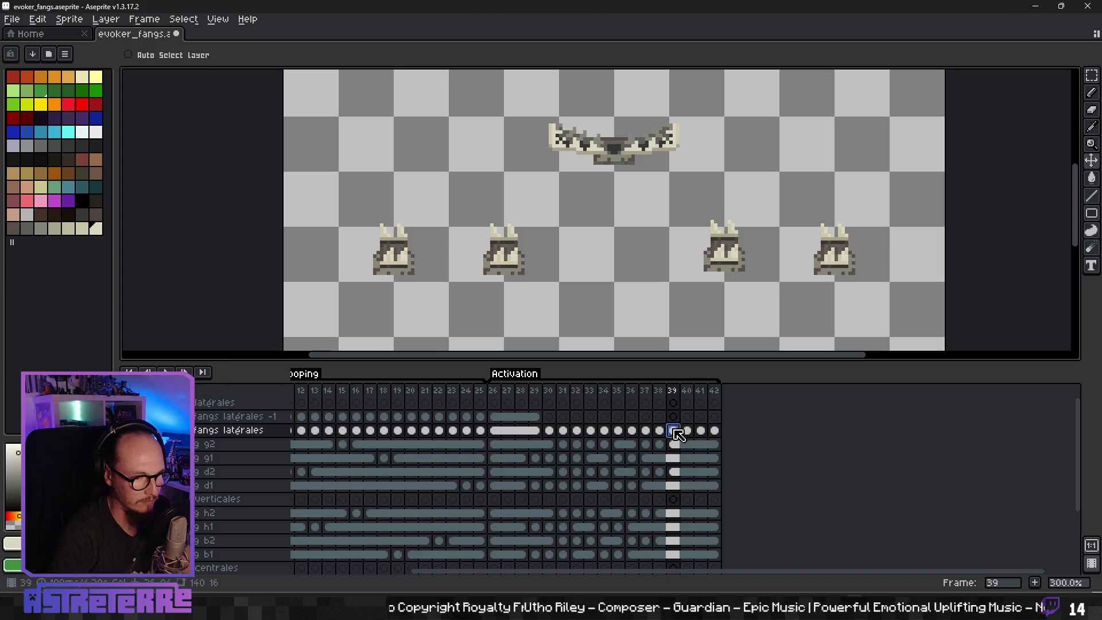
Step: Copy the frame 26 cels of both side-fang layers to frame 39
drag(676, 431, 716, 431)
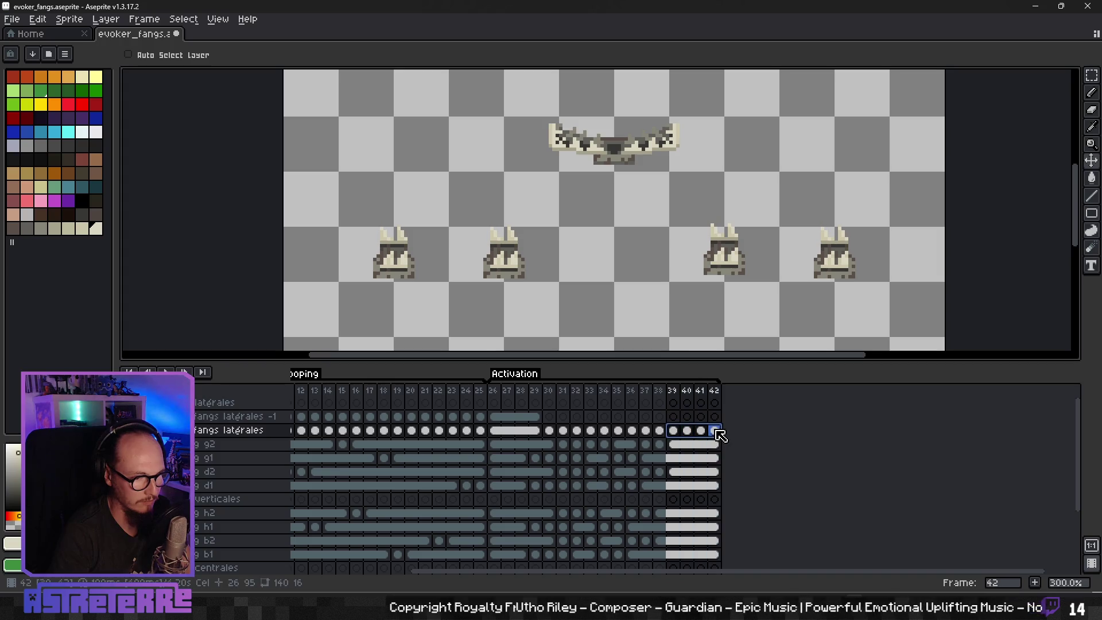
click(660, 432)
click(499, 432)
drag(501, 431, 495, 418)
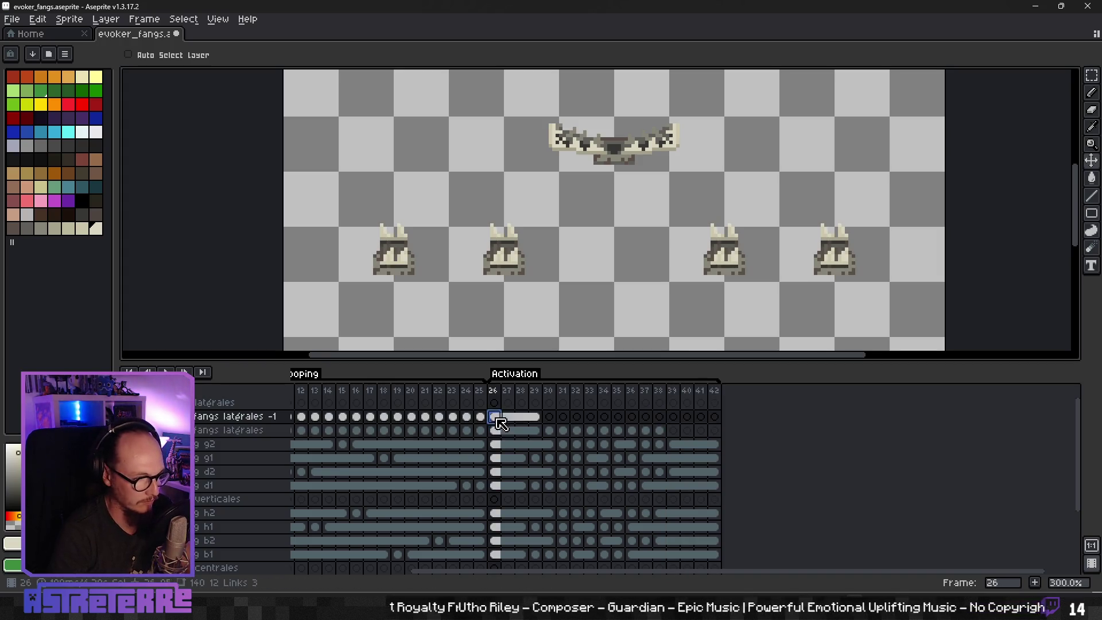
mouse_move(666, 431)
mouse_down()
mouse_move(716, 435)
mouse_move(714, 417)
mouse_up()
Step: Link frames 39–42 on both fangs latérales rows, then play the animation
right_click(715, 436)
click(749, 491)
right_click(715, 418)
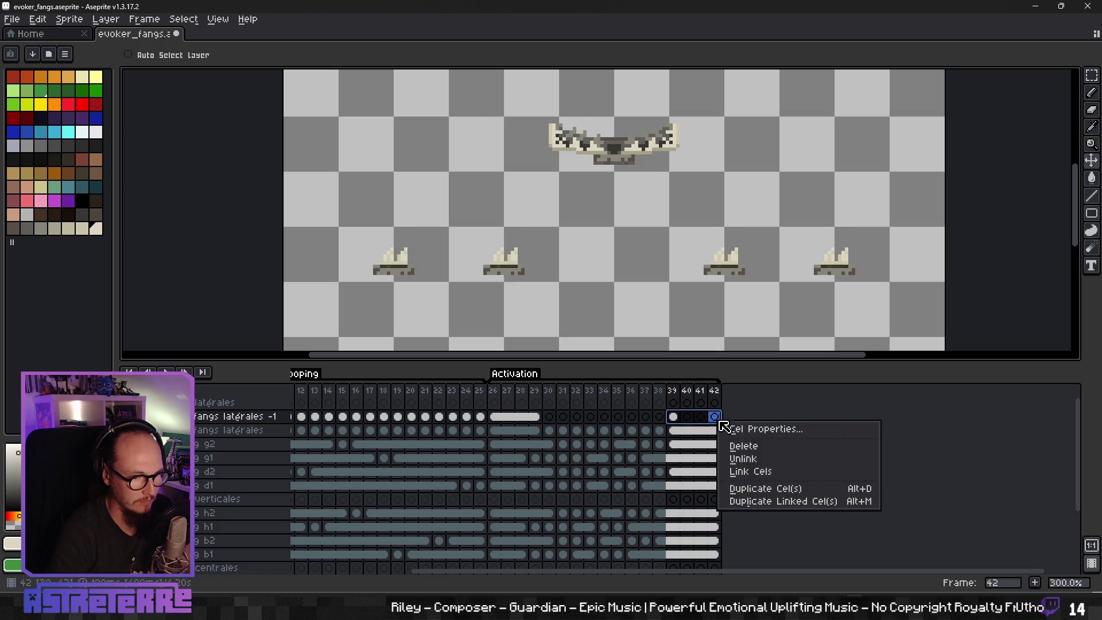
click(753, 475)
click(676, 419)
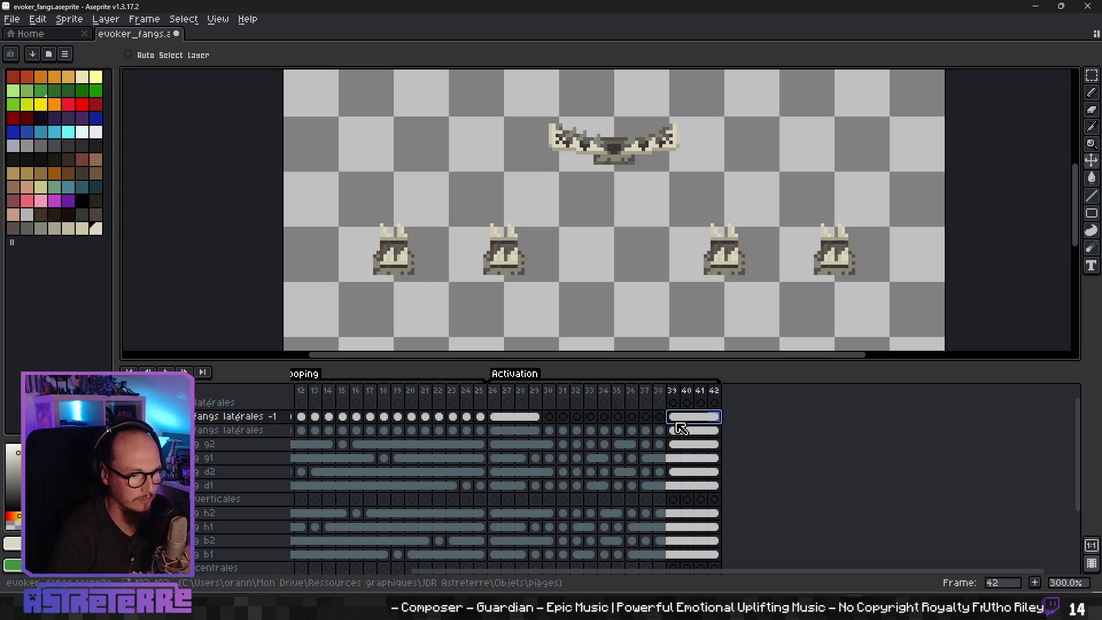
key(Return)
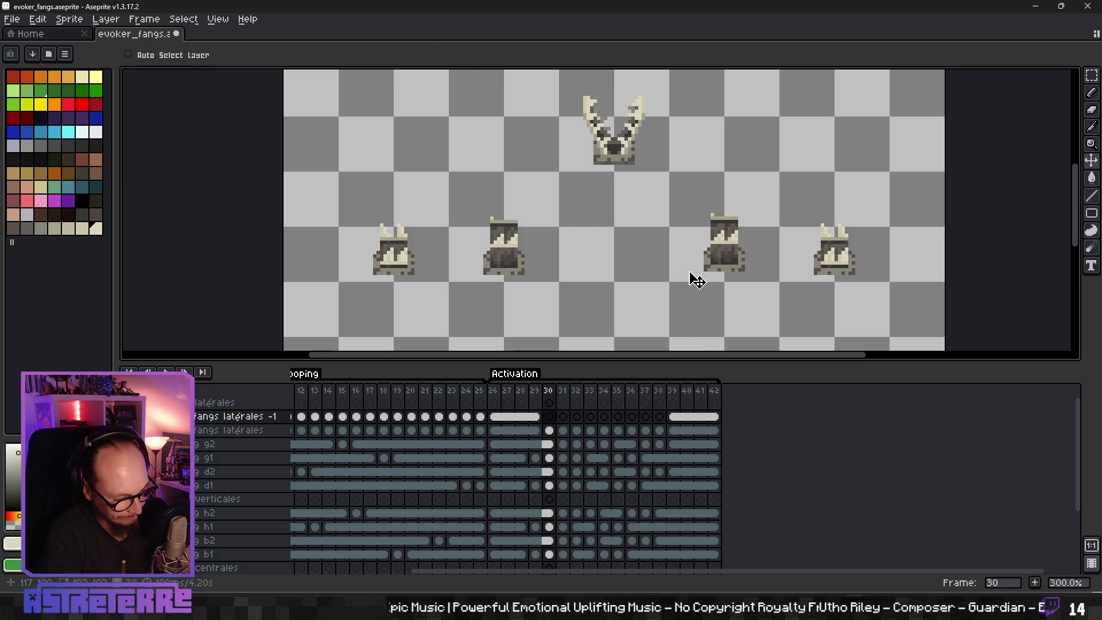
Step: Marquee-select and deselect the fourth fang on frames 30, 31 and 32 in turn
key(m)
click(549, 431)
drag(691, 198, 759, 262)
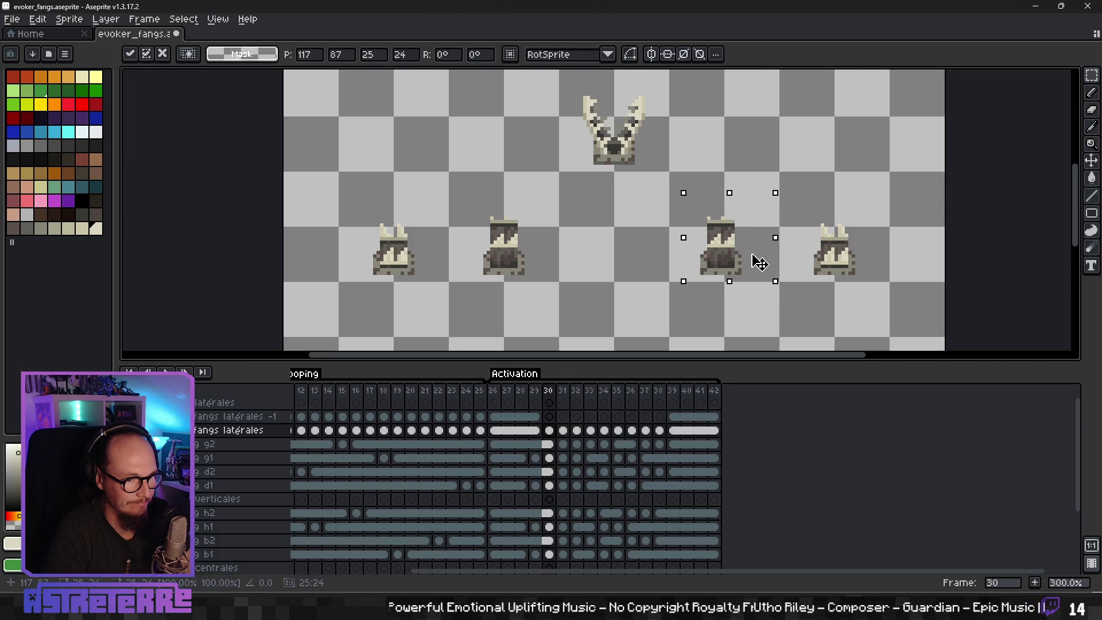
click(763, 320)
key(Right)
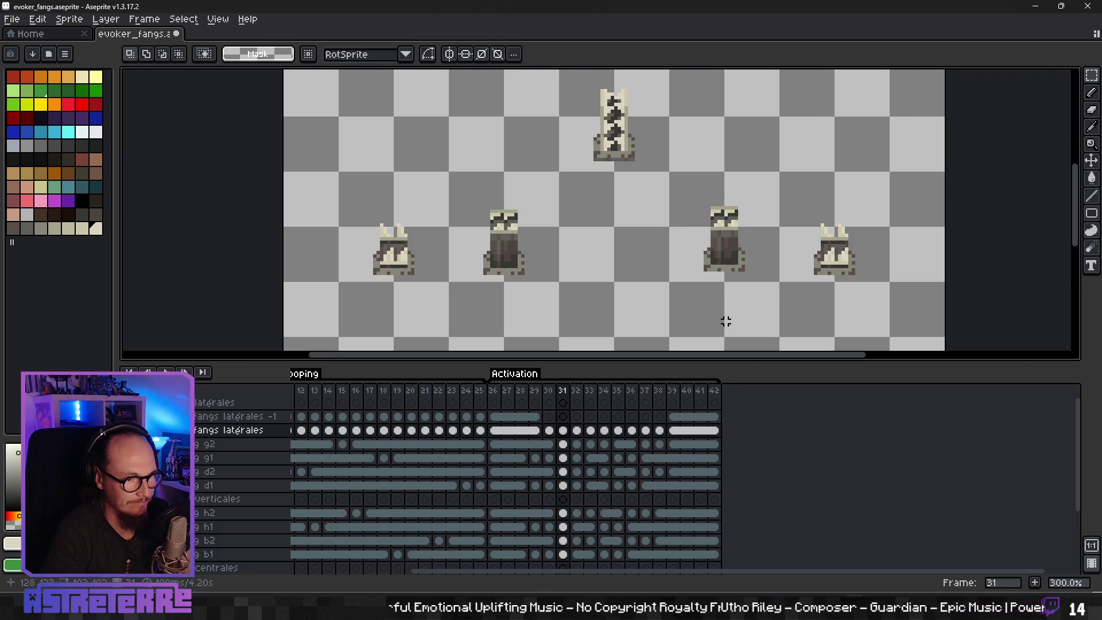
drag(687, 196, 776, 288)
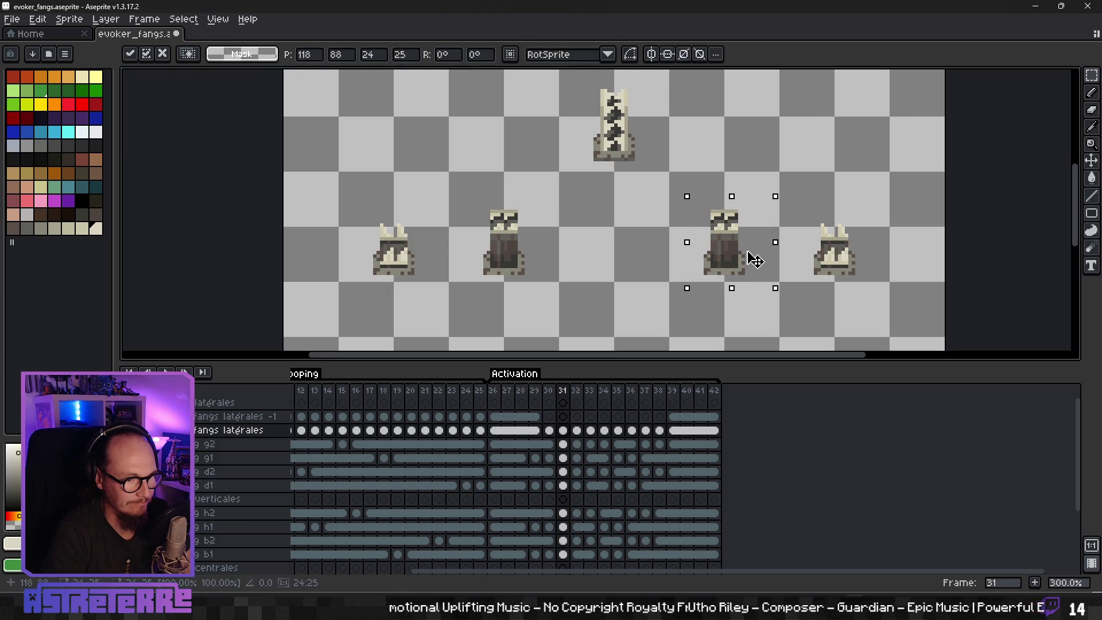
click(763, 331)
key(Right)
drag(695, 187, 773, 275)
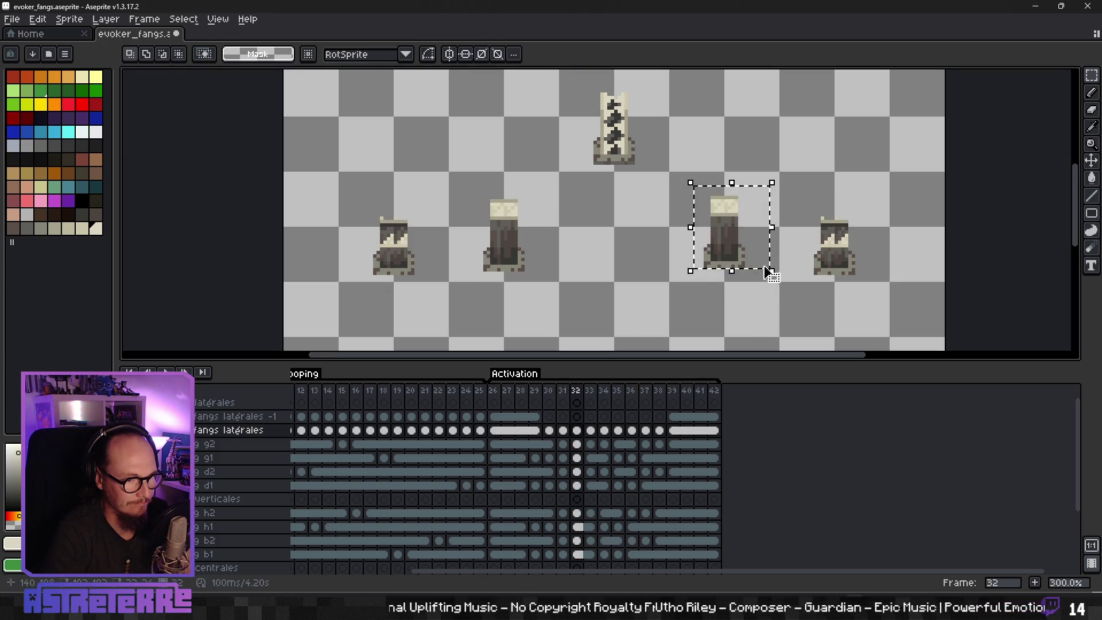
click(760, 308)
Step: Check the fang pillars on frames 33, 34 and 35 with a marquee selection each
key(Right)
drag(684, 187, 765, 284)
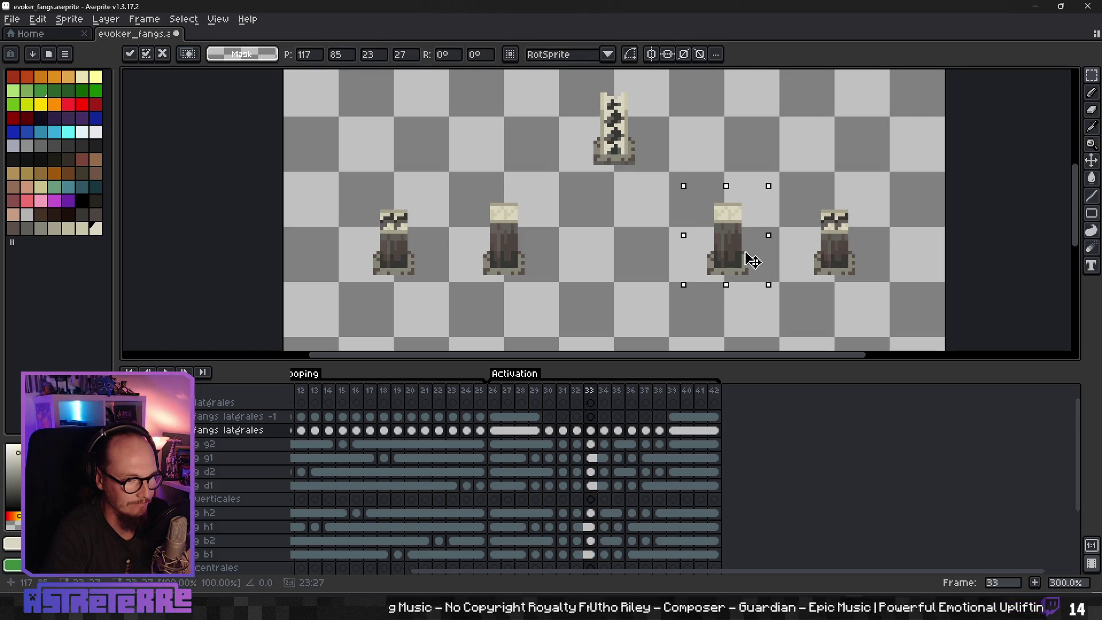
click(763, 315)
key(Right)
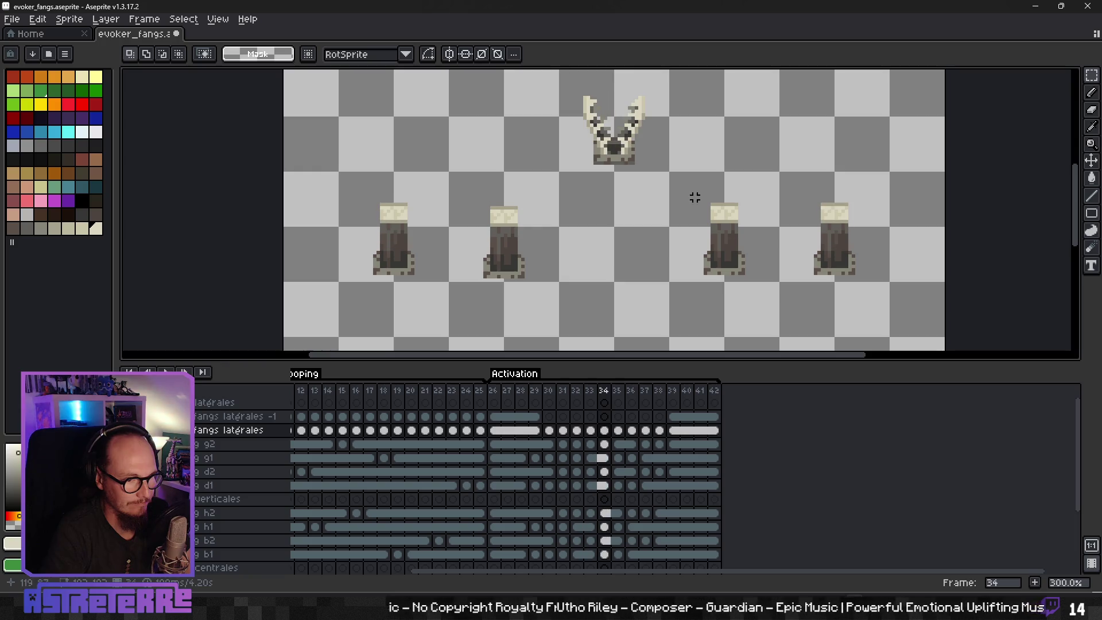
drag(453, 186, 569, 295)
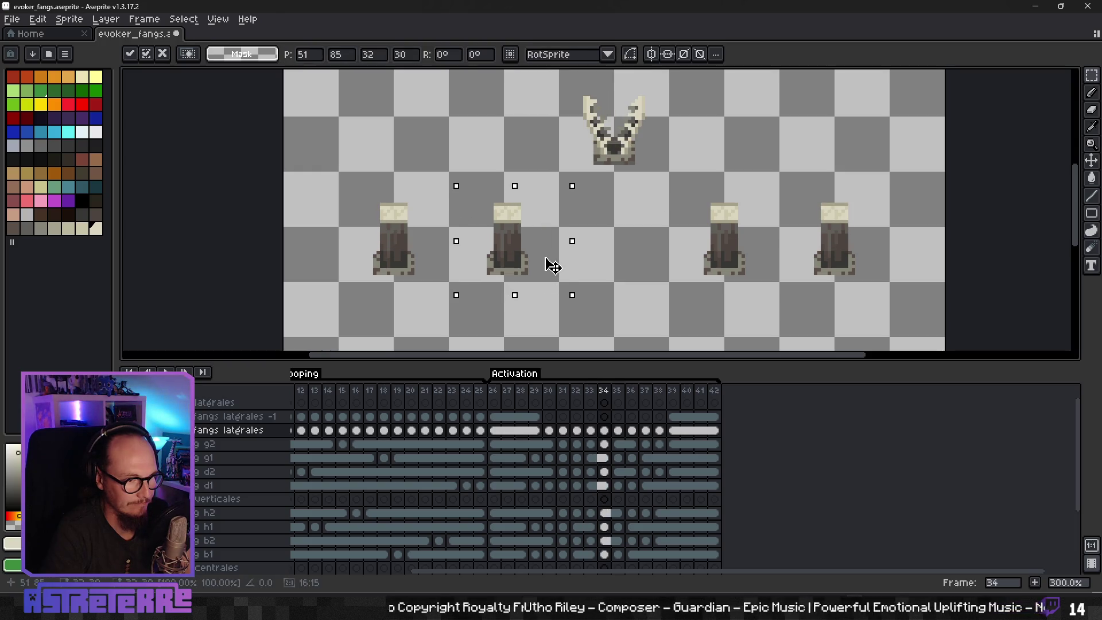
click(654, 294)
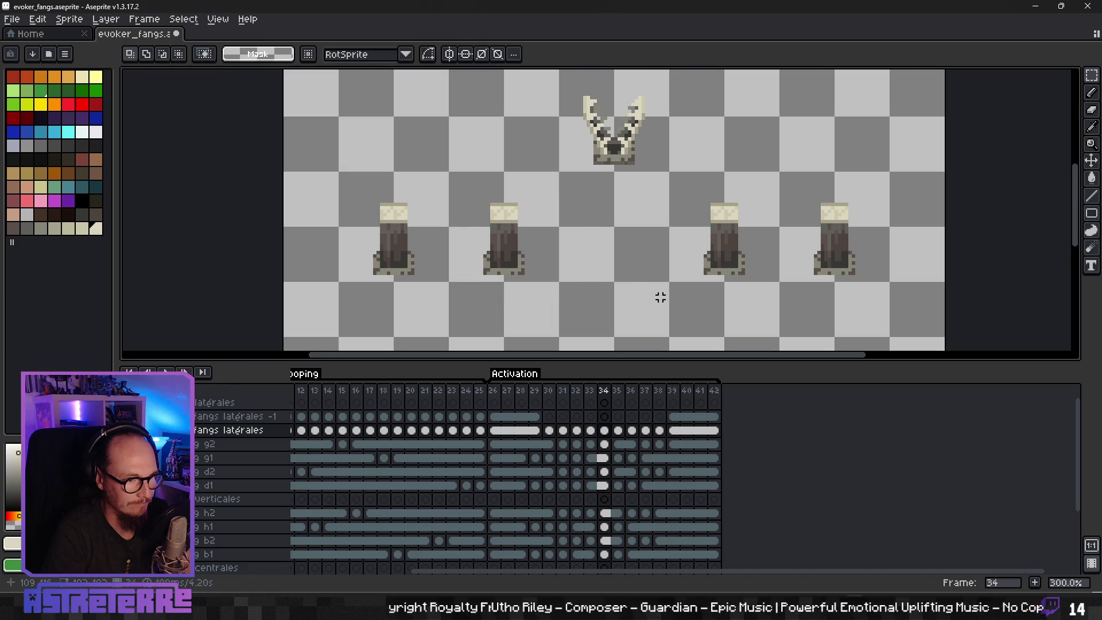
key(Right)
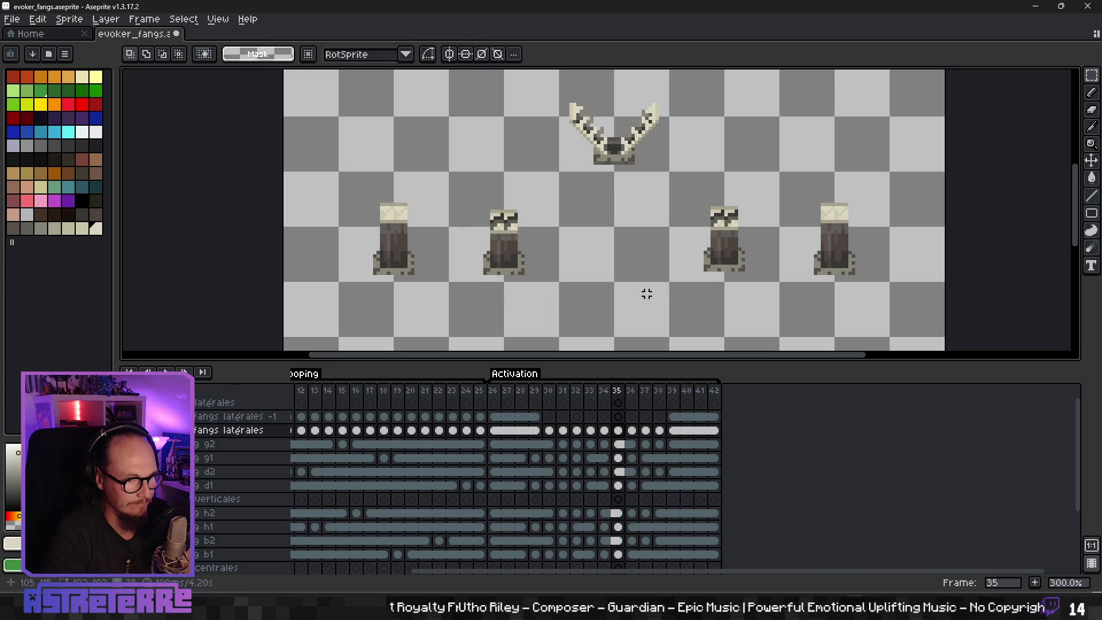
drag(675, 187, 782, 283)
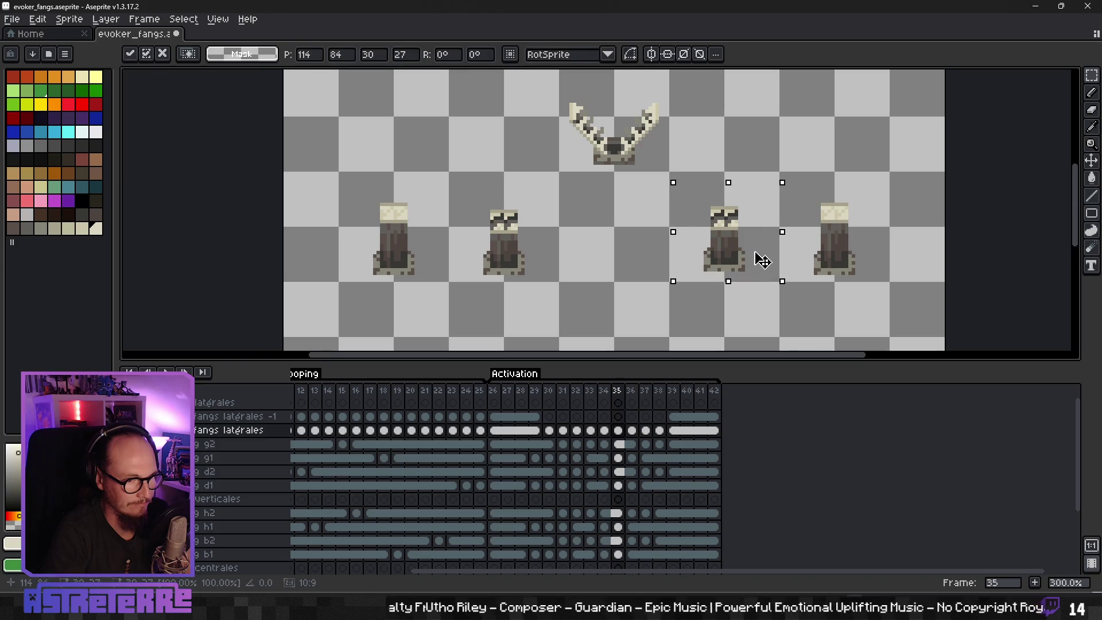
click(763, 313)
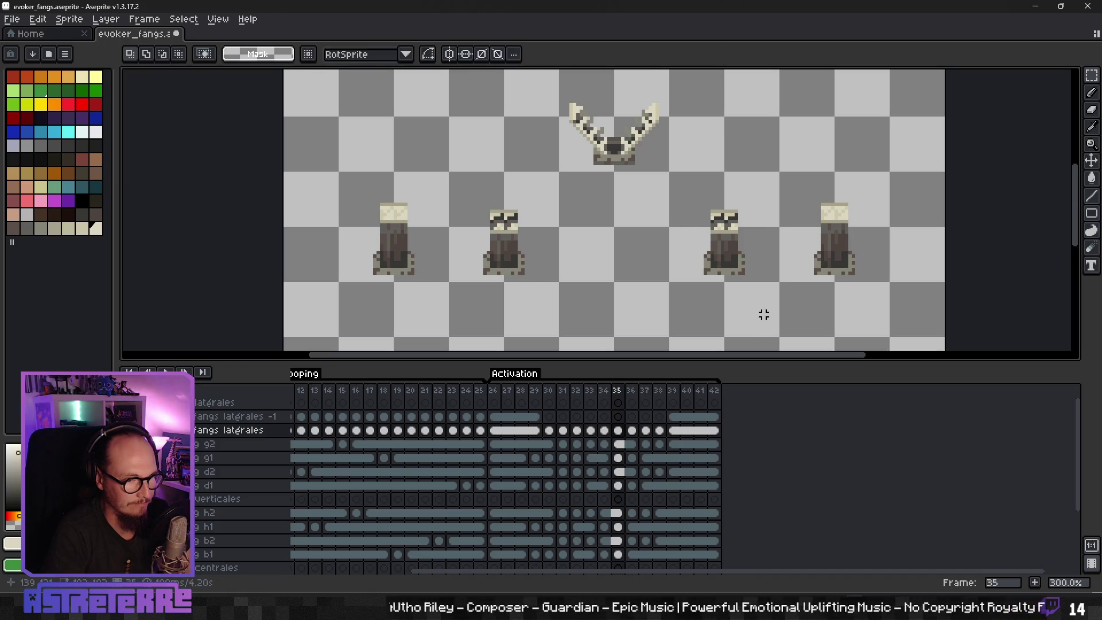
Step: Check the third fang pillar on frames 36, 37 and 38 with a marquee selection
key(Right)
drag(671, 197, 772, 288)
click(736, 314)
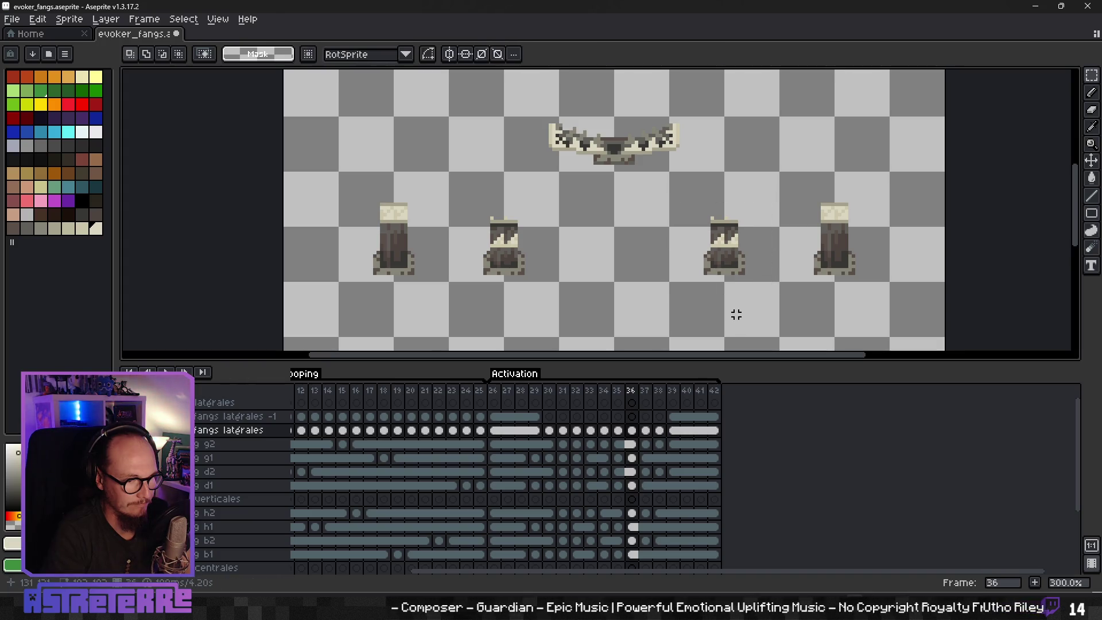
key(Right)
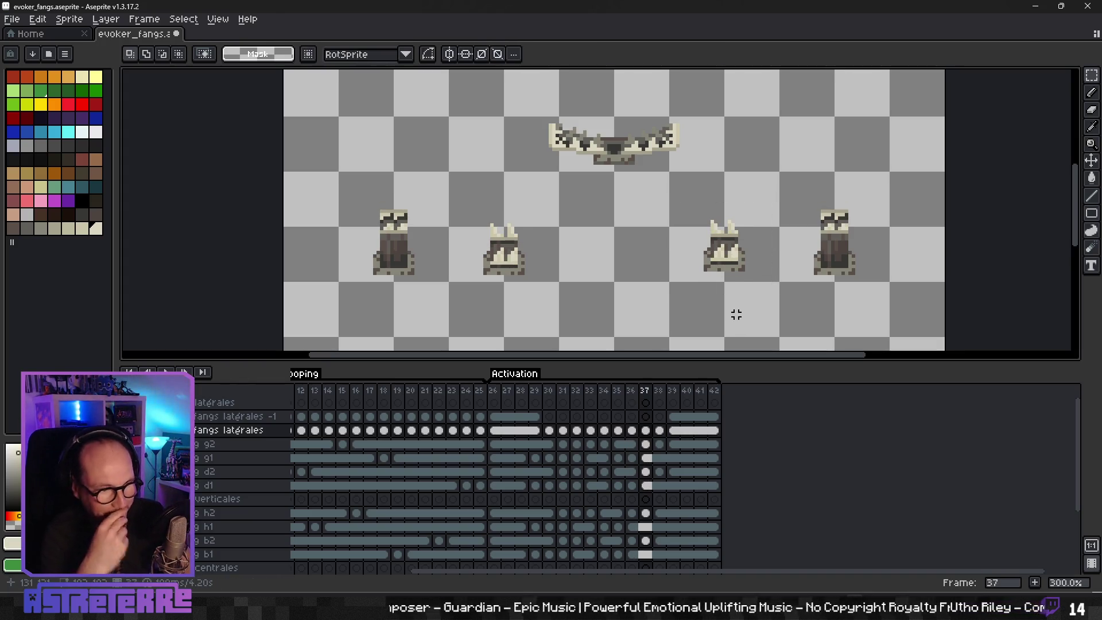
drag(667, 200, 775, 281)
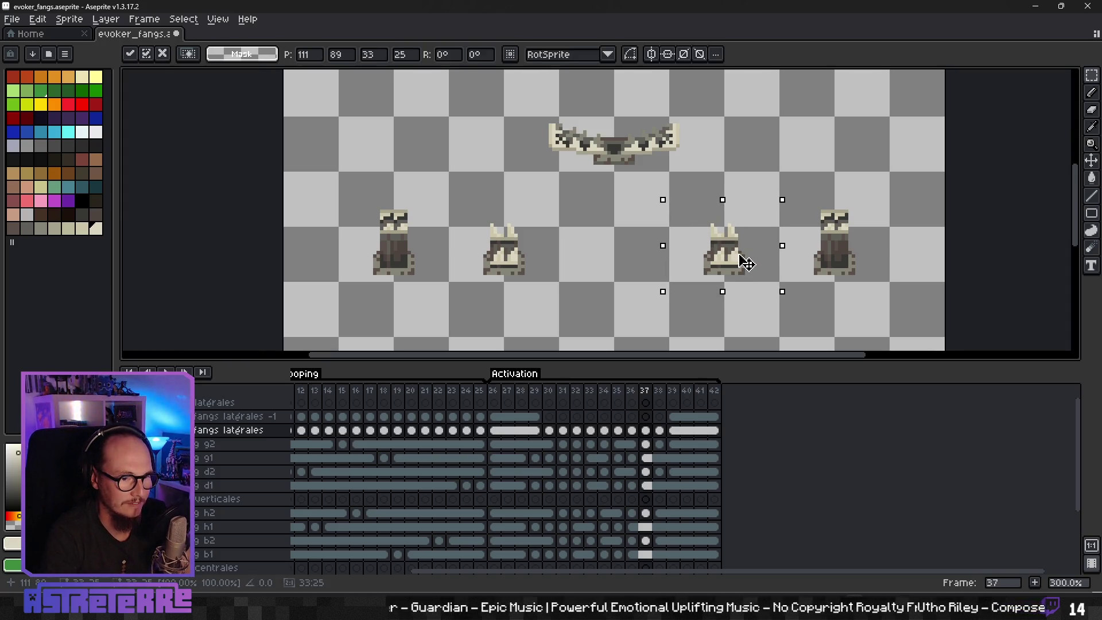
click(743, 310)
key(period)
drag(692, 196, 782, 285)
click(735, 323)
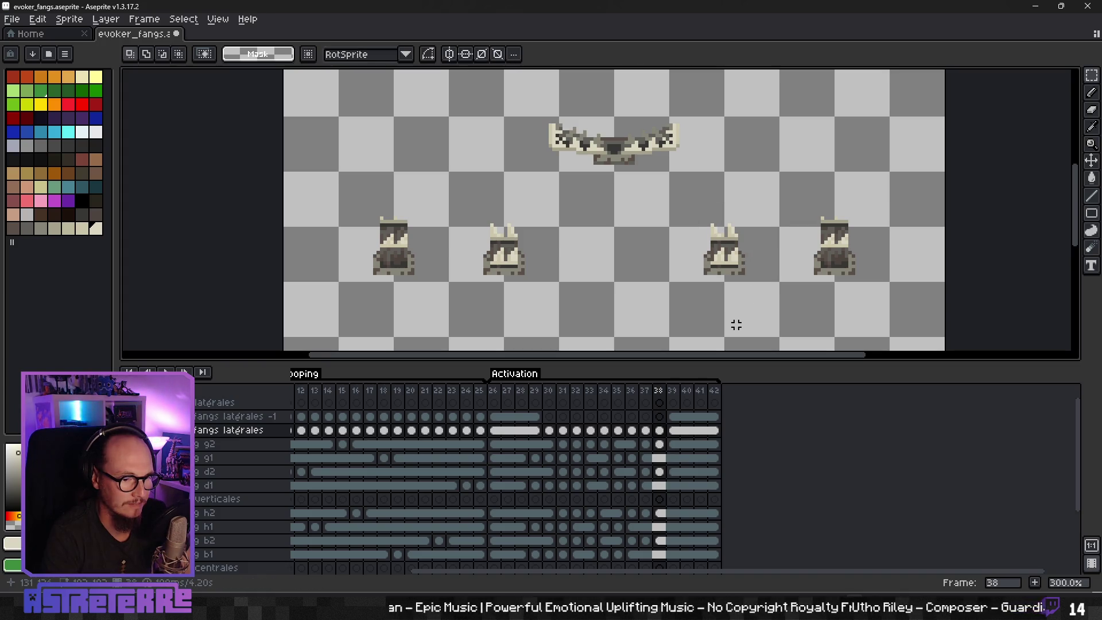
Step: Preview the animation from frame 37, checking the outer pillars between plays
key(comma)
key(Return)
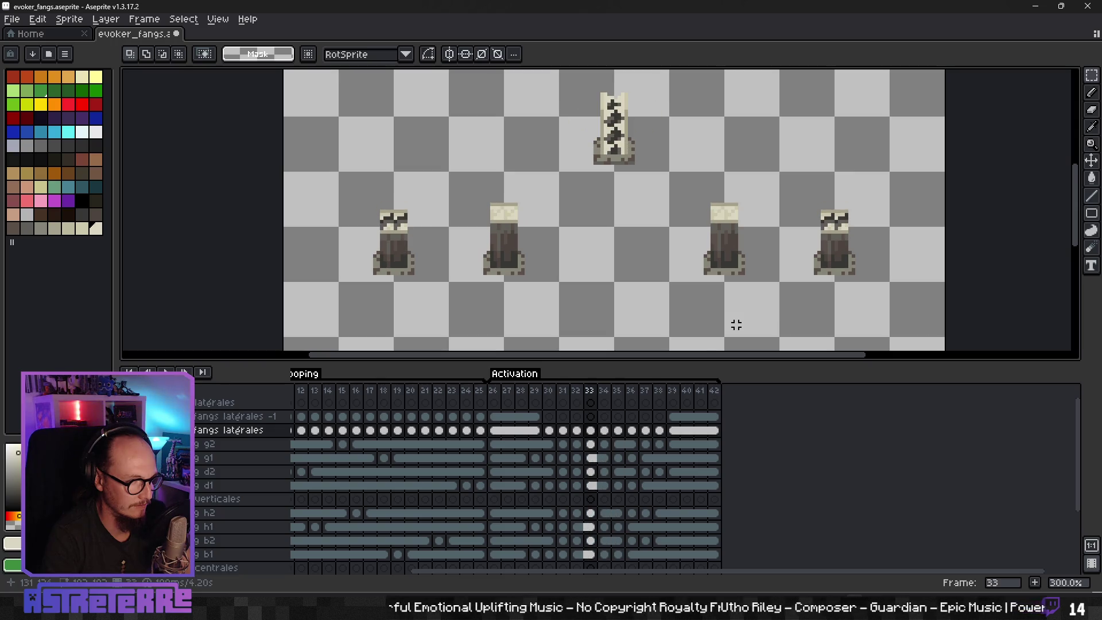
mouse_move(317, 163)
mouse_down()
mouse_move(388, 246)
mouse_move(465, 306)
mouse_up()
drag(801, 166, 913, 305)
click(827, 335)
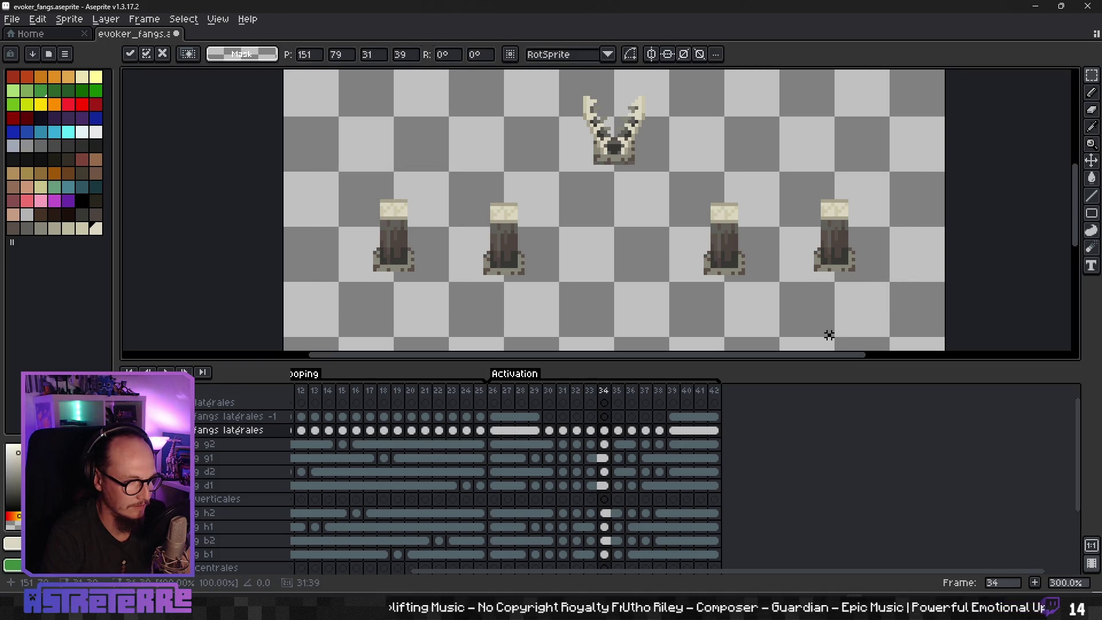
key(Return)
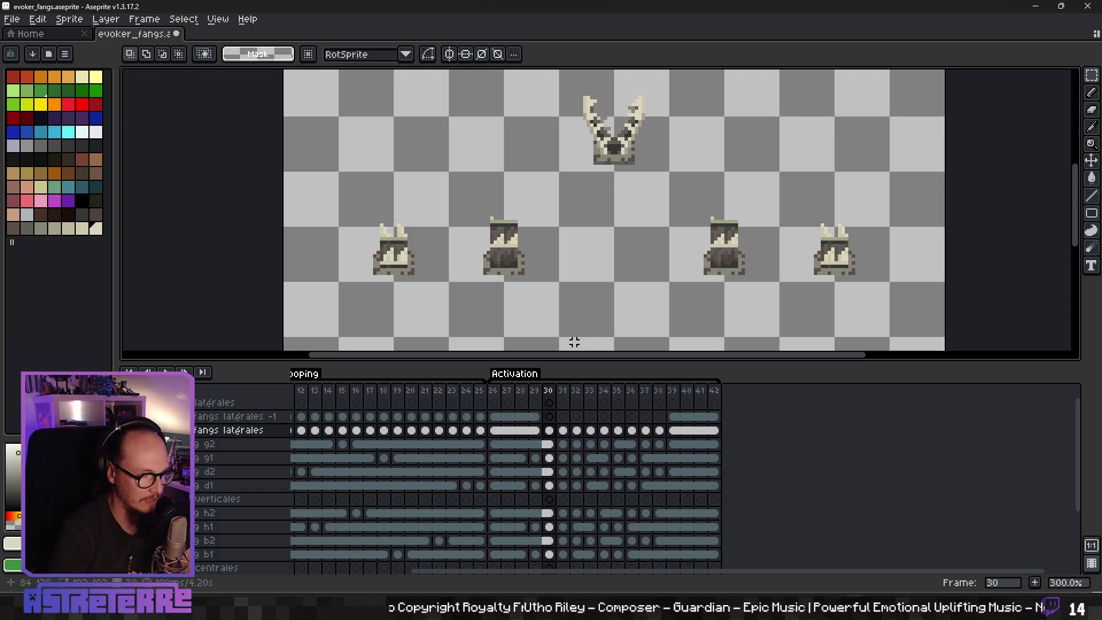
Step: On the frame-30 cel of fangs latérales, select the left pillar's cap and lower part
scroll(462, 278, up, 2)
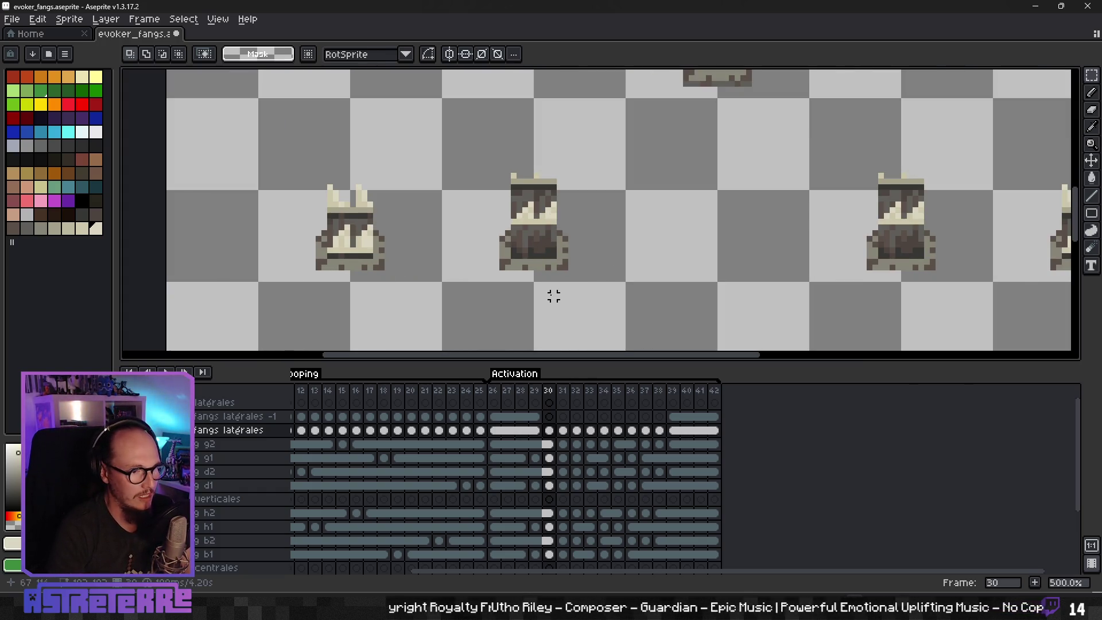
scroll(554, 295, right, 2)
scroll(497, 293, right, 2)
scroll(586, 263, down, 1)
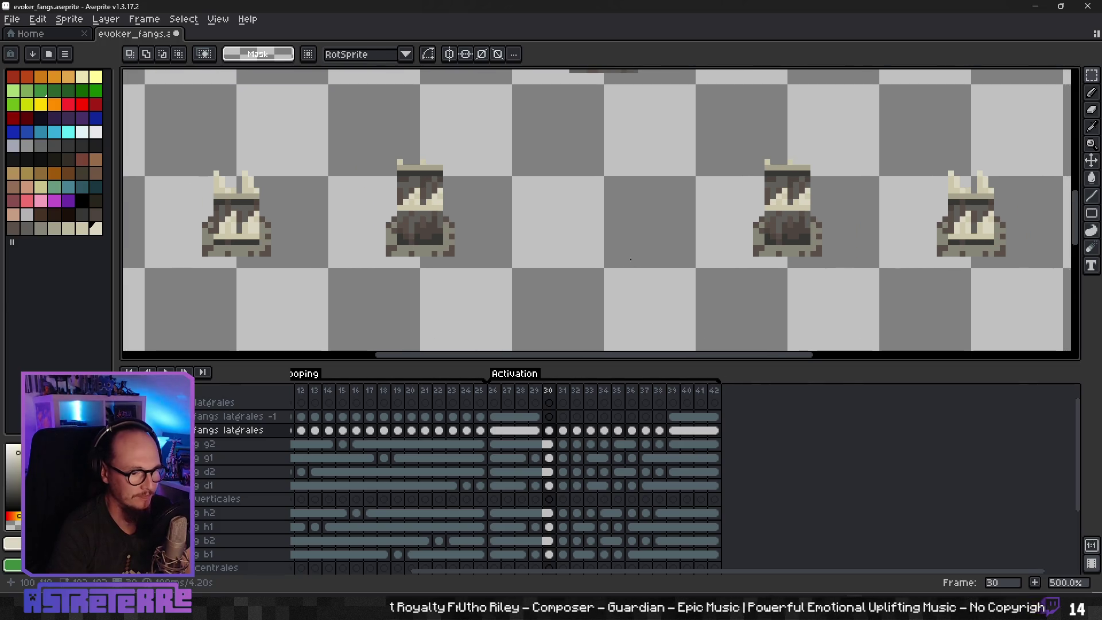
click(550, 430)
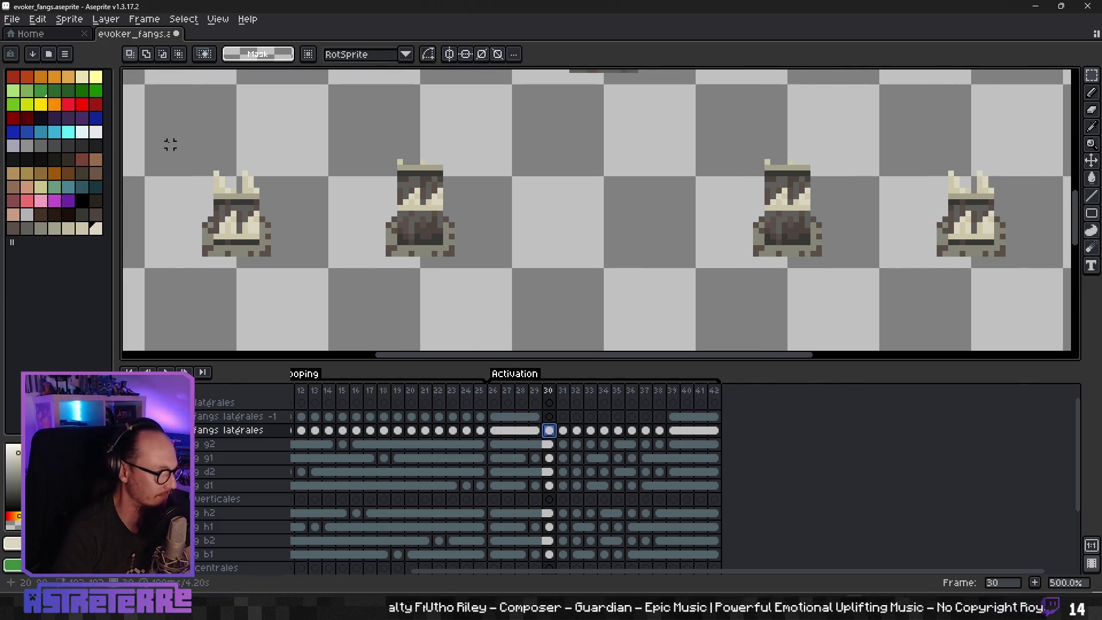
mouse_move(174, 143)
mouse_down()
mouse_move(429, 178)
mouse_move(274, 190)
mouse_move(278, 213)
mouse_up()
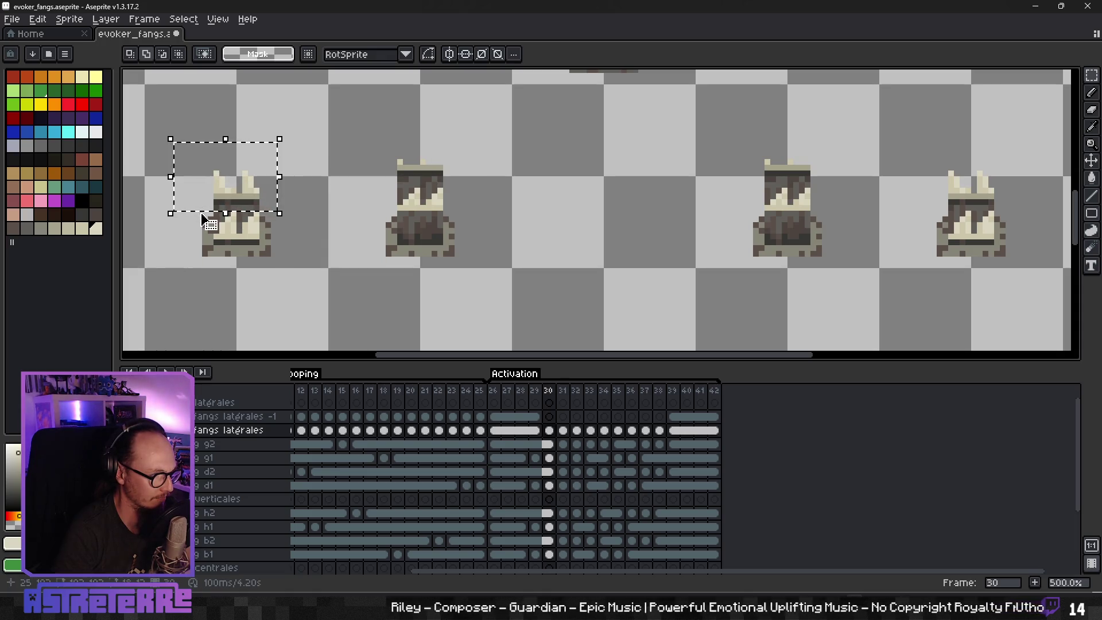
drag(210, 241, 268, 240)
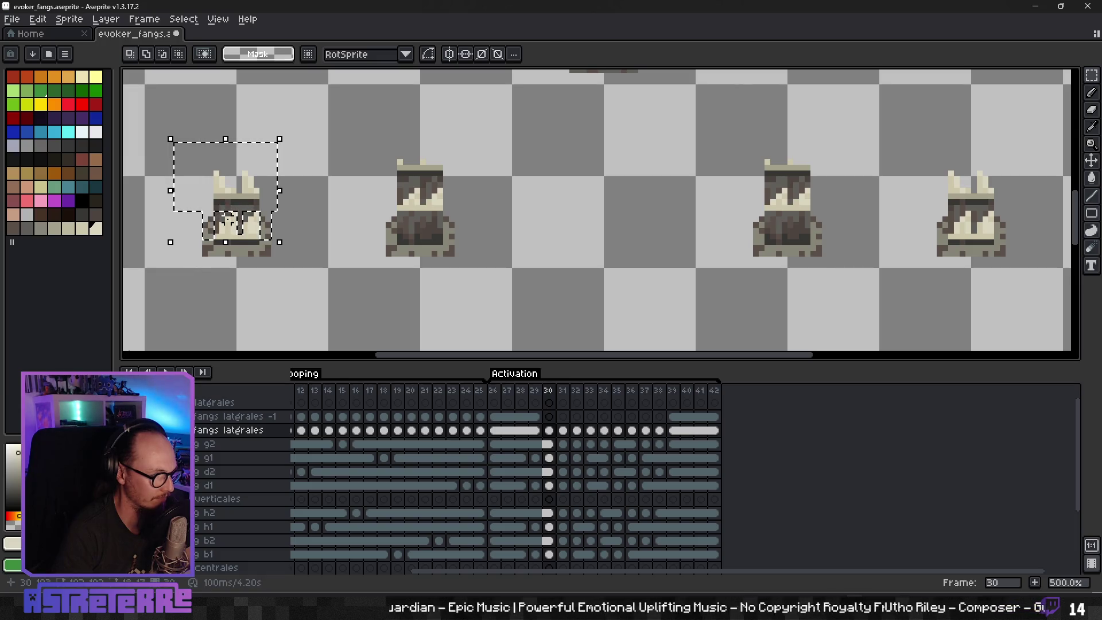
Step: Add the middle pillars' caps and lower-body pixels to the selection
scroll(229, 221, up, 4)
mouse_move(1088, 86)
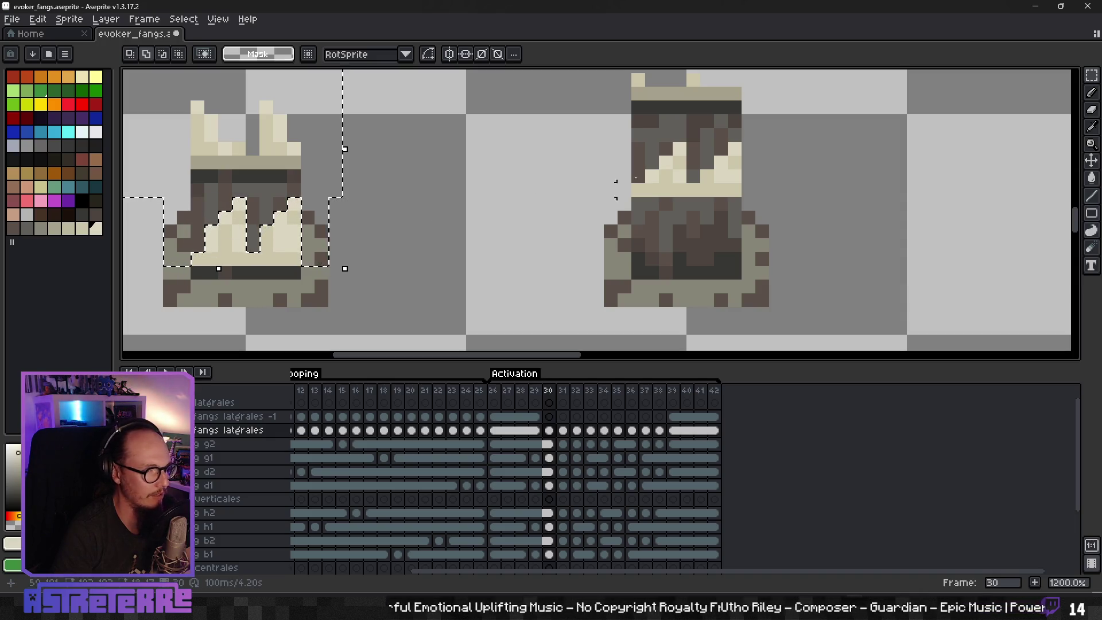
scroll(670, 128, down, 2)
mouse_move(596, 74)
mouse_down()
mouse_move(620, 97)
mouse_move(754, 139)
mouse_up()
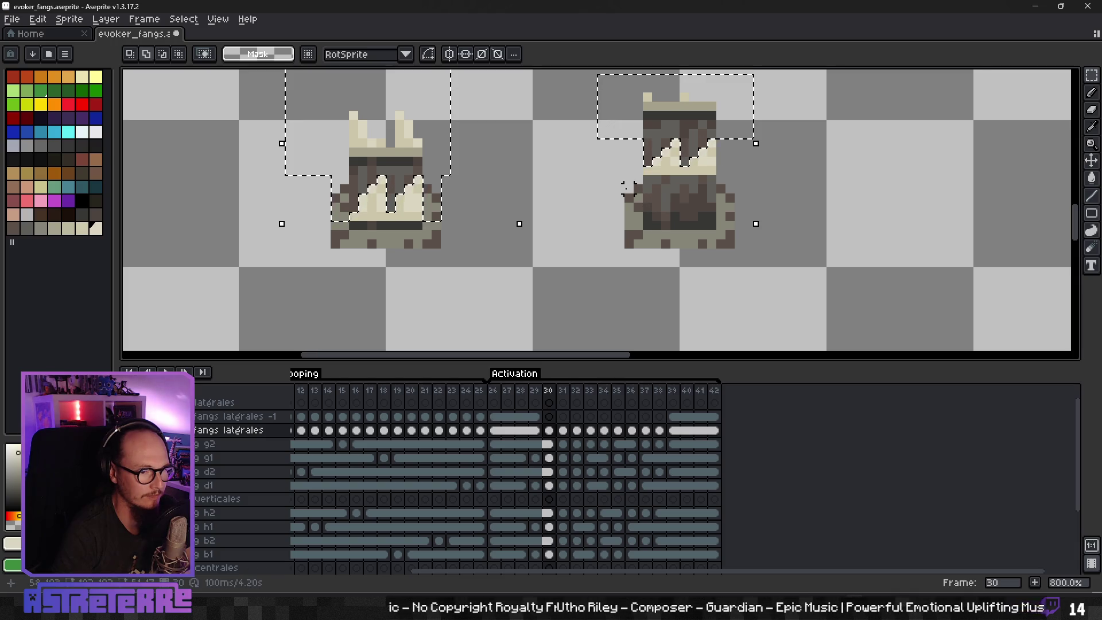
drag(637, 187, 637, 218)
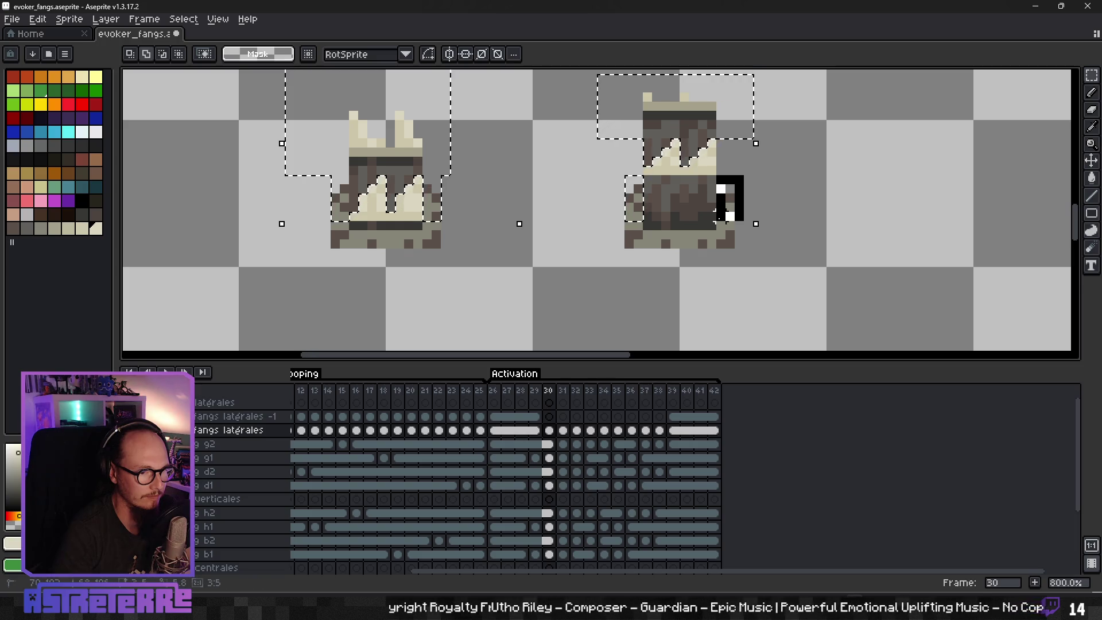
mouse_move(856, 205)
mouse_down()
mouse_move(625, 220)
mouse_move(457, 206)
mouse_up()
mouse_move(609, 108)
mouse_down()
mouse_move(645, 152)
mouse_move(747, 182)
mouse_up()
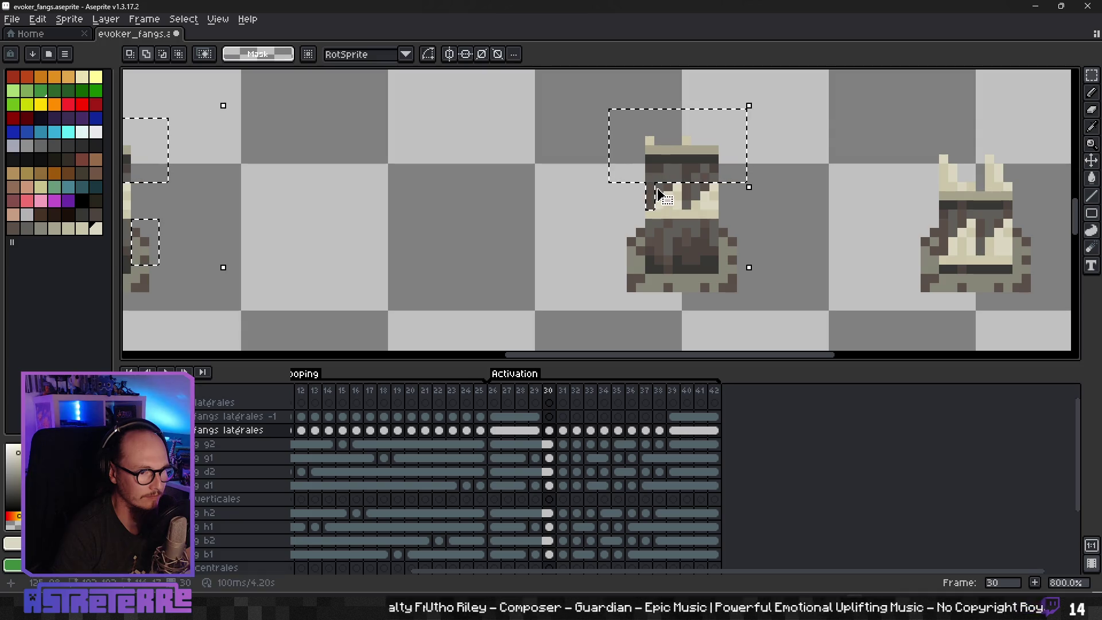
mouse_move(645, 184)
mouse_down()
mouse_move(665, 208)
mouse_move(696, 187)
mouse_up()
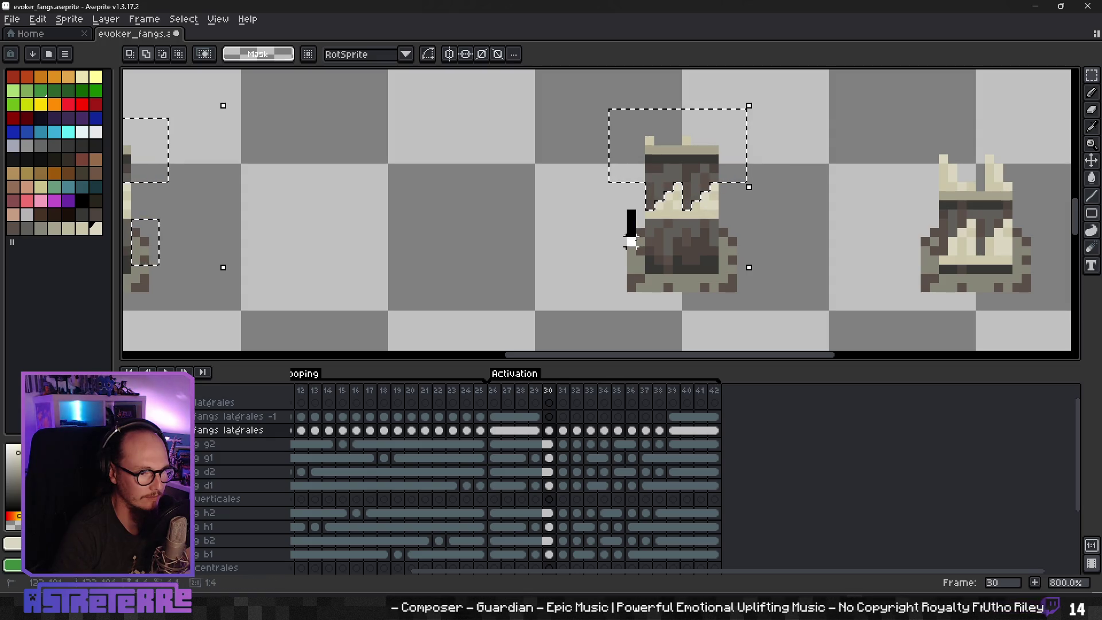
drag(719, 220, 738, 265)
Step: Add the right pillar's cap and edge strips to the selection
scroll(747, 254, right, 5)
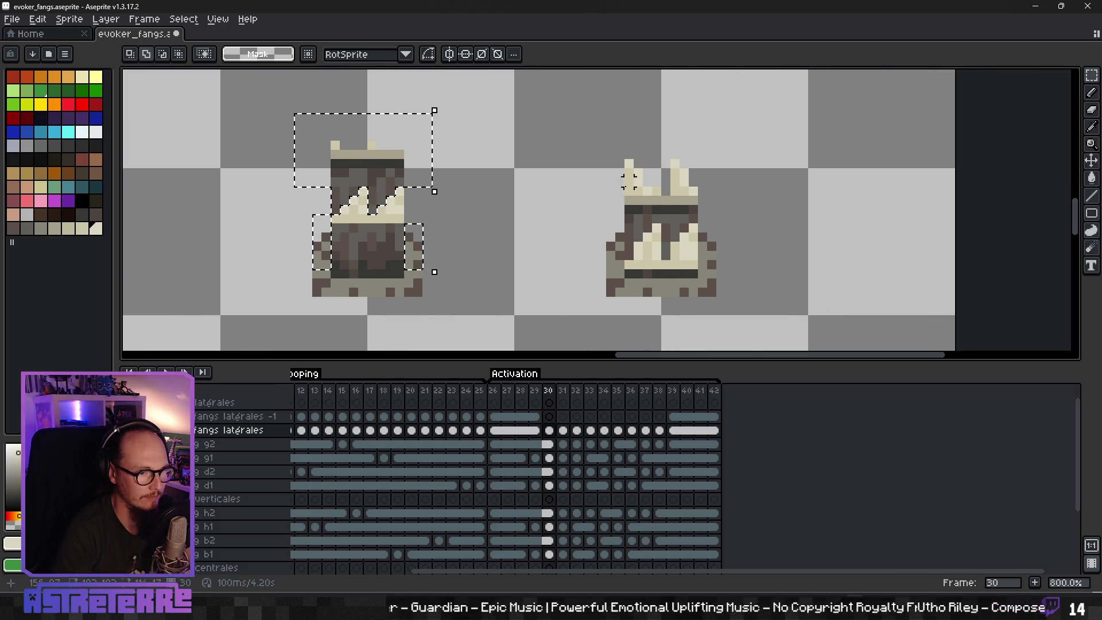
drag(738, 217, 744, 223)
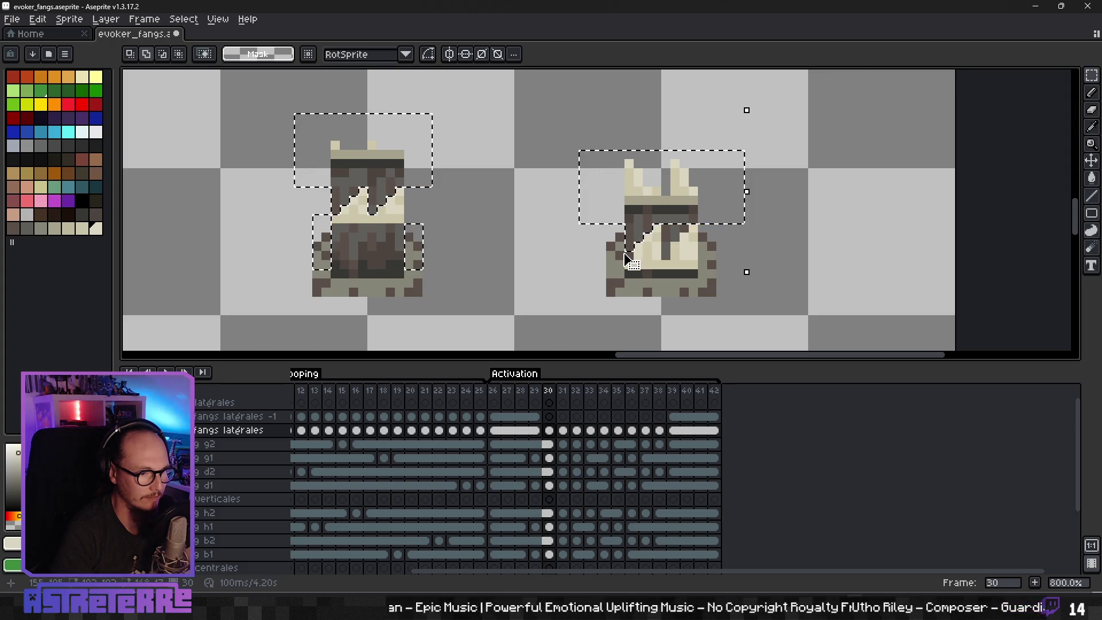
drag(597, 235, 616, 266)
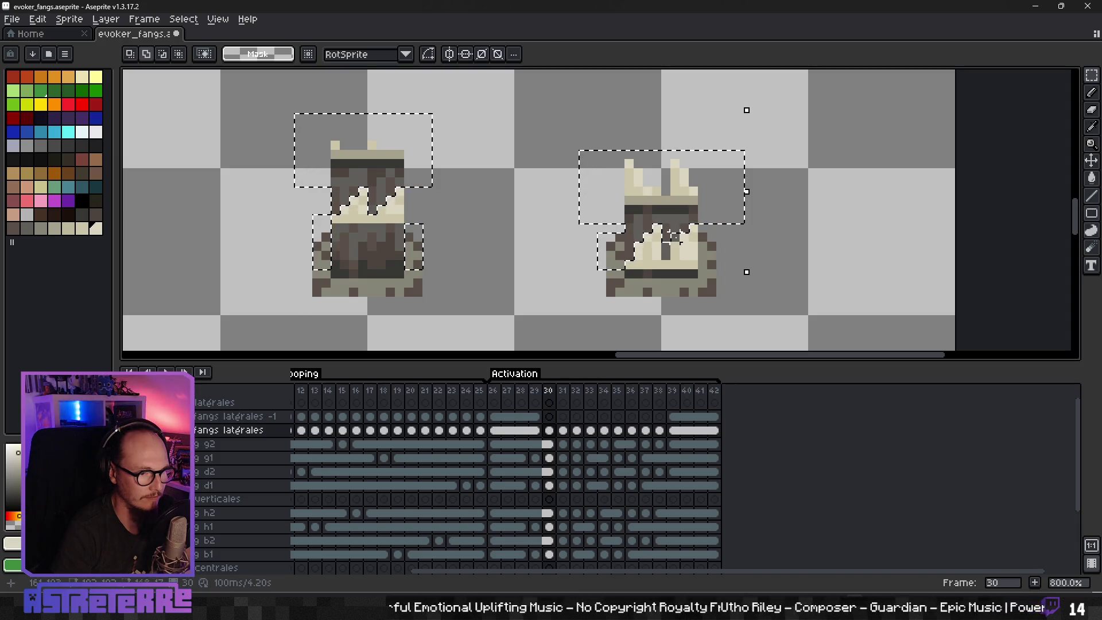
drag(701, 226, 712, 262)
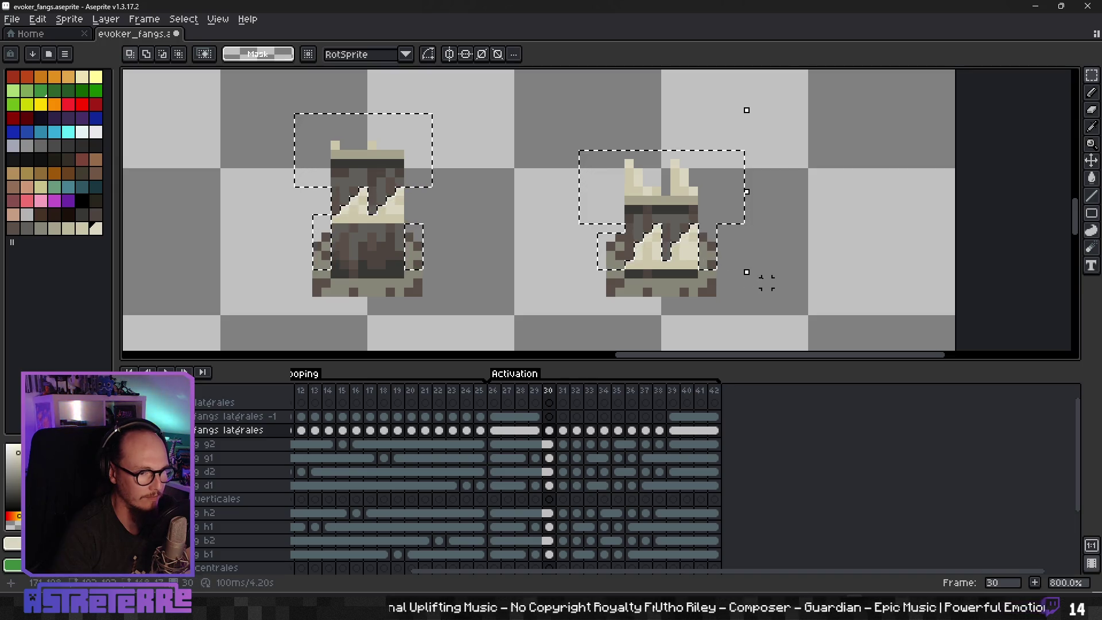
scroll(755, 271, down, 3)
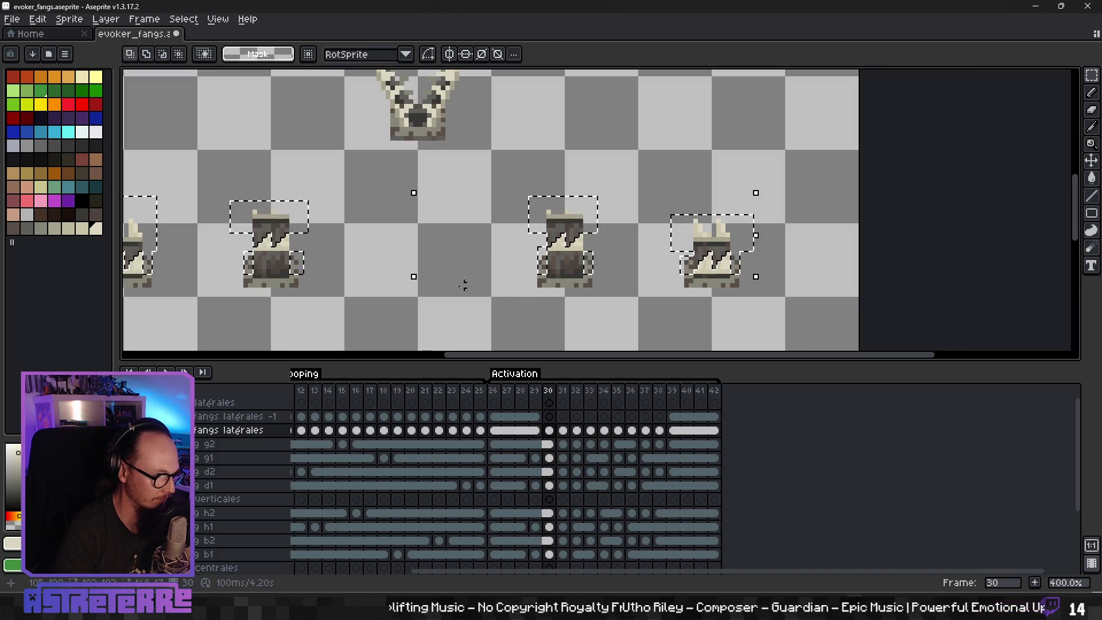
Step: Move the selected pillar parts onto frame 30 of the fangs latérales -1 layer
key(ctrl+d)
scroll(624, 261, left, 3)
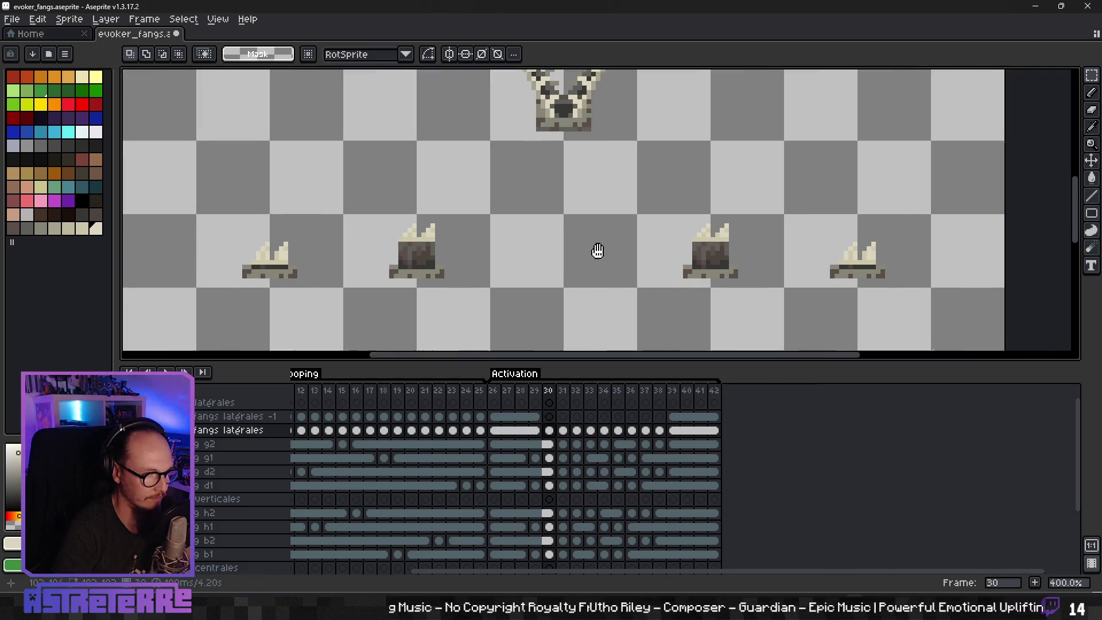
click(551, 416)
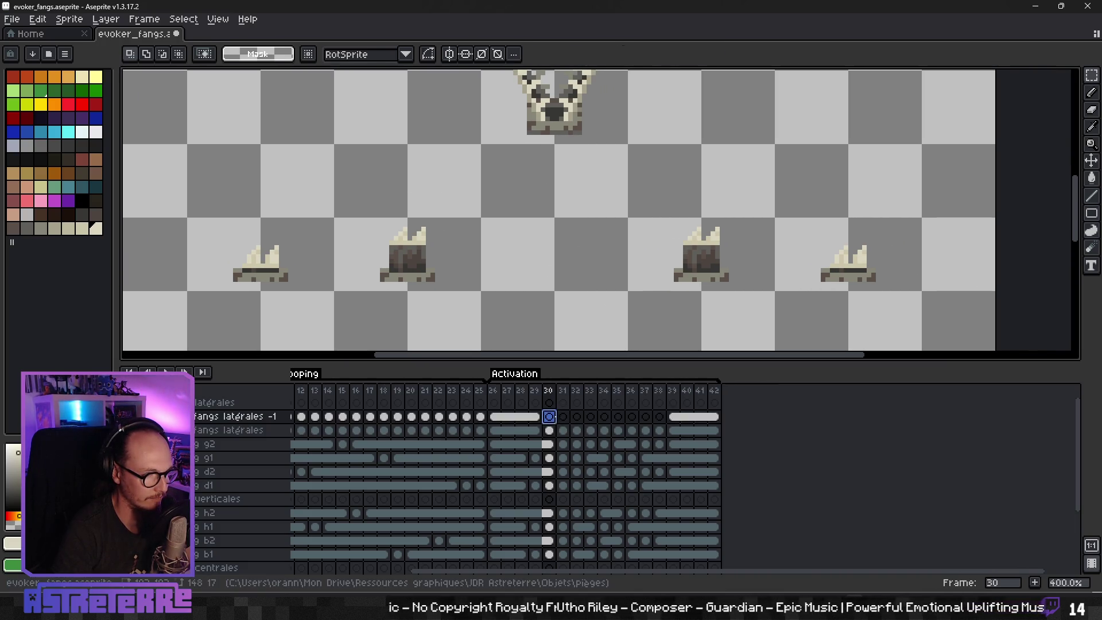
key(ctrl+v)
key(ctrl+d)
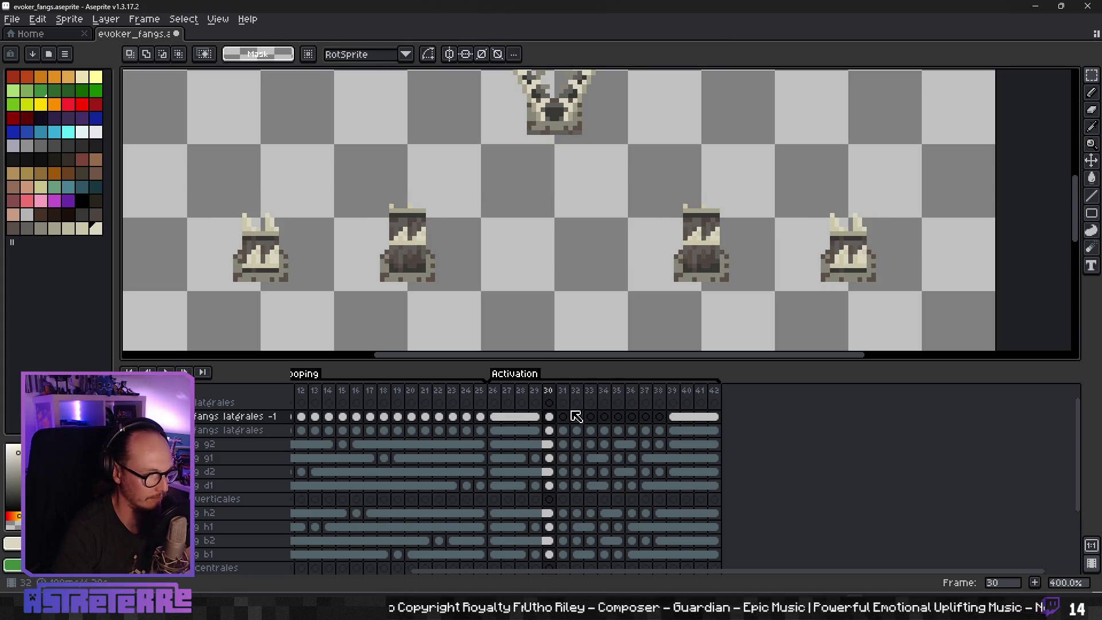
click(128, 402)
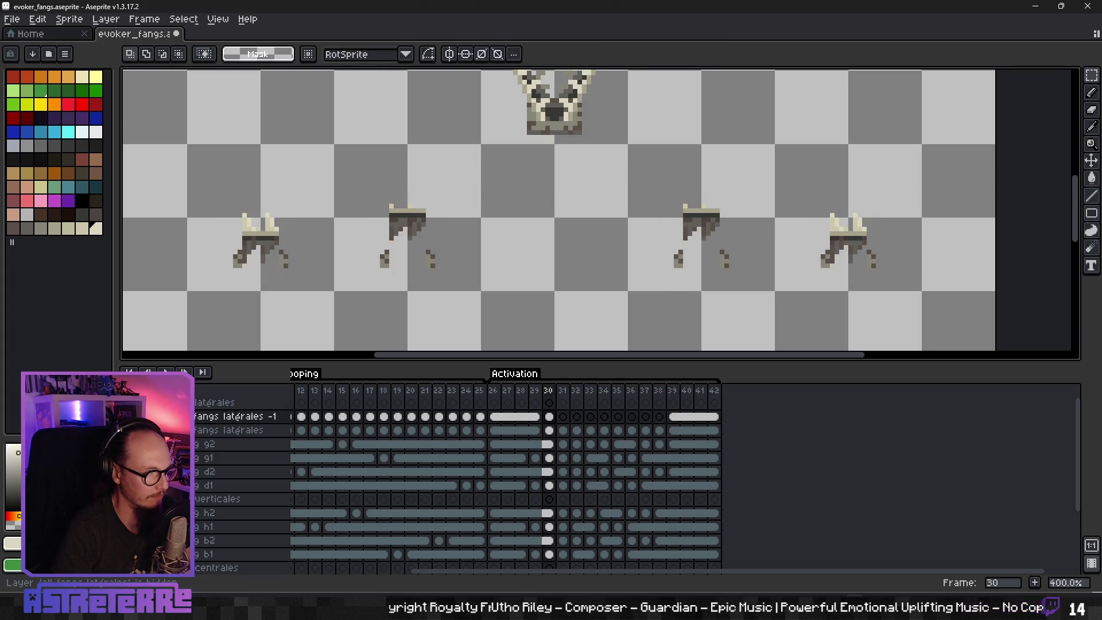
click(127, 402)
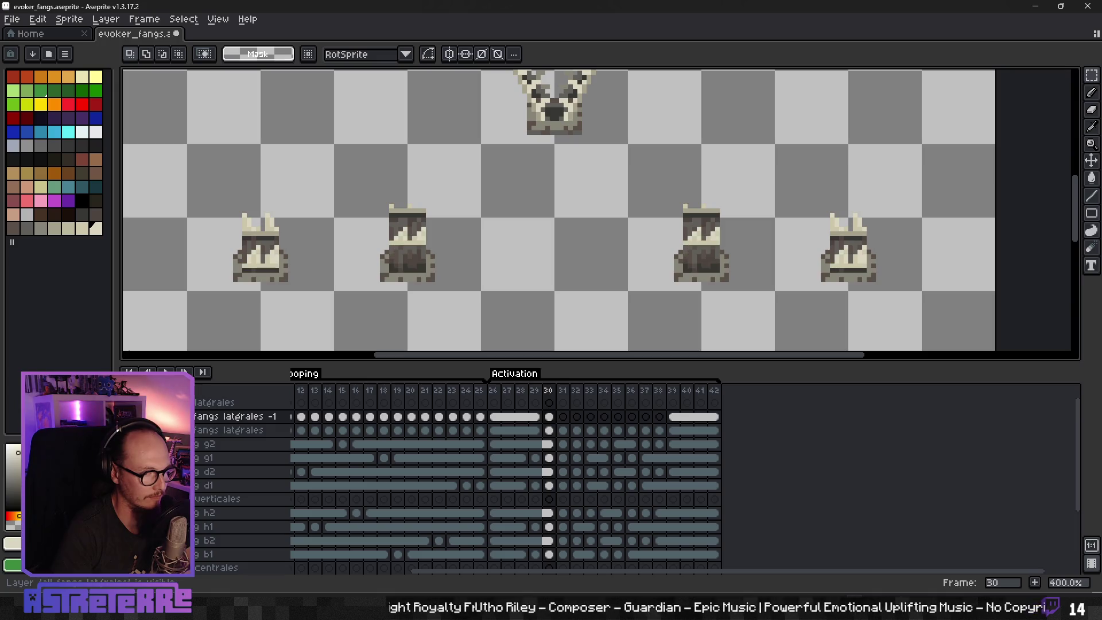
Step: Compare frames 30 and 31, then erase both outer fangs from frame 31
click(563, 430)
key(Left)
key(Right)
key(Left)
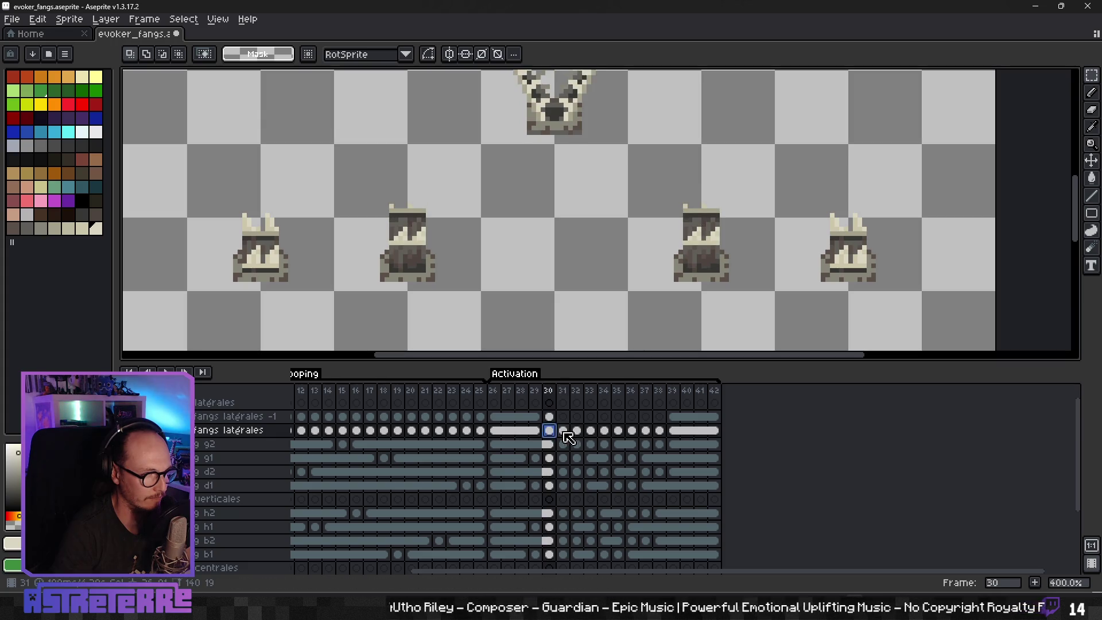
click(563, 431)
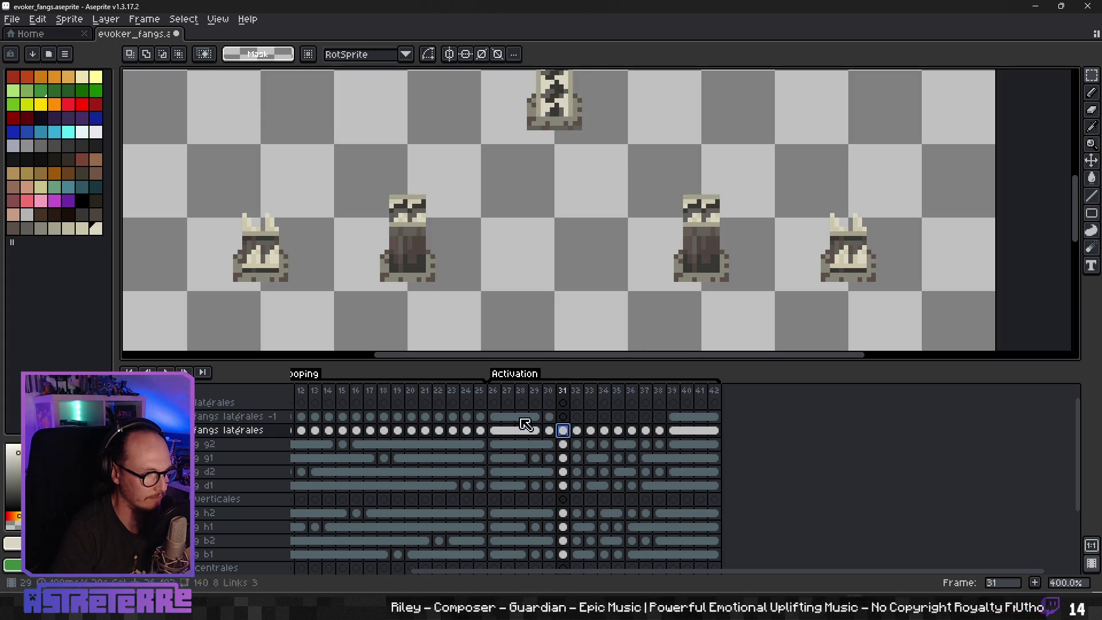
drag(195, 190, 337, 321)
drag(798, 189, 902, 320)
key(Delete)
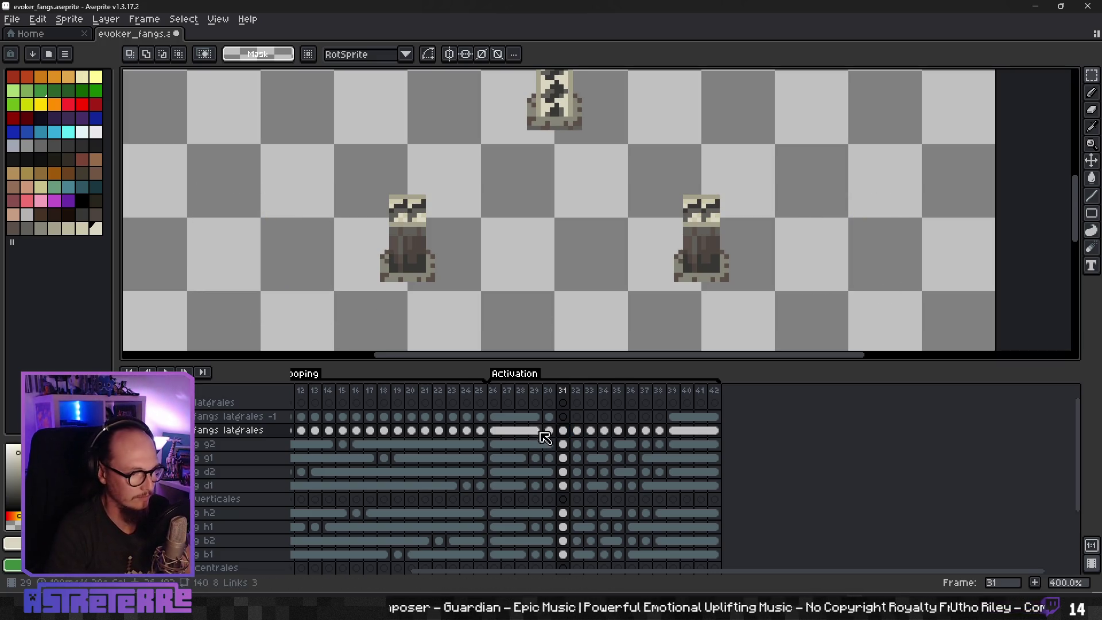
Step: Copy both outer fangs from frame 30 into frame 31 on fangs latérales
click(542, 433)
drag(196, 175, 314, 302)
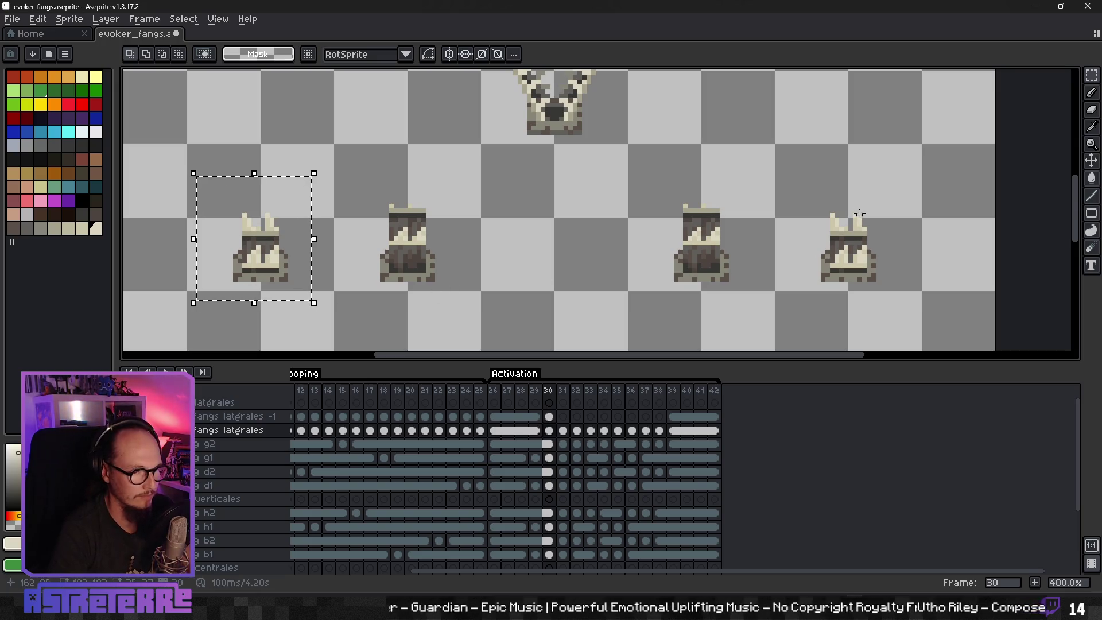
mouse_move(802, 195)
mouse_down()
mouse_move(866, 283)
mouse_move(895, 296)
mouse_up()
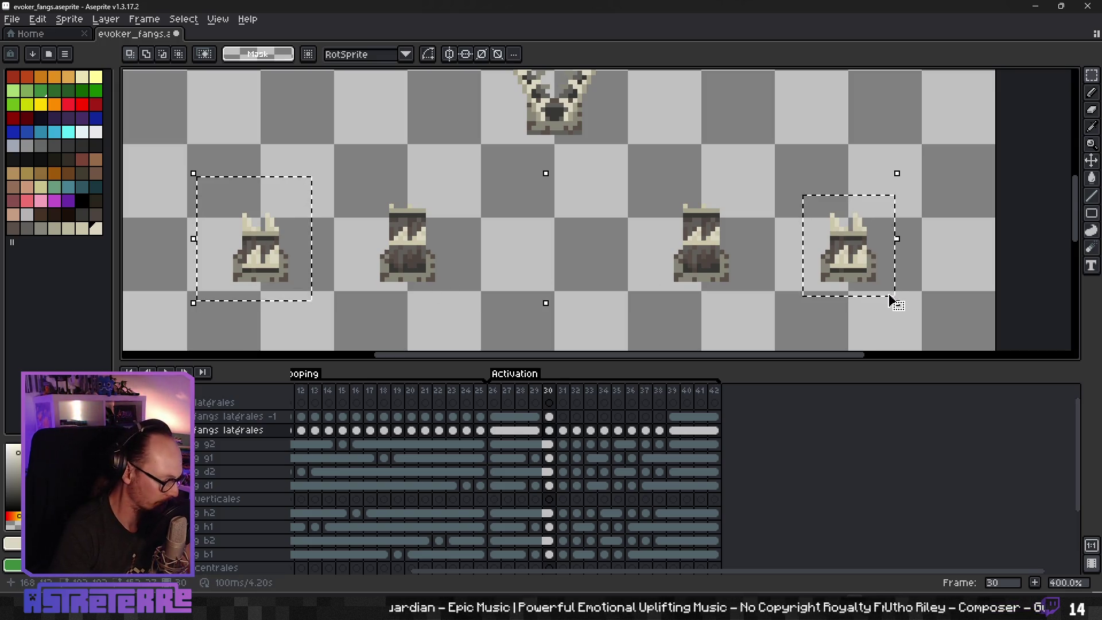
click(563, 430)
key(ctrl+v)
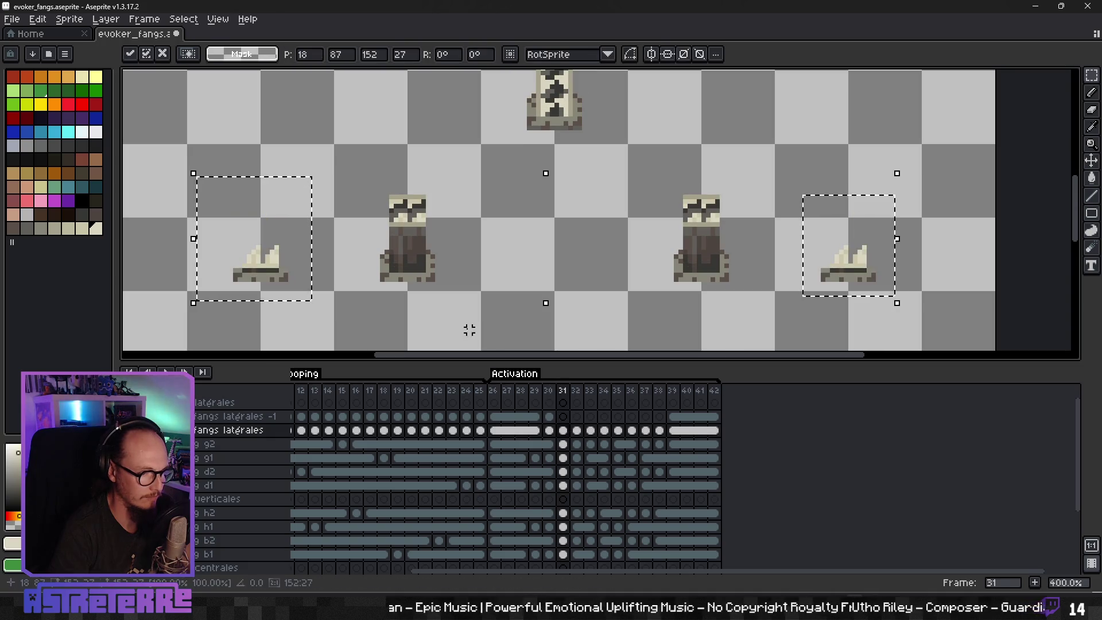
click(550, 418)
Step: Copy the taller outer fangs from frame 30 to frame 31 on fangs latérales -1
click(317, 293)
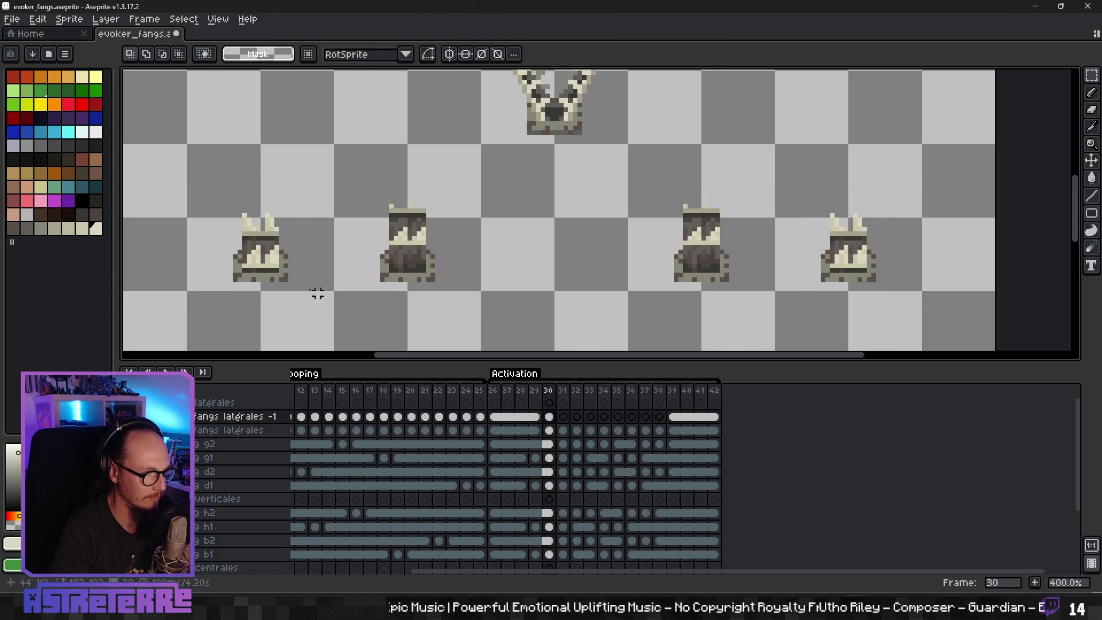
drag(285, 260, 316, 296)
drag(803, 186, 911, 301)
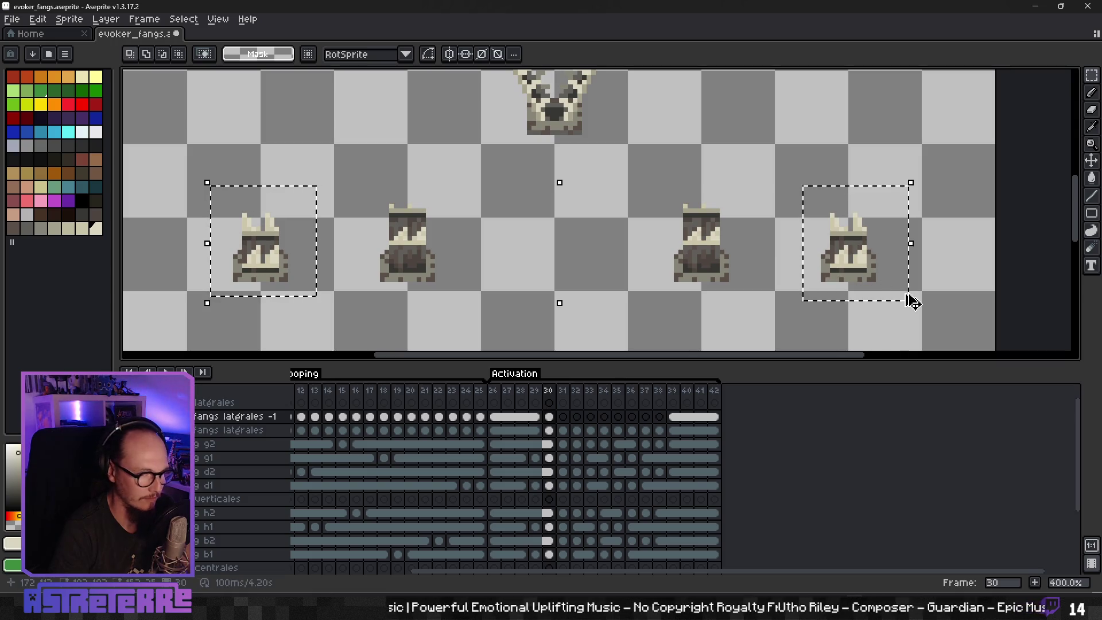
click(564, 417)
key(ctrl+v)
click(509, 303)
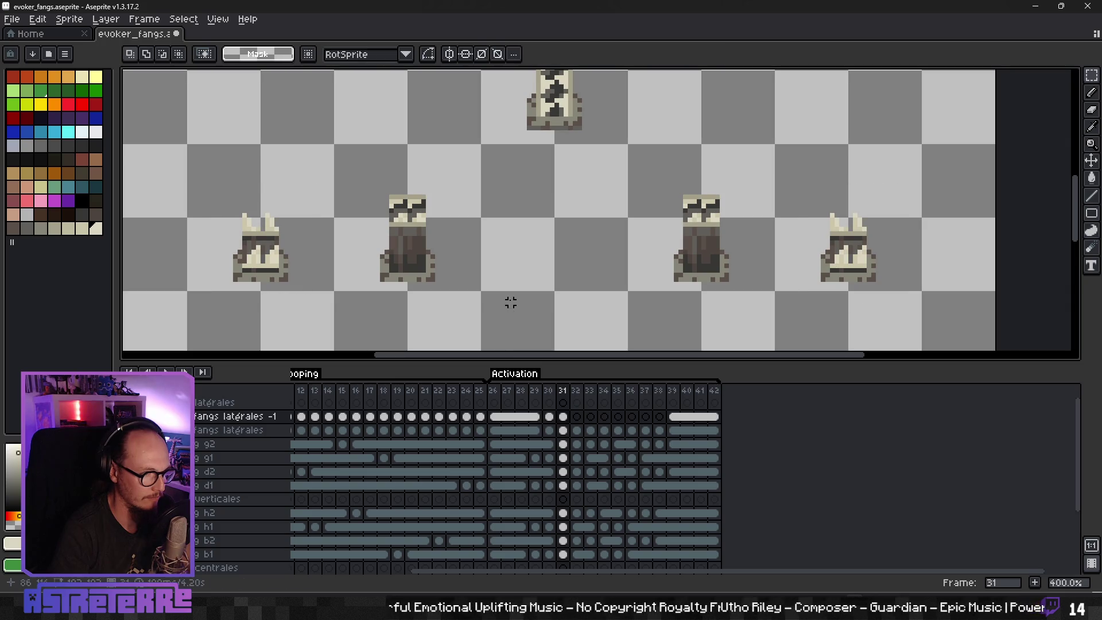
click(130, 417)
Step: Select a band across the fang heads on the fangs latérales layer, then deselect
click(130, 416)
scroll(397, 251, up, 2)
mouse_move(355, 164)
mouse_down()
mouse_move(588, 215)
mouse_move(922, 214)
mouse_move(571, 171)
mouse_up()
key(Down)
drag(319, 135, 908, 220)
scroll(401, 246, up, 1)
scroll(375, 232, up, 3)
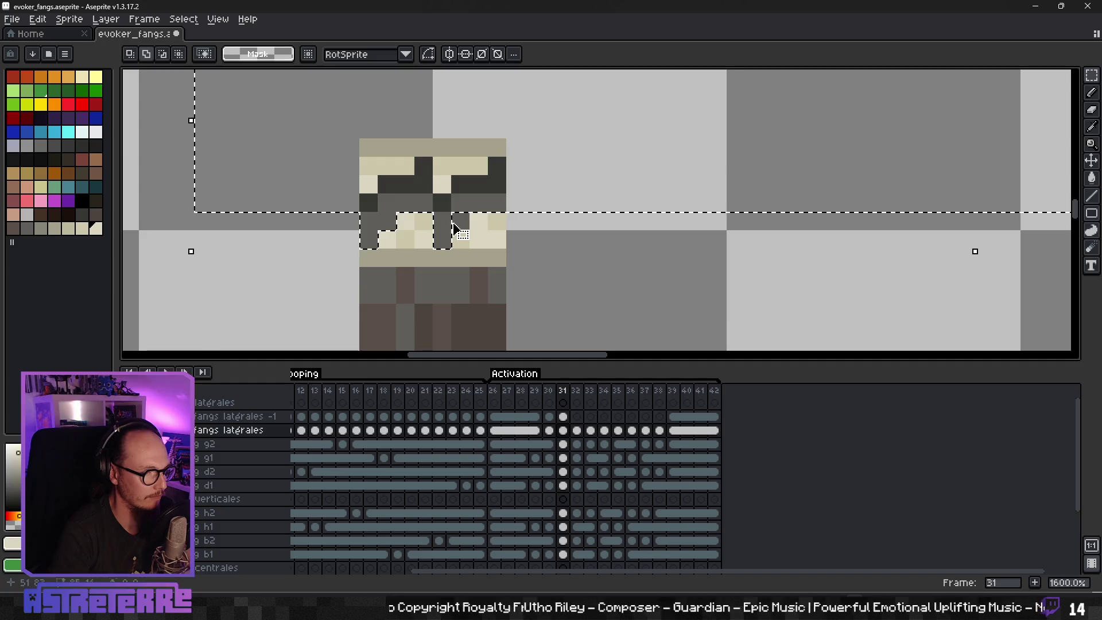
scroll(717, 272, down, 3)
scroll(726, 273, down, 1)
scroll(636, 235, up, 4)
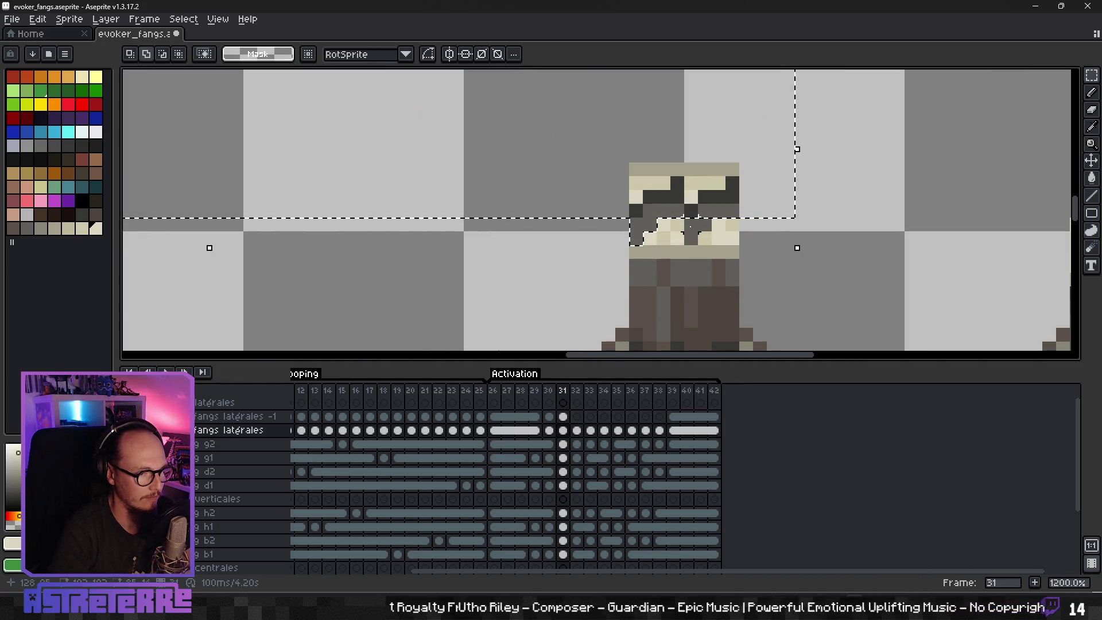
scroll(526, 271, down, 4)
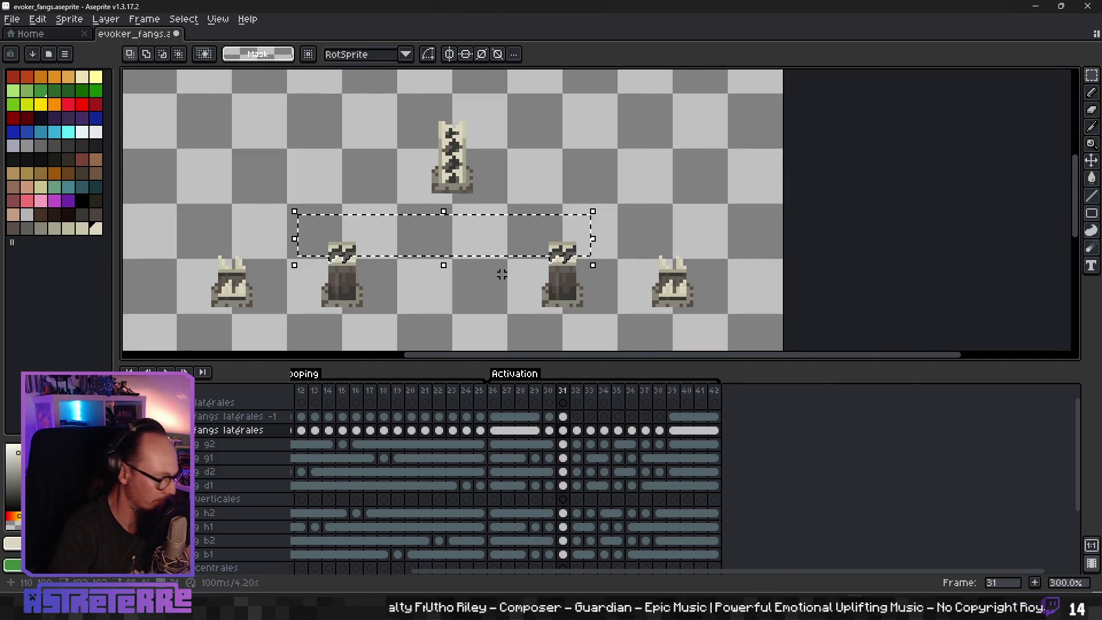
click(499, 274)
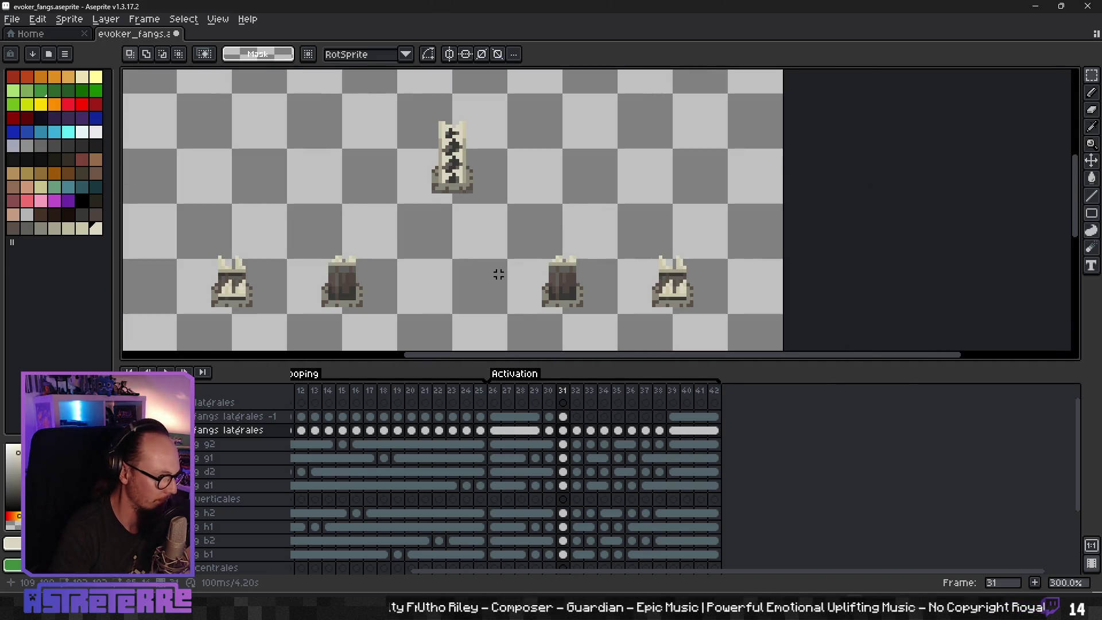
Step: Trial-paste the heads on frame 31 of fangs latérales -1, cancel, compare, then go to frame 32
click(564, 418)
key(ctrl+v)
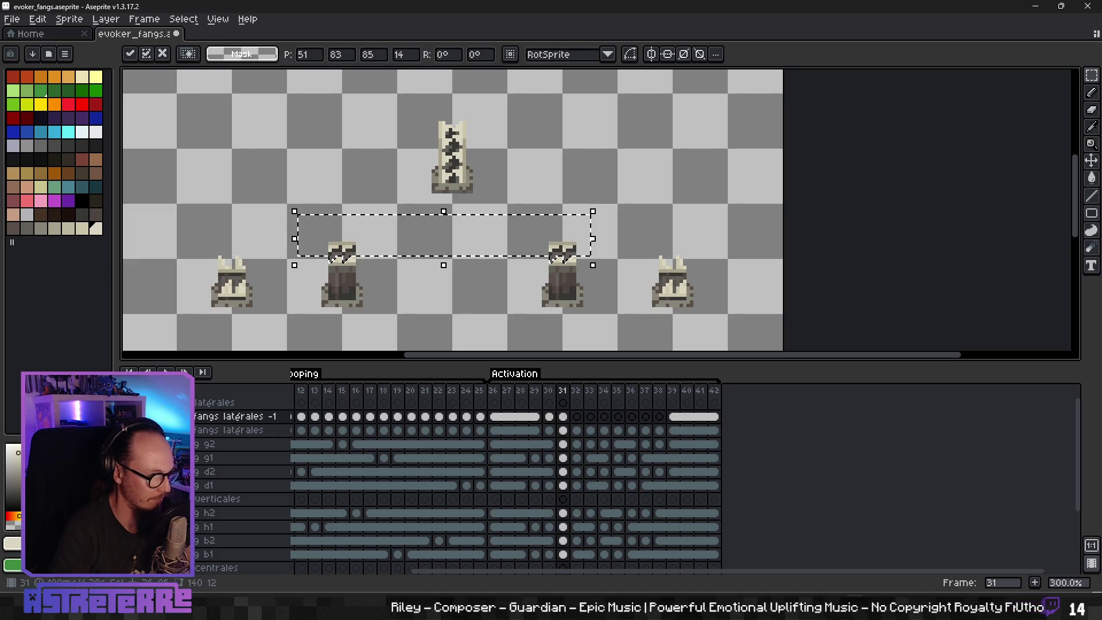
key(Escape)
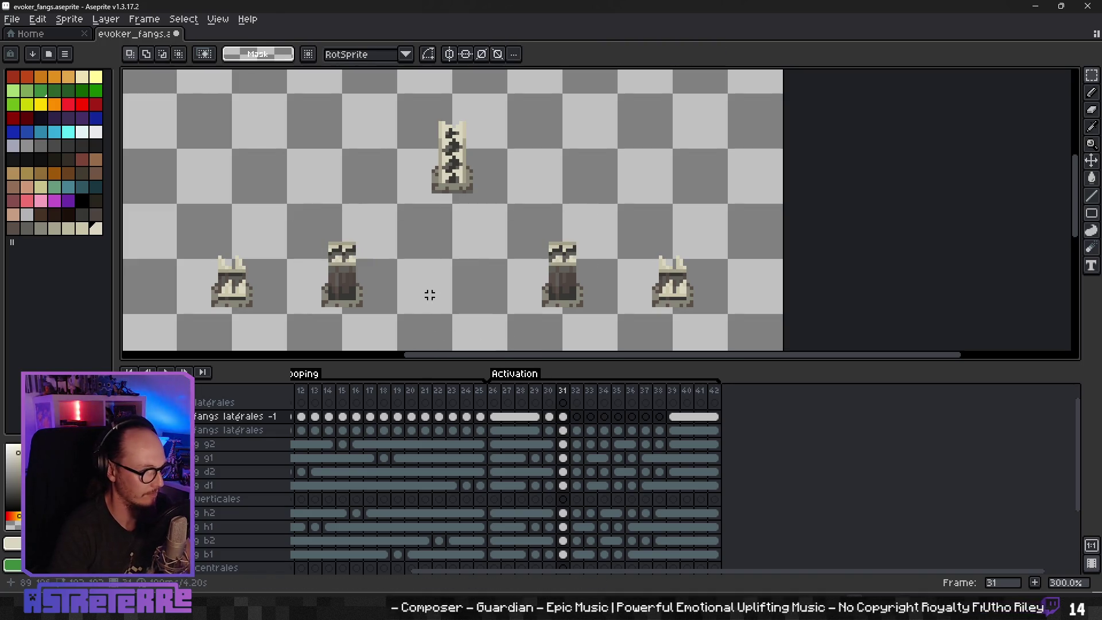
click(127, 417)
click(127, 417)
click(128, 416)
click(128, 416)
key(Right)
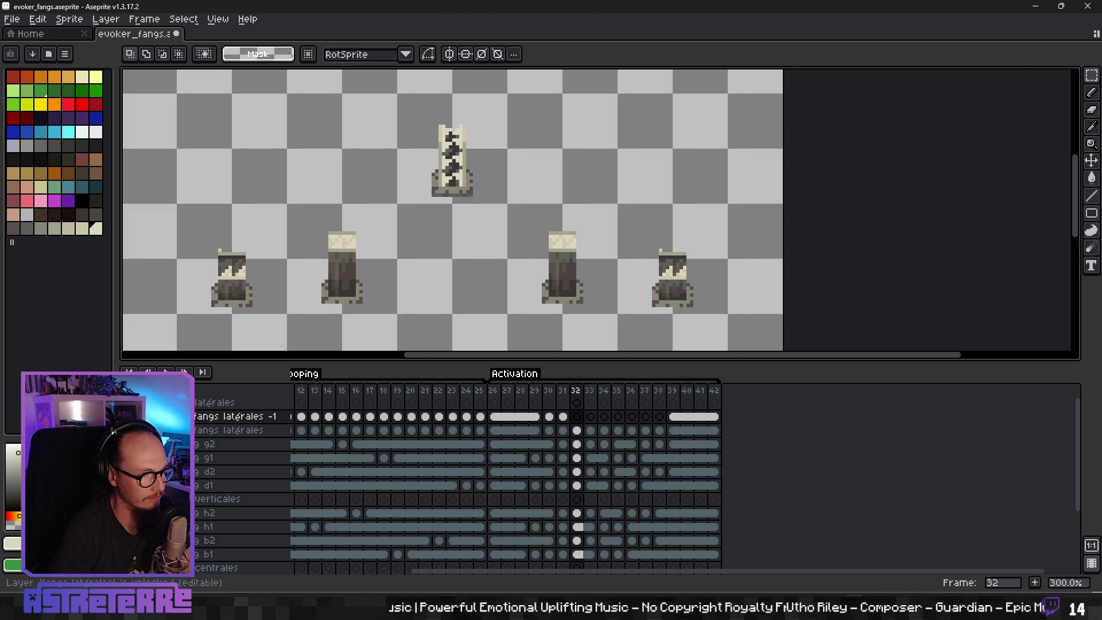
Step: Select the left and right outer fangs' heads and jaw areas on frame 32
scroll(209, 253, up, 3)
drag(205, 242, 321, 295)
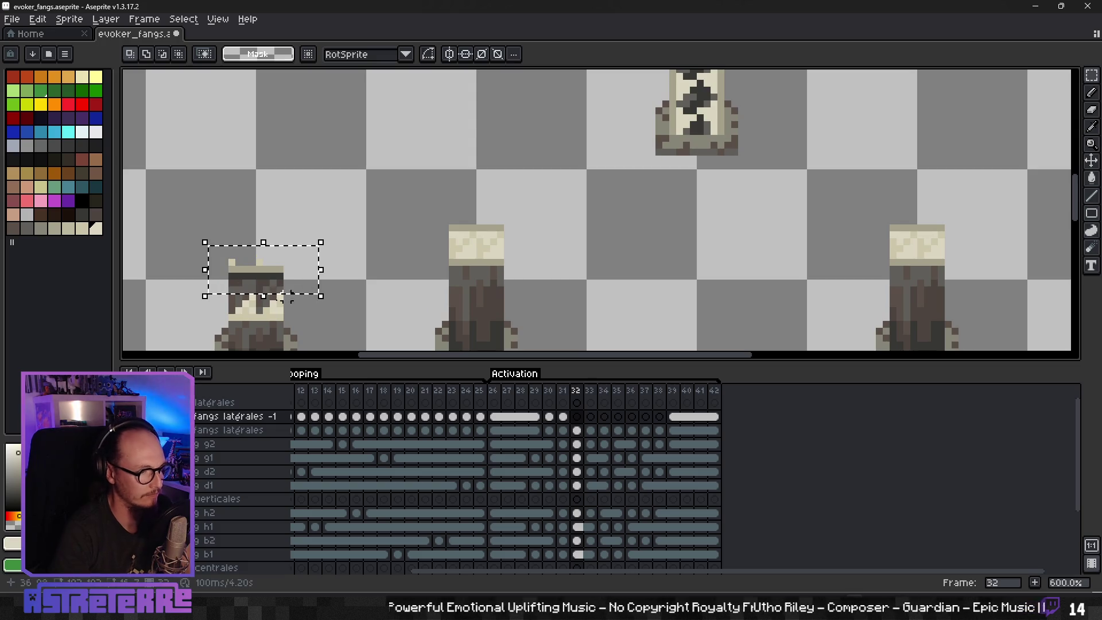
scroll(212, 310, up, 3)
mouse_move(246, 277)
mouse_down()
mouse_move(258, 317)
mouse_move(278, 284)
mouse_move(322, 284)
mouse_up()
scroll(508, 321, down, 4)
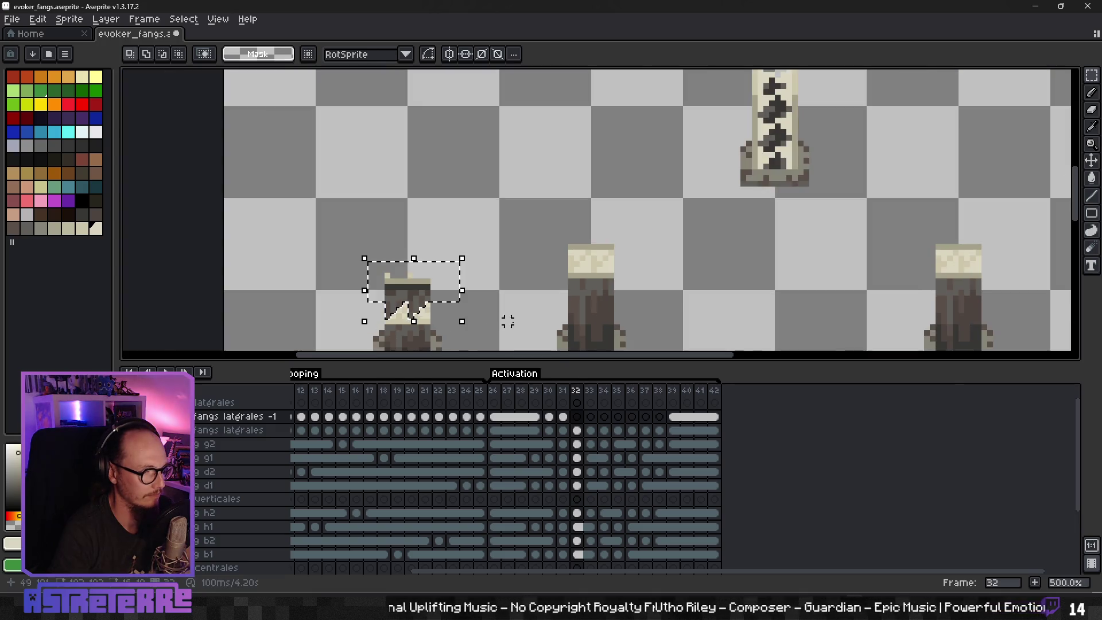
scroll(318, 264, up, 1)
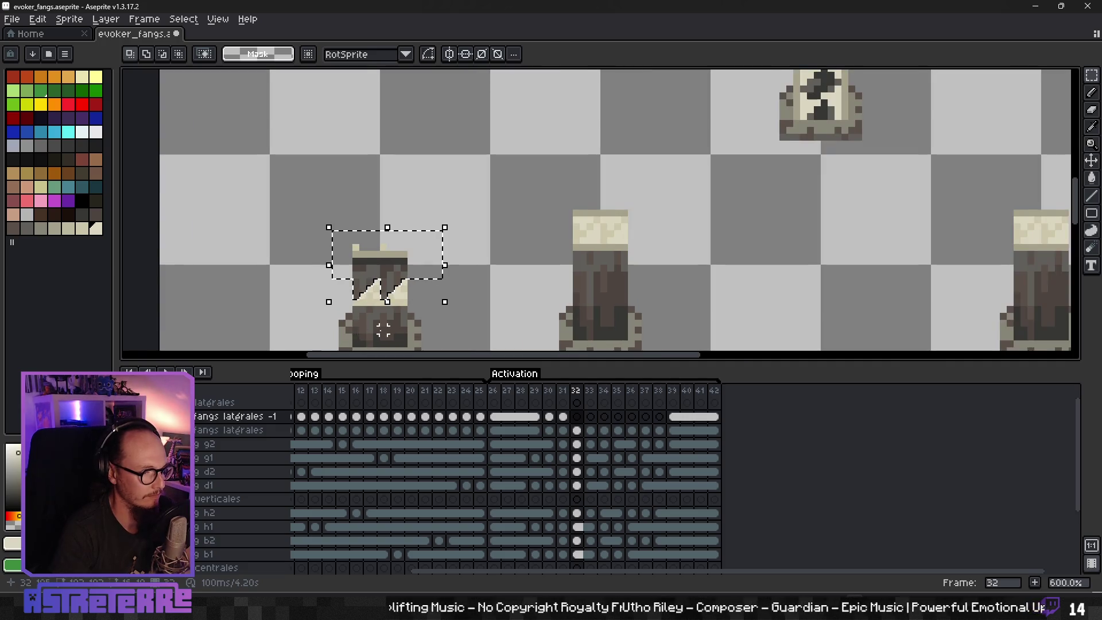
mouse_move(317, 265)
mouse_down()
mouse_move(303, 242)
mouse_move(313, 256)
mouse_move(300, 282)
mouse_move(330, 282)
mouse_up()
drag(765, 281, 90, 281)
drag(501, 165, 637, 217)
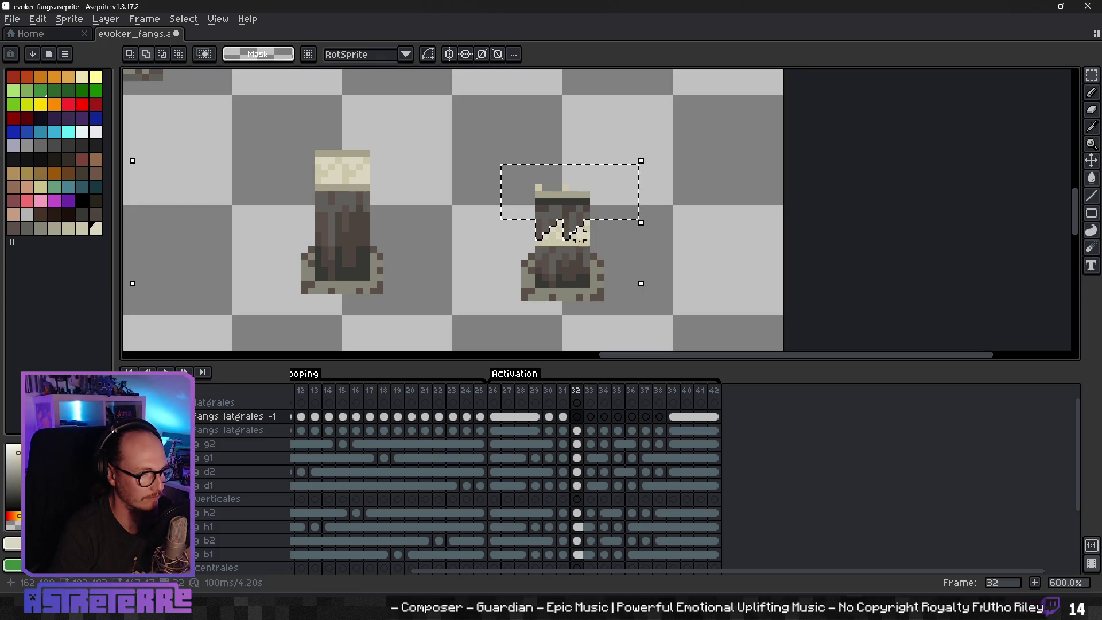
drag(533, 284, 533, 281)
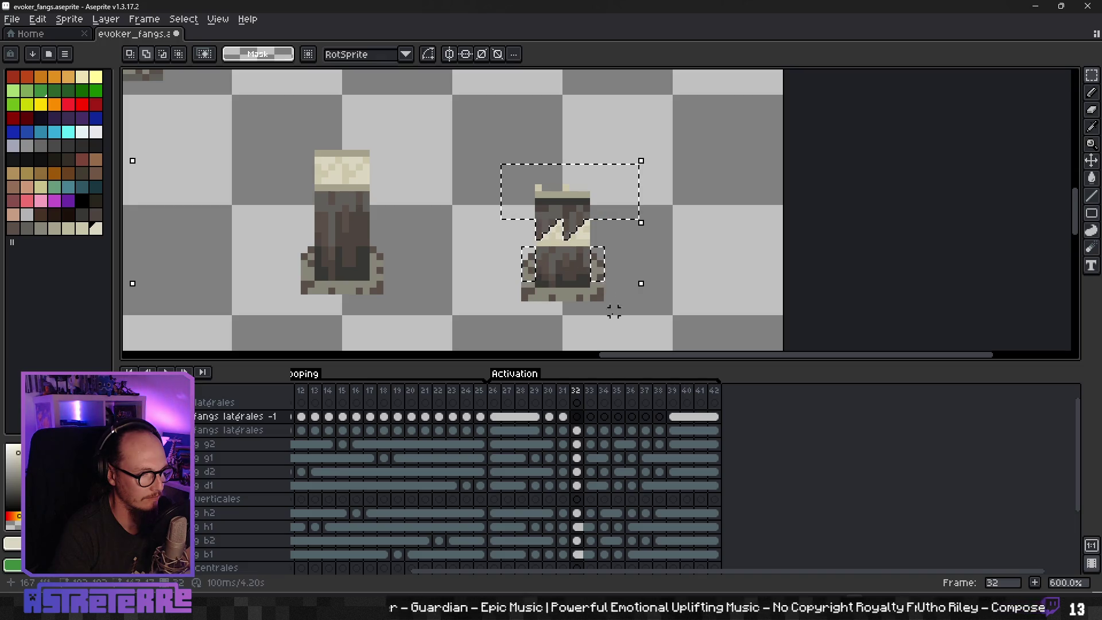
Step: Transfer the jaw pixels from fangs latérales to fangs latérales -1 on frame 32, then go to frame 33
click(578, 431)
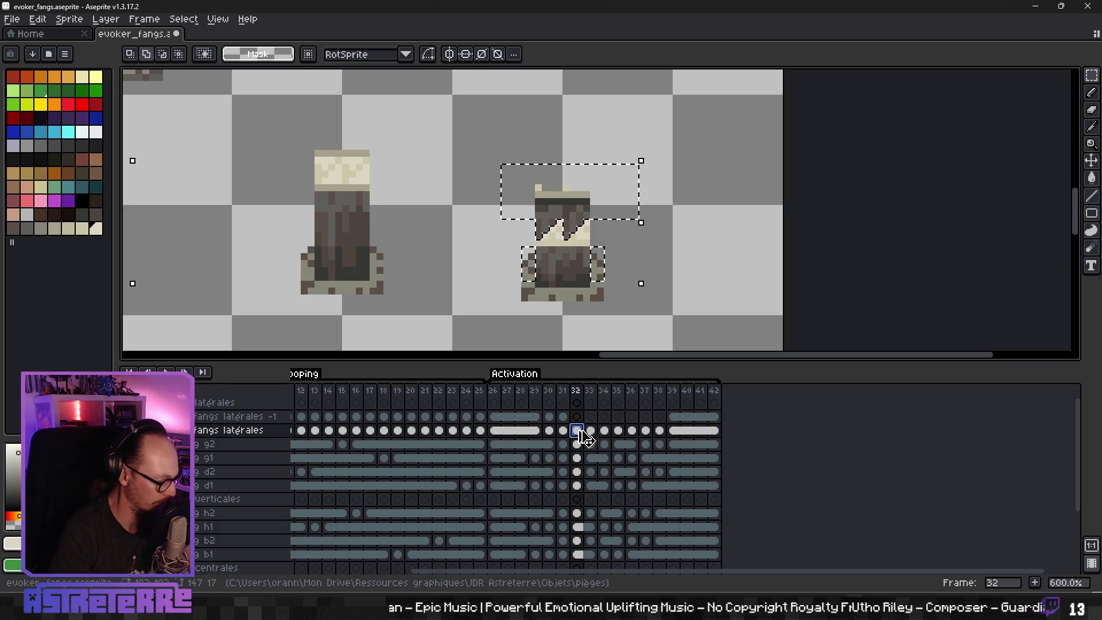
key(ctrl+d)
click(577, 416)
key(ctrl+shift+d)
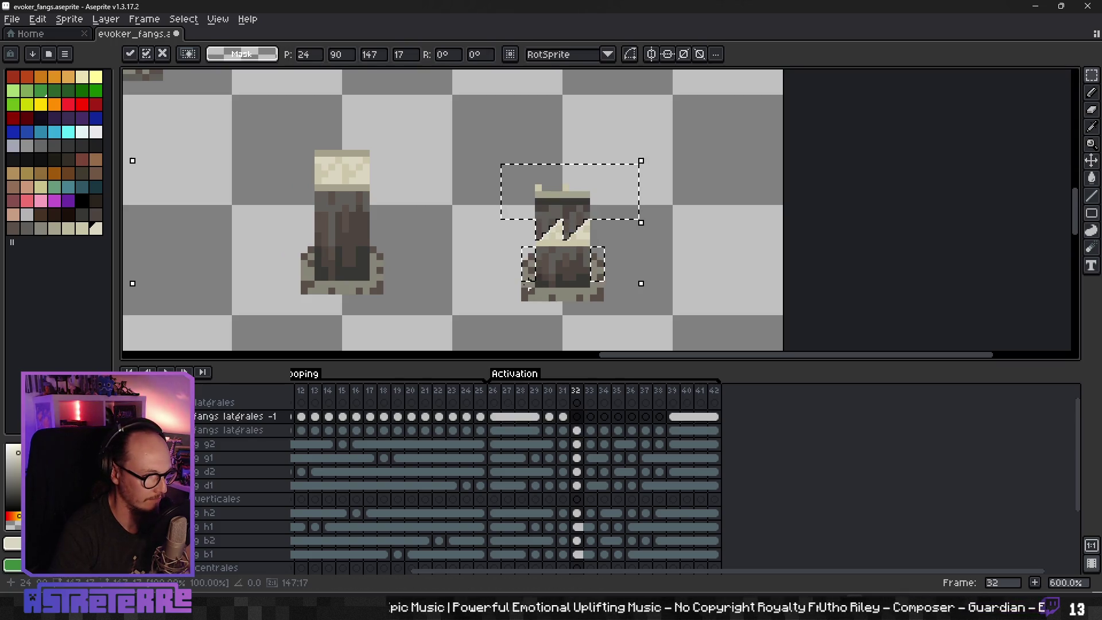
scroll(447, 285, down, 5)
scroll(447, 285, up, 2)
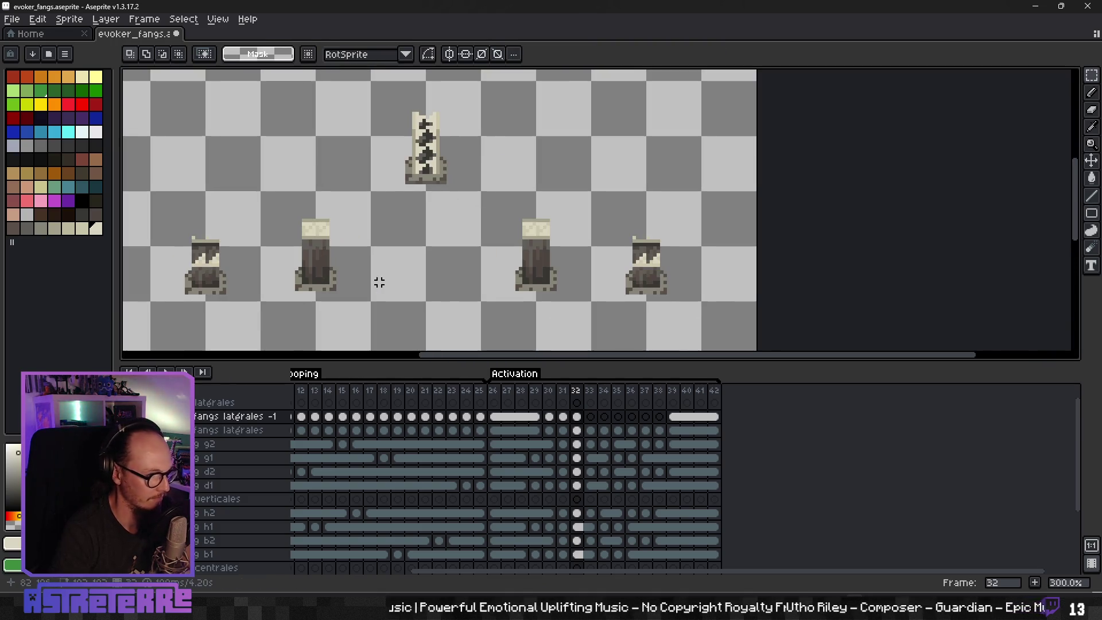
click(578, 430)
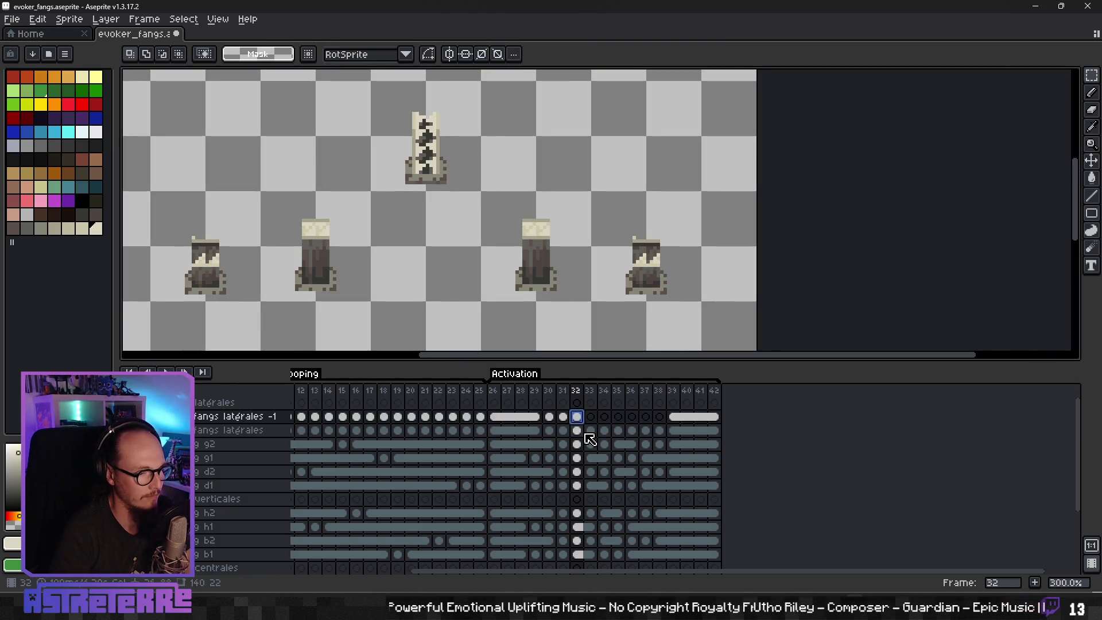
key(Right)
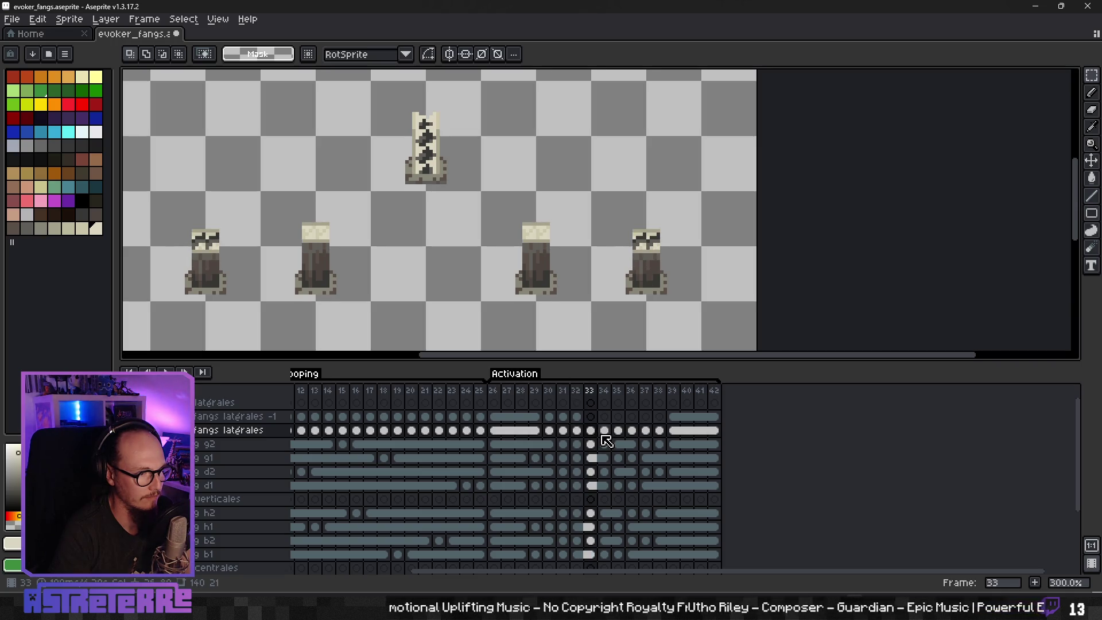
Step: Select the left and right fangs' heads and side edges on frame 33 of fangs latérales
scroll(246, 291, up, 3)
drag(217, 256, 475, 247)
click(591, 430)
mouse_move(287, 143)
mouse_down()
mouse_move(406, 179)
mouse_move(408, 192)
mouse_up()
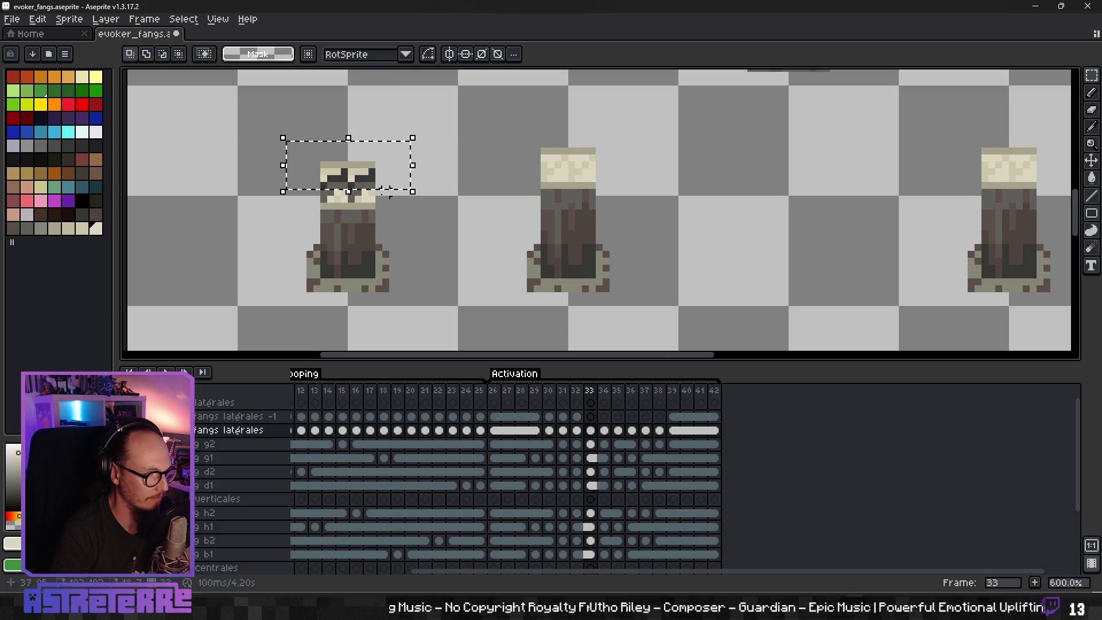
drag(324, 194, 330, 192)
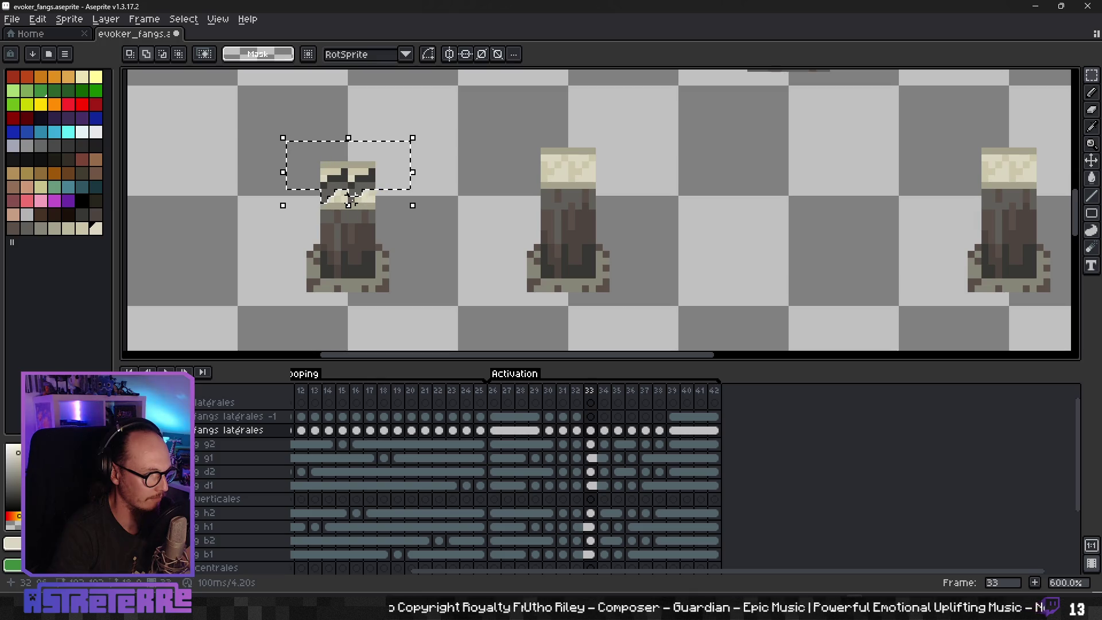
drag(309, 240, 324, 275)
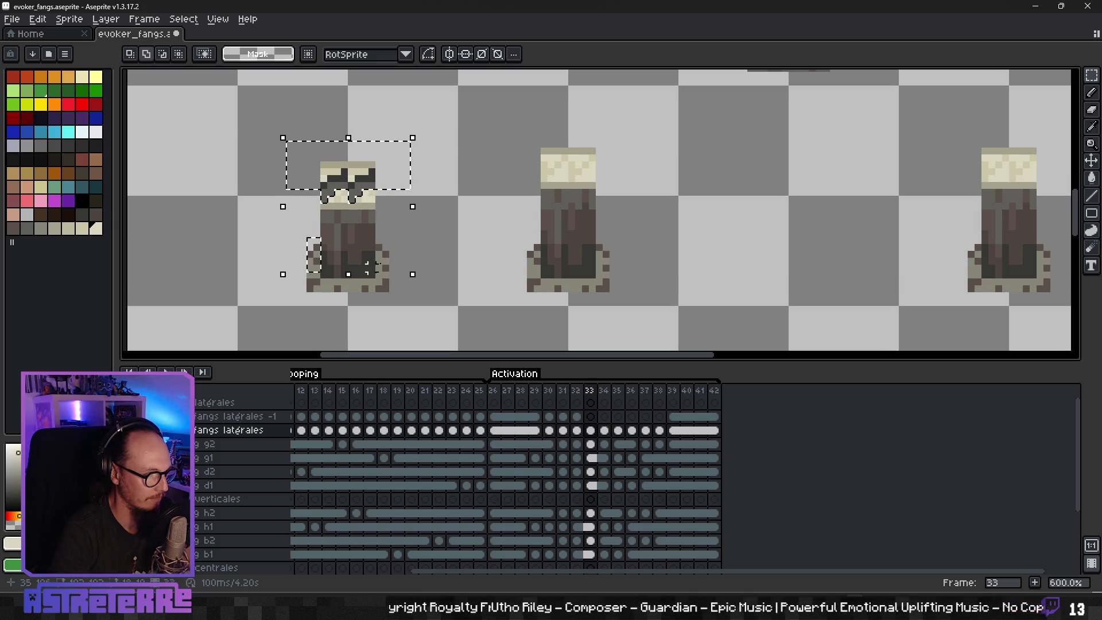
scroll(522, 278, right, 10)
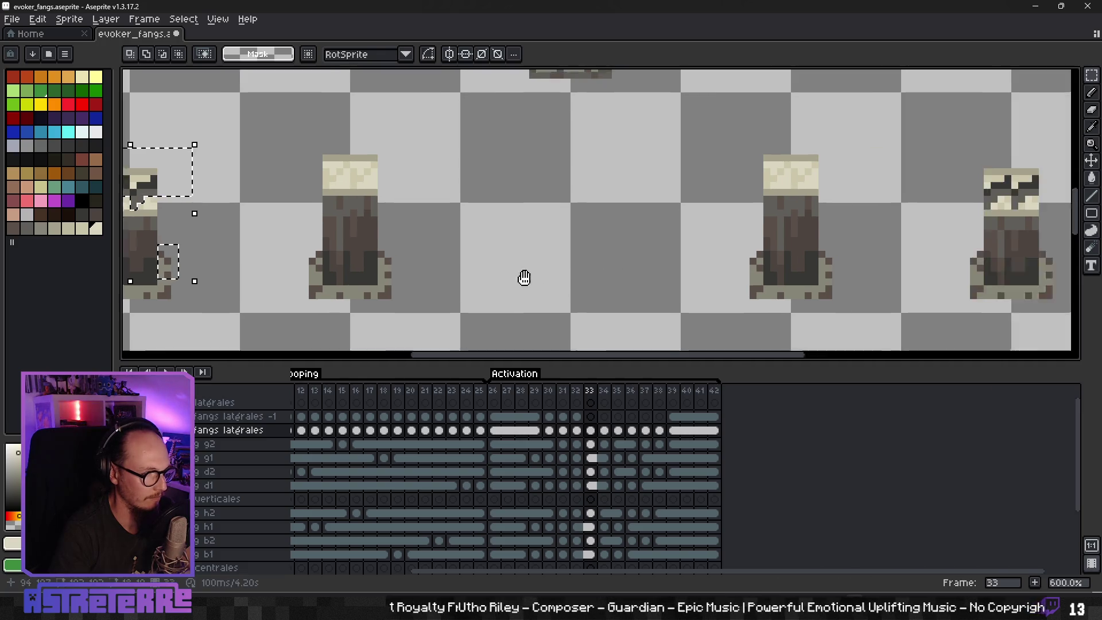
scroll(521, 278, right, 1)
mouse_move(714, 142)
mouse_down()
mouse_move(831, 180)
mouse_move(833, 191)
mouse_up()
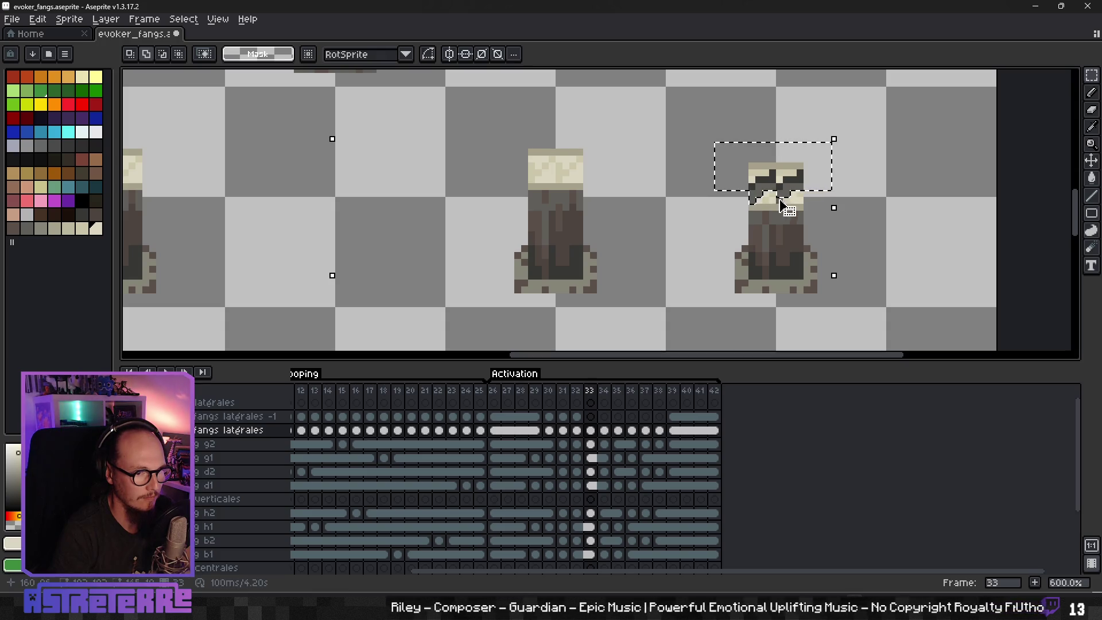
drag(734, 232, 749, 273)
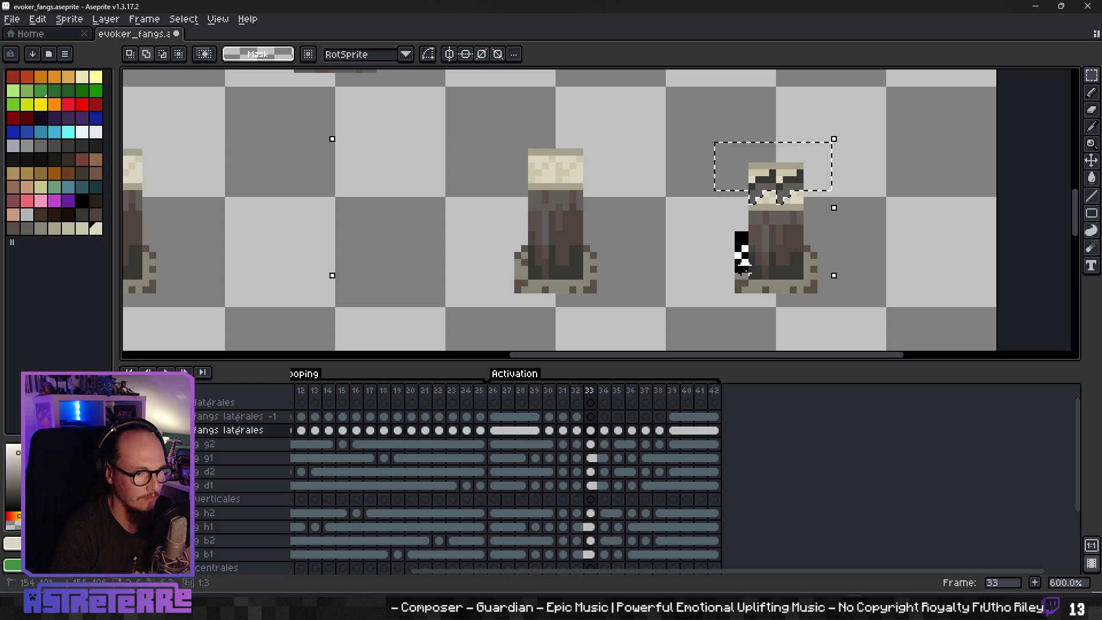
drag(804, 232, 818, 274)
Step: Move the selected fang pixels onto frame 33 of fangs latérales -1, then advance to frame 35
key(Delete)
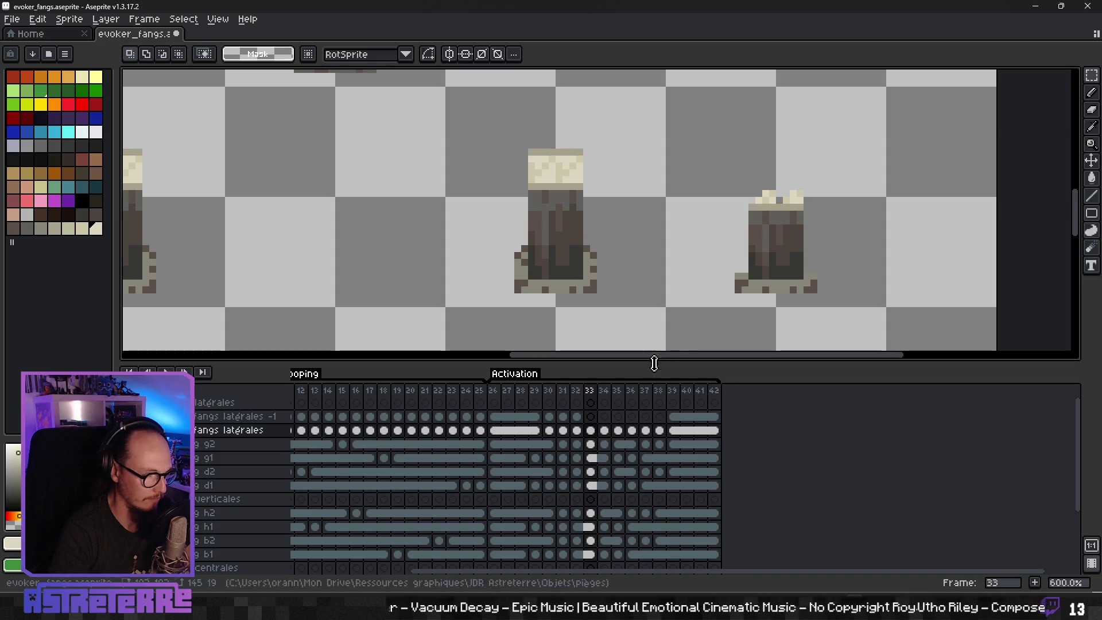
click(592, 416)
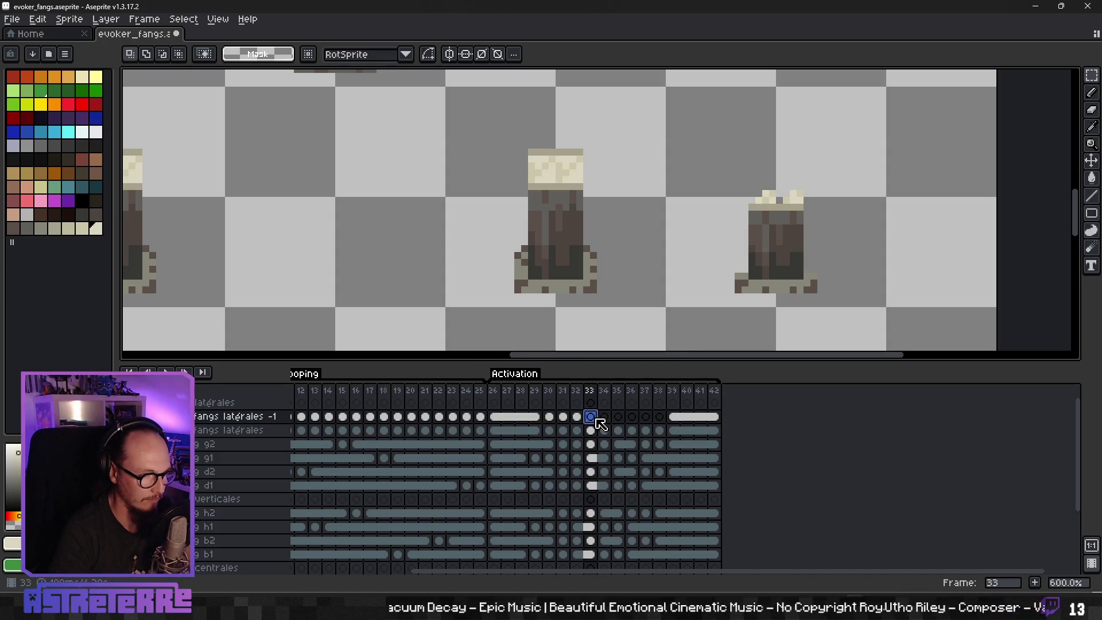
key(ctrl+v)
click(604, 431)
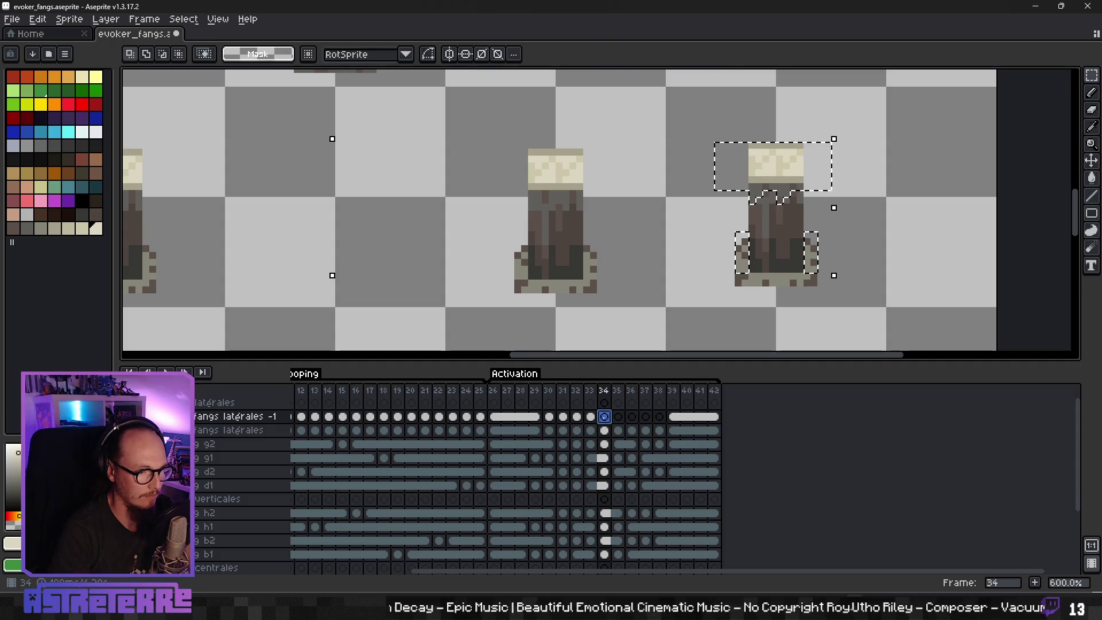
key(ctrl+d)
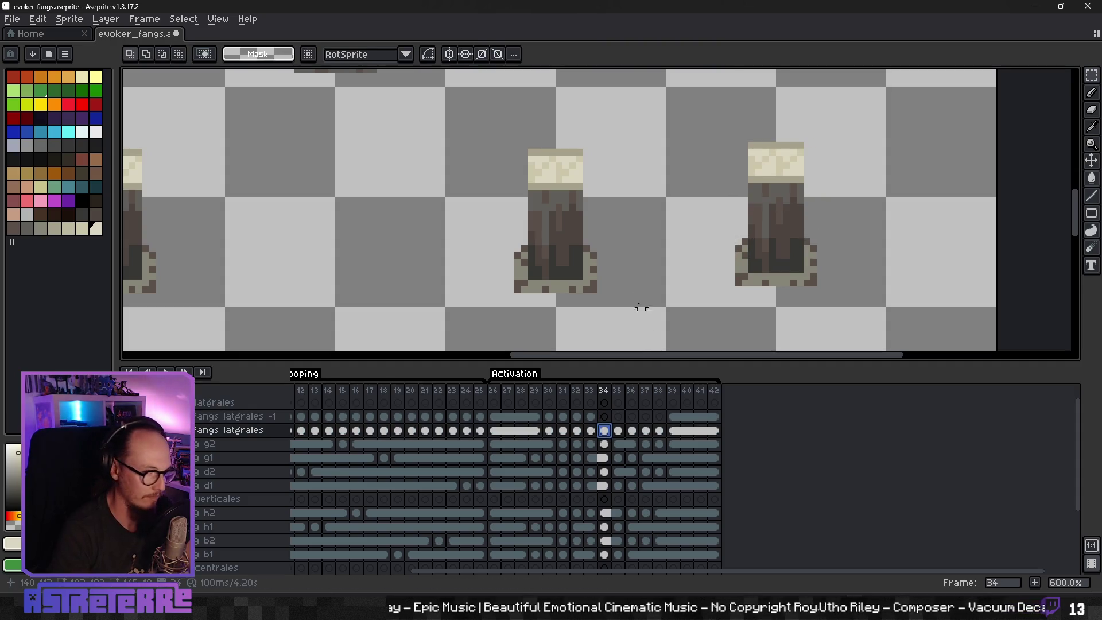
scroll(637, 307, down, 3)
key(Right)
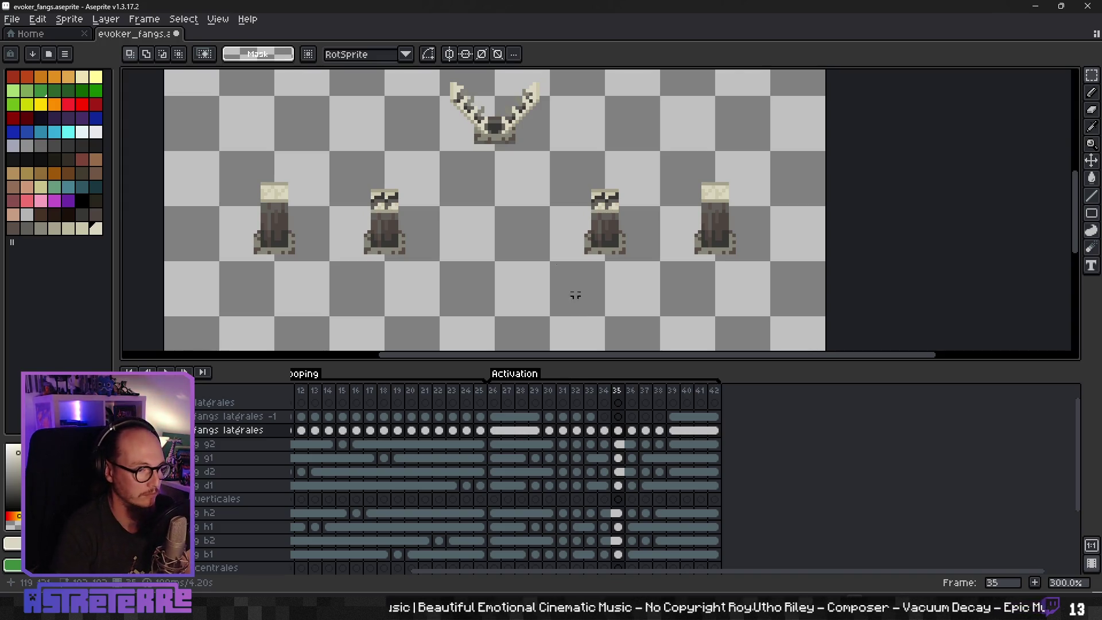
Step: Zoom out and trial-select the second figure's top region, then deselect
scroll(430, 182, up, 2)
drag(322, 174, 394, 202)
key(ctrl+d)
mouse_move(322, 174)
mouse_down()
mouse_move(396, 211)
mouse_move(356, 220)
mouse_move(369, 217)
mouse_up()
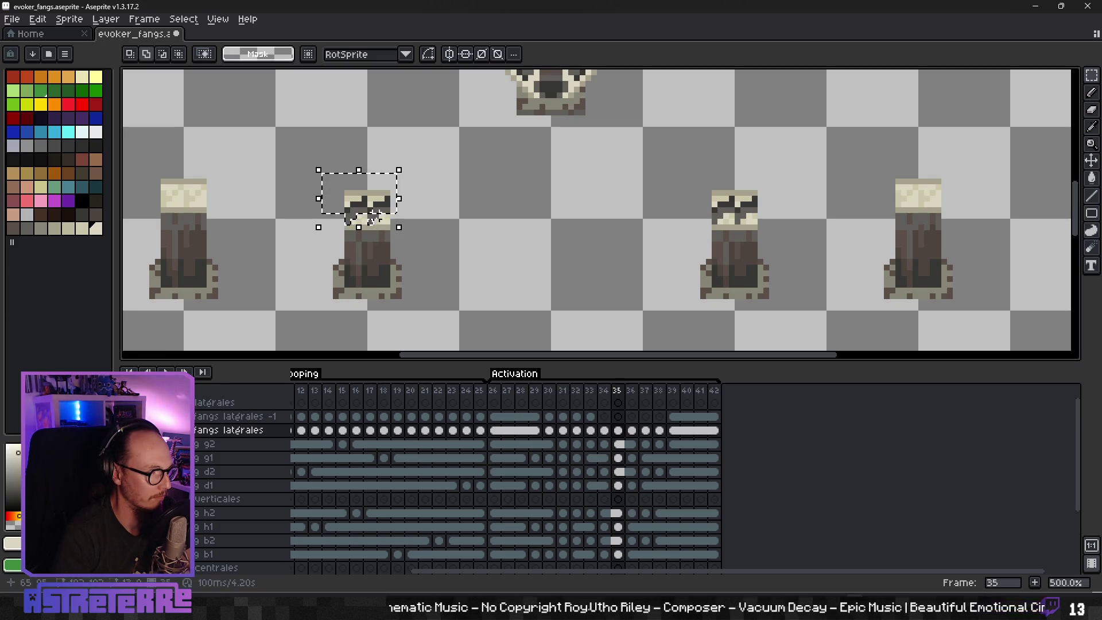
click(460, 263)
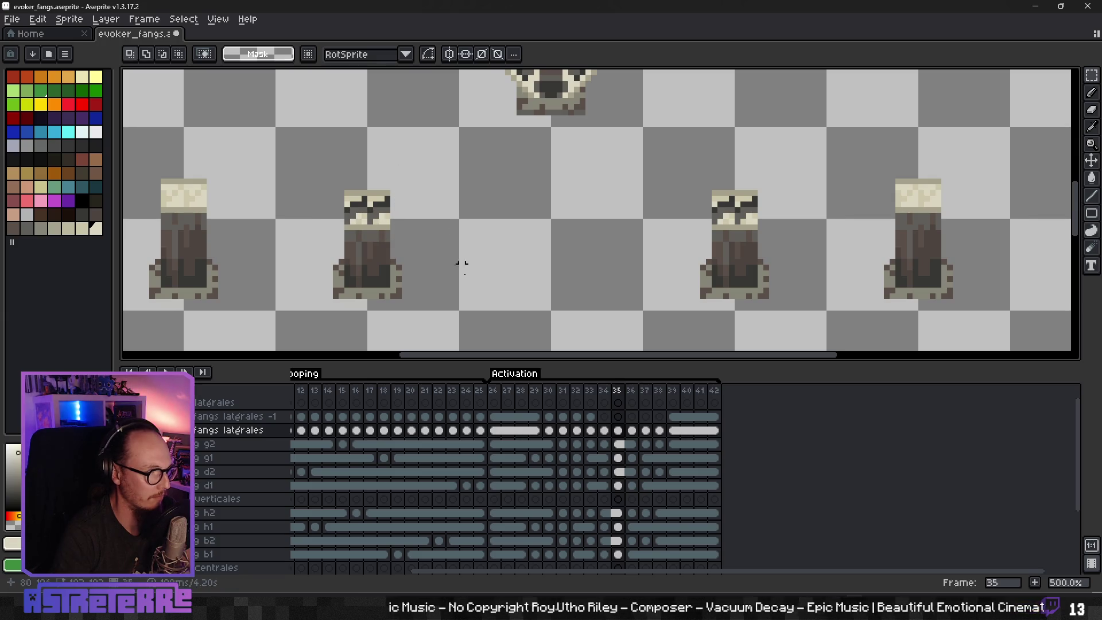
Step: Compare frames 30 and 32, then settle back on frame 31
key(Left)
key(Left)
key(Left)
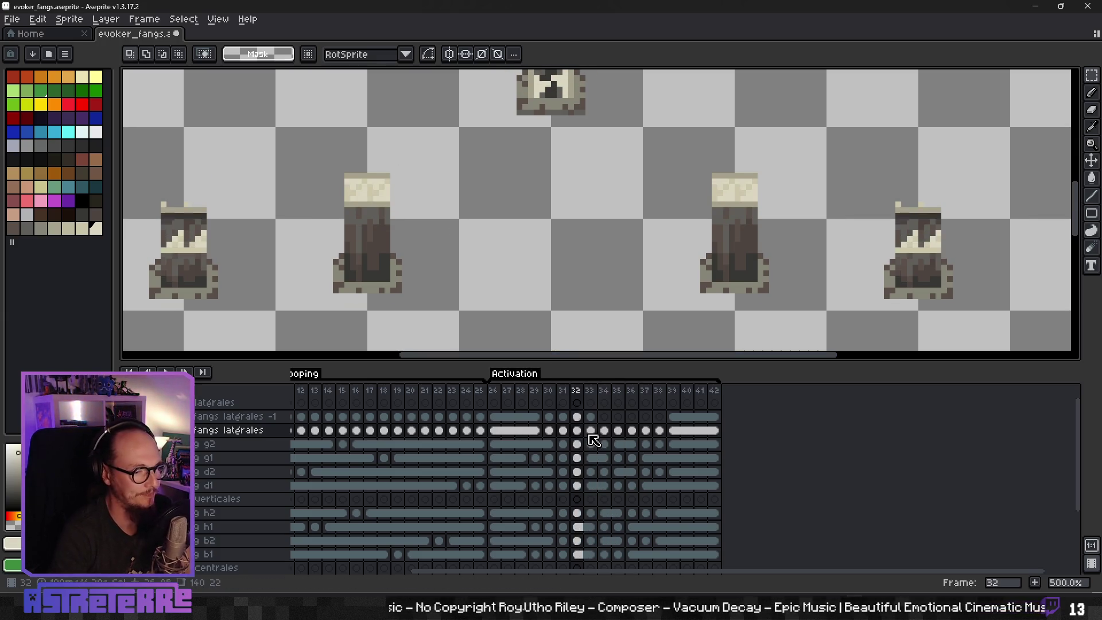
key(Right)
key(Right)
key(Right)
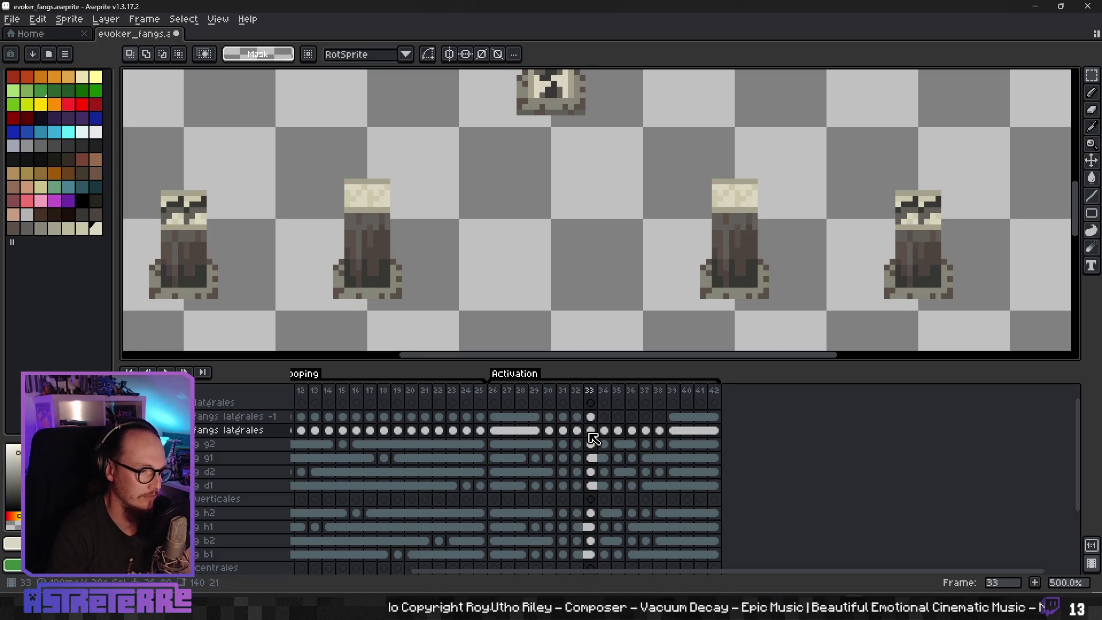
key(Left)
key(Left)
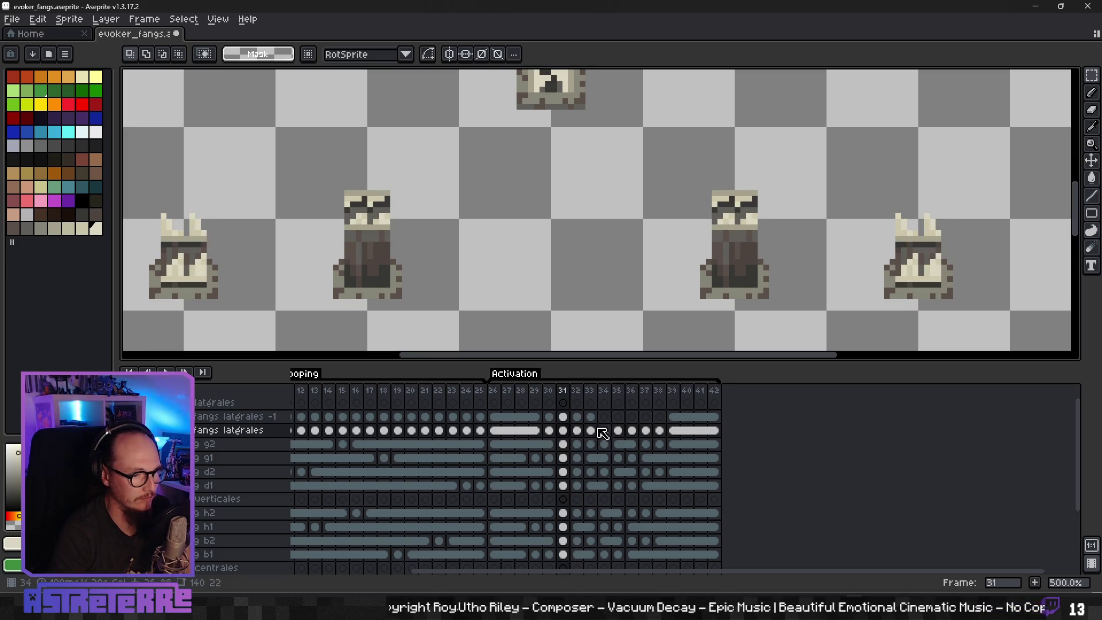
click(549, 430)
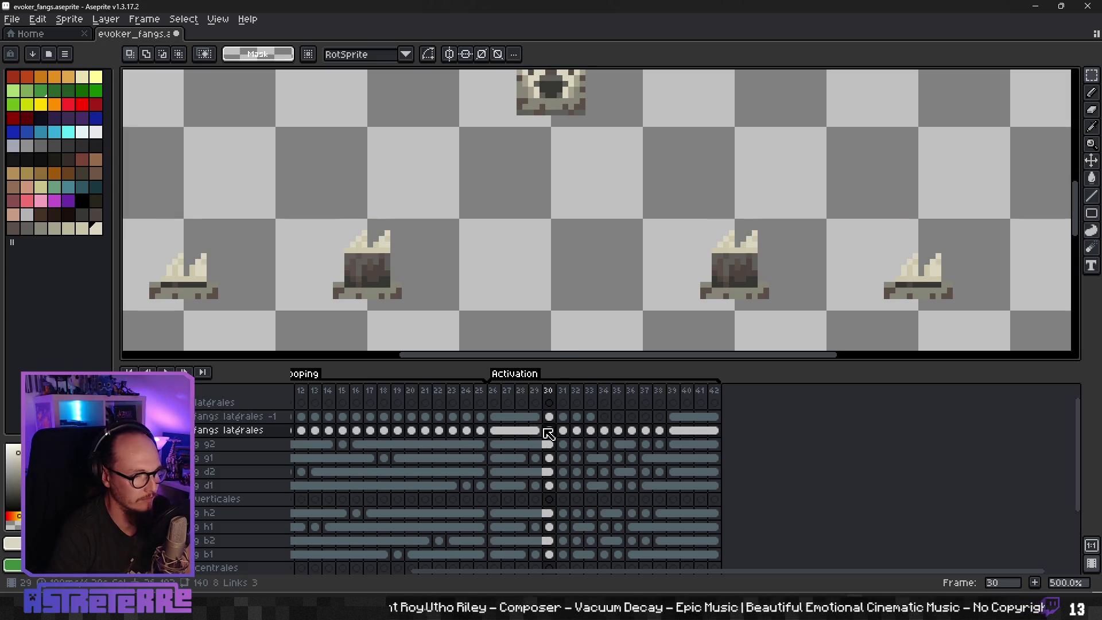
key(Right)
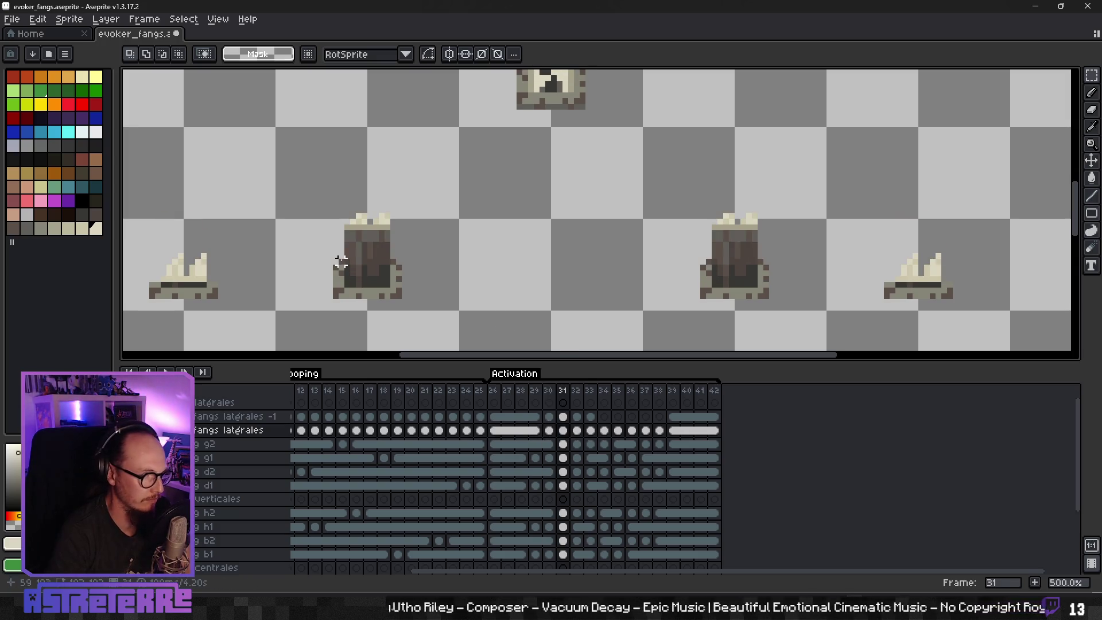
Step: Move the middle figures' fang edges on frame 31 onto the fangs latérales -1 layer
drag(340, 277, 778, 284)
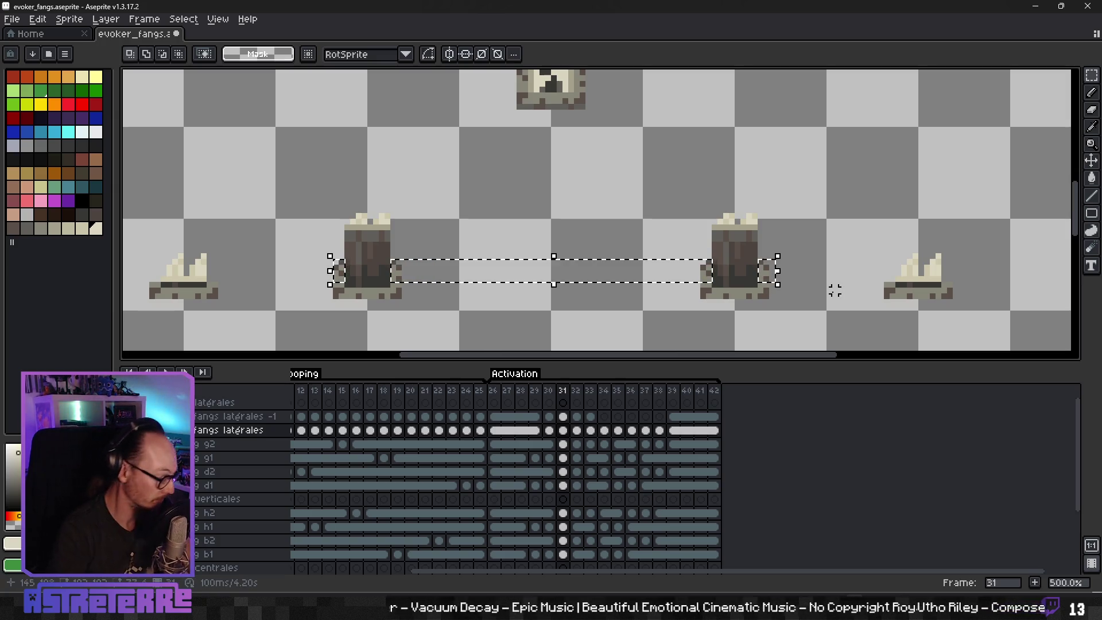
click(834, 291)
click(565, 418)
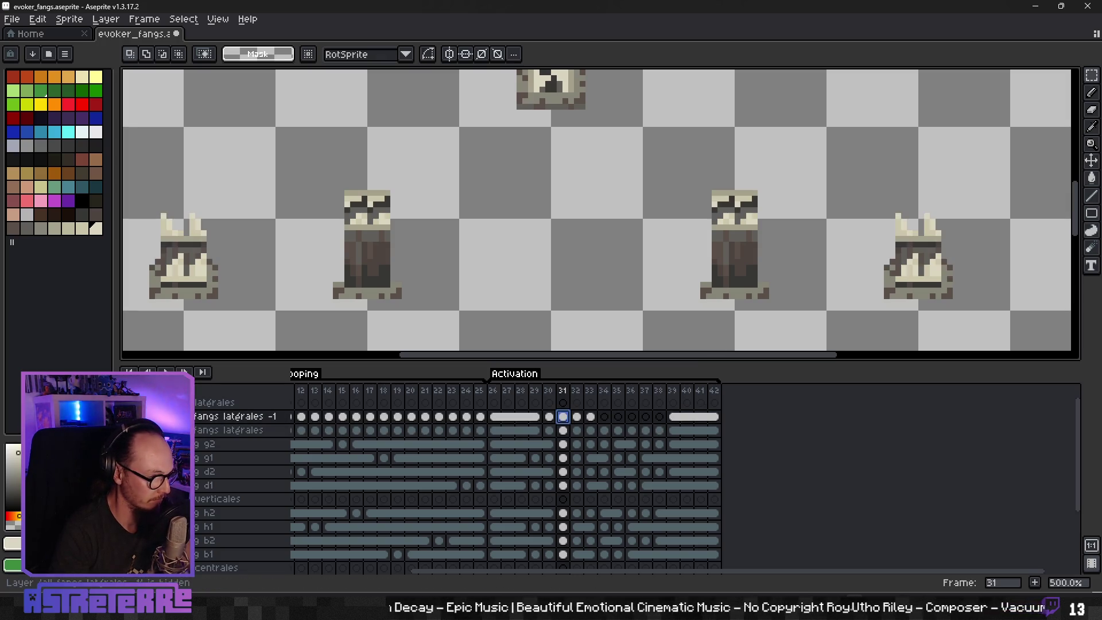
key(ctrl+v)
key(Return)
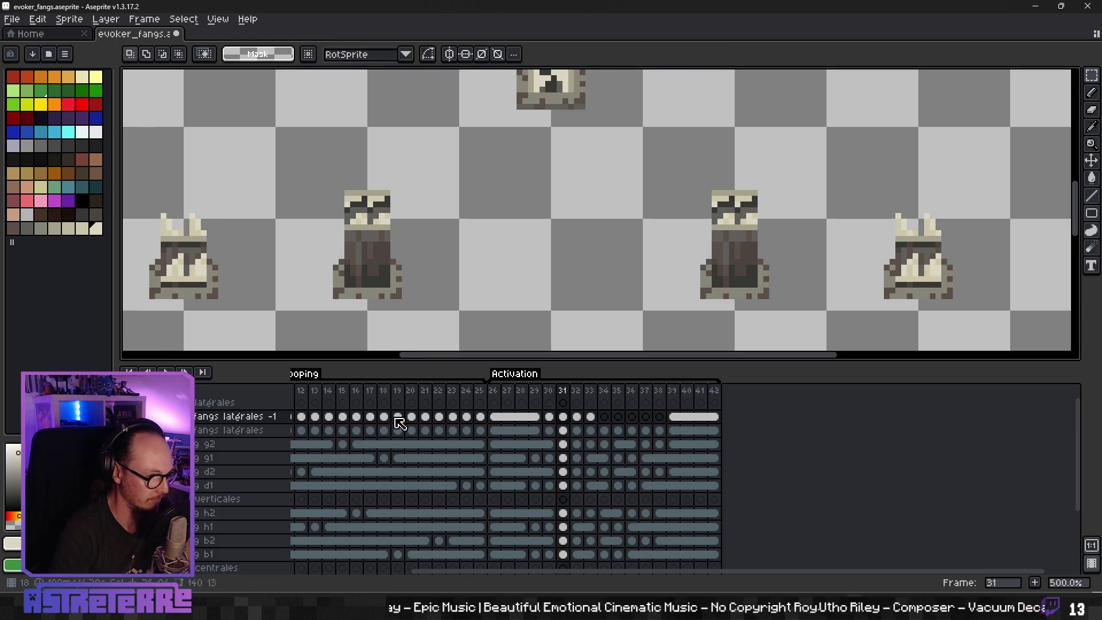
Step: On frame 32, cut the second figure's fang edges and third figure's left edge into fangs latérales -1
click(578, 417)
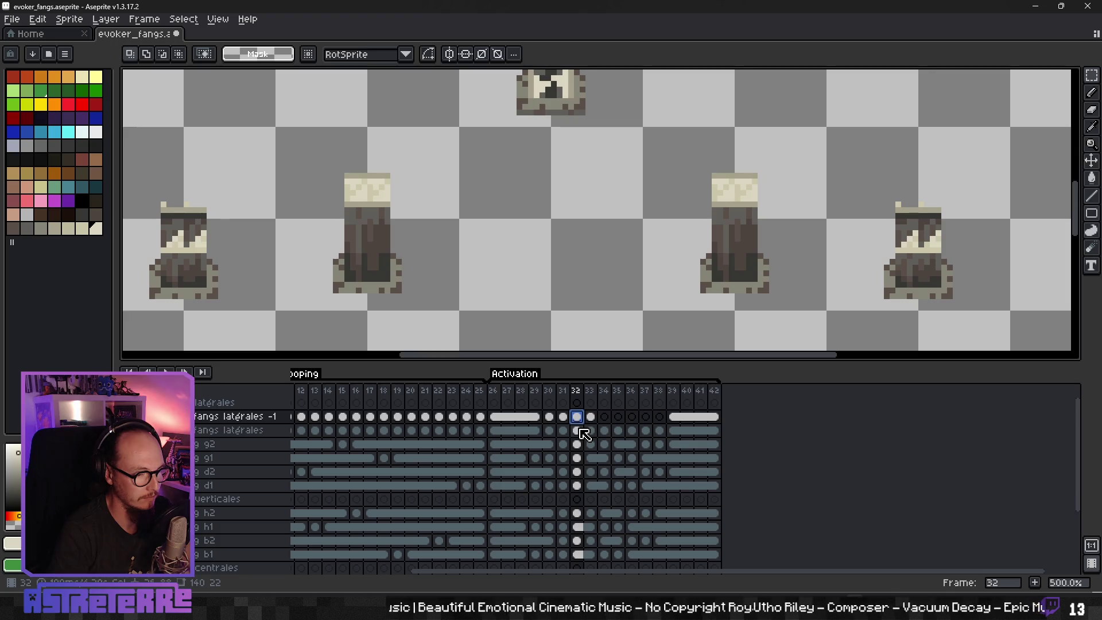
click(578, 430)
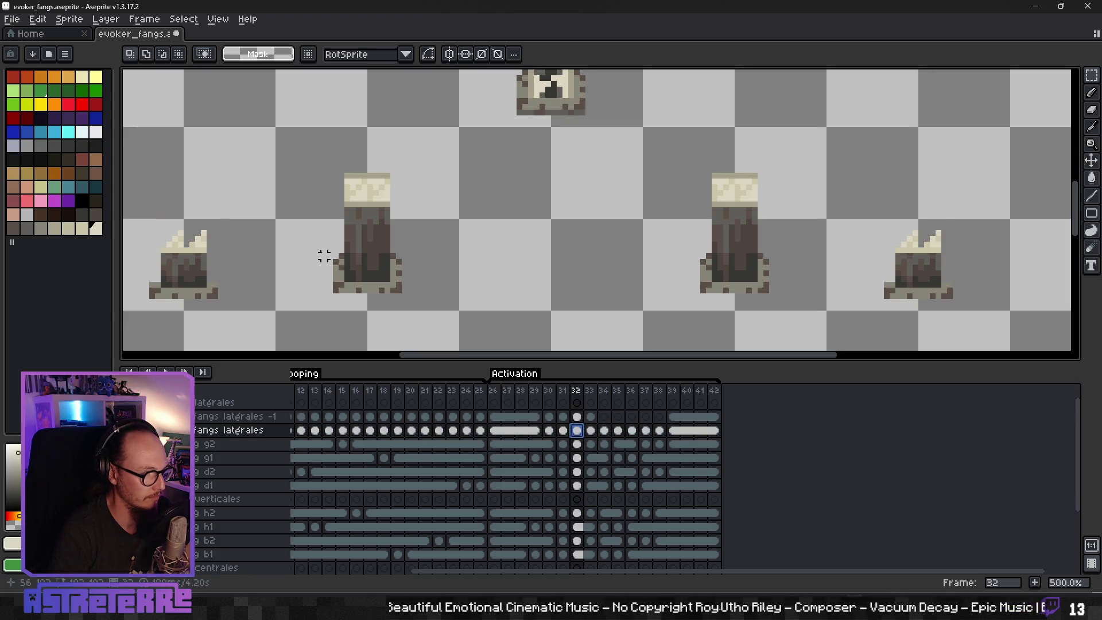
click(129, 430)
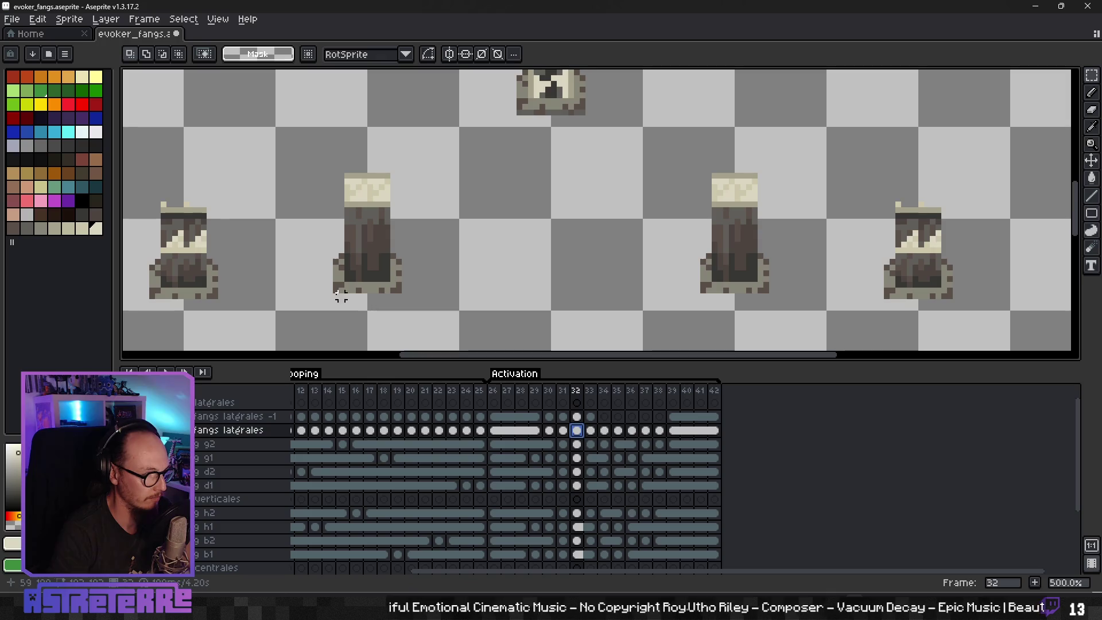
drag(341, 276, 347, 280)
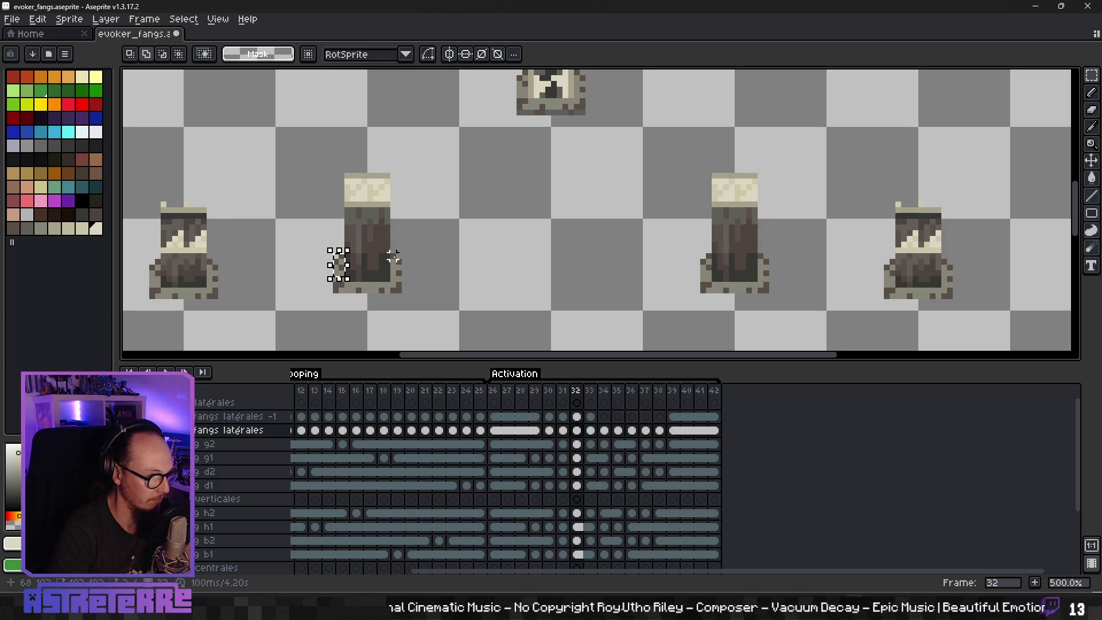
drag(402, 268, 410, 279)
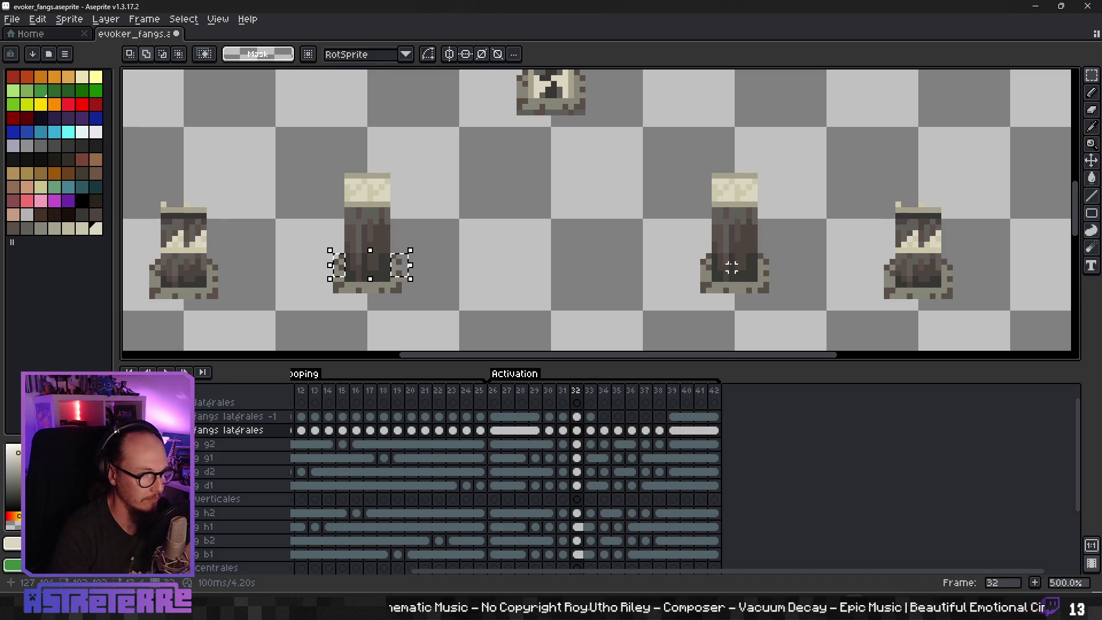
drag(701, 253, 715, 276)
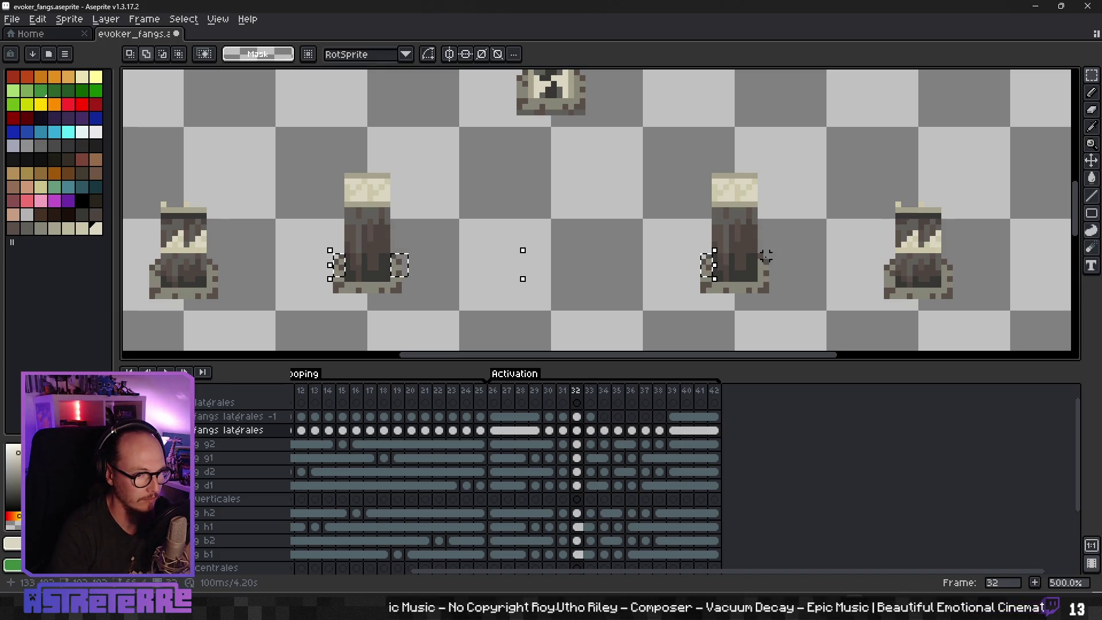
key(ctrl+x)
click(577, 417)
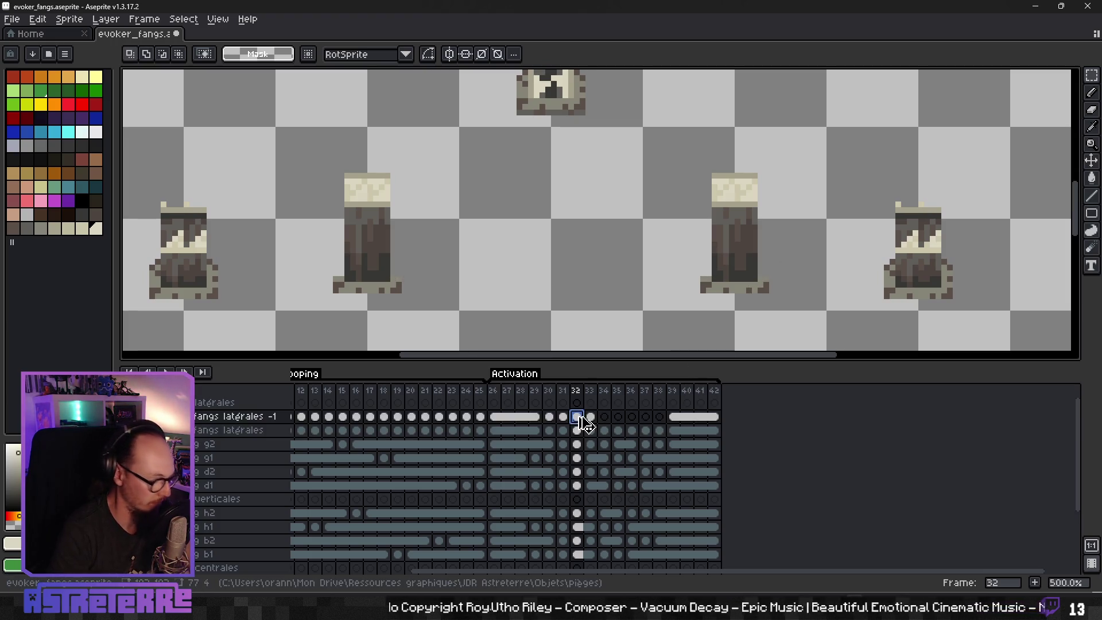
key(ctrl+v)
click(591, 430)
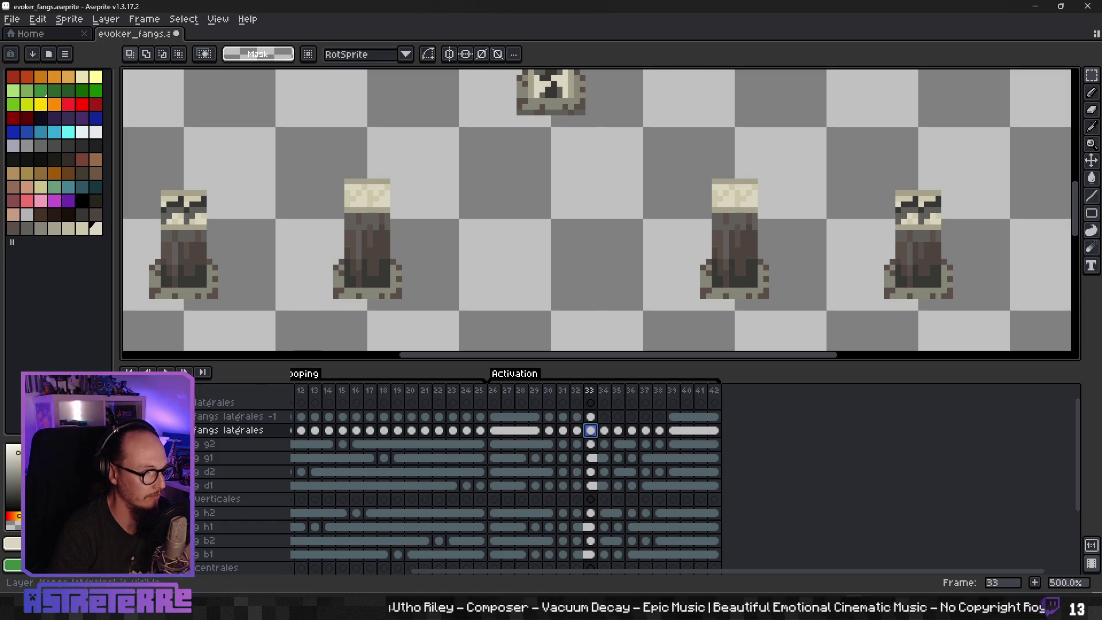
Step: On frame 33, move the middle figures' side fangs onto the fangs latérales -1 layer
click(141, 416)
click(141, 416)
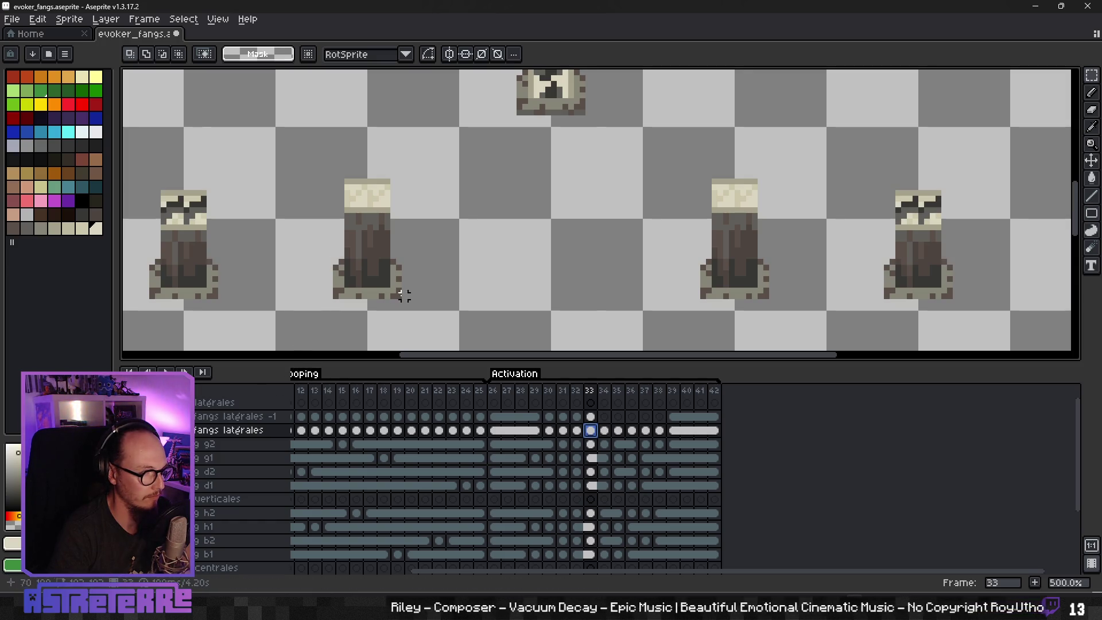
drag(340, 275, 410, 284)
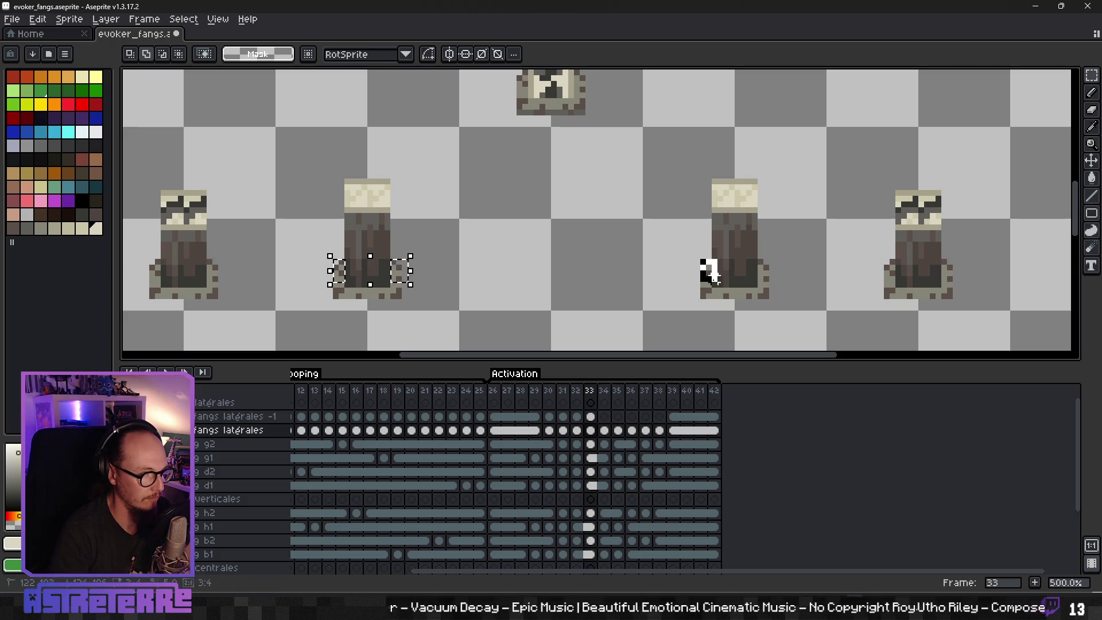
mouse_move(701, 259)
mouse_down()
mouse_move(715, 283)
mouse_move(772, 285)
mouse_up()
key(Delete)
click(590, 416)
key(ctrl+v)
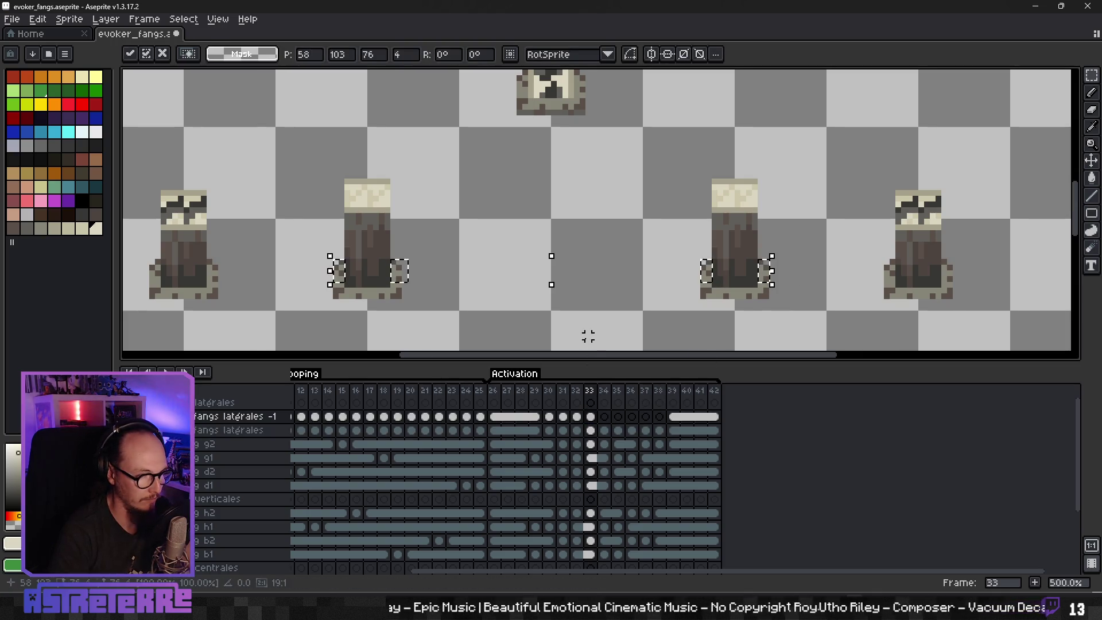
key(Return)
Step: On frame 34, move the three figures' side-tooth edges onto the fangs latérales -1 layer
click(605, 430)
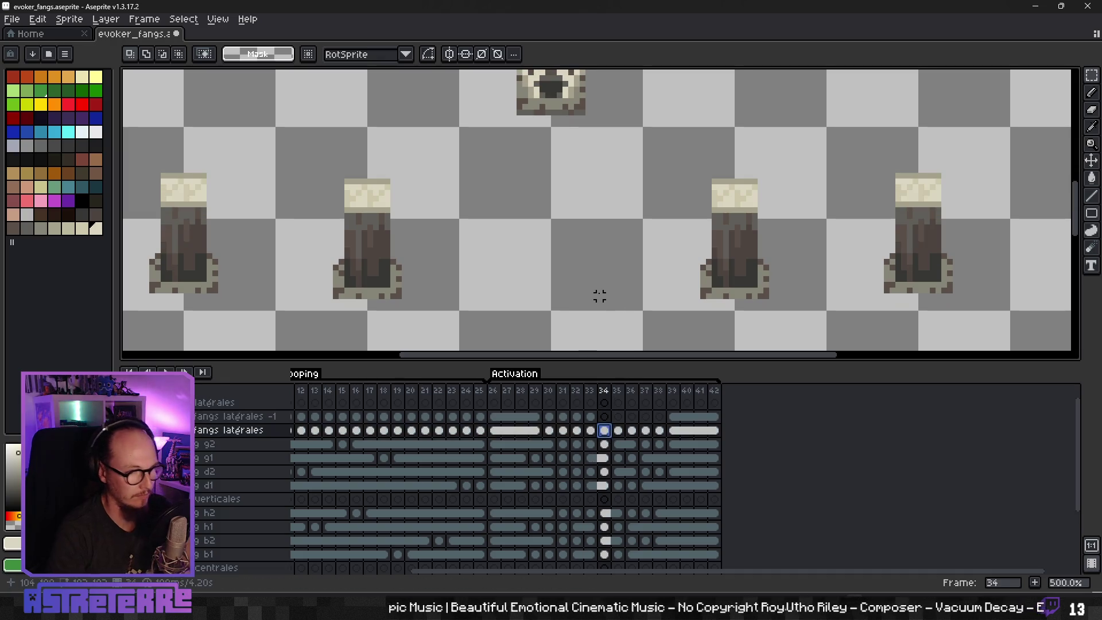
scroll(553, 290, down, 1)
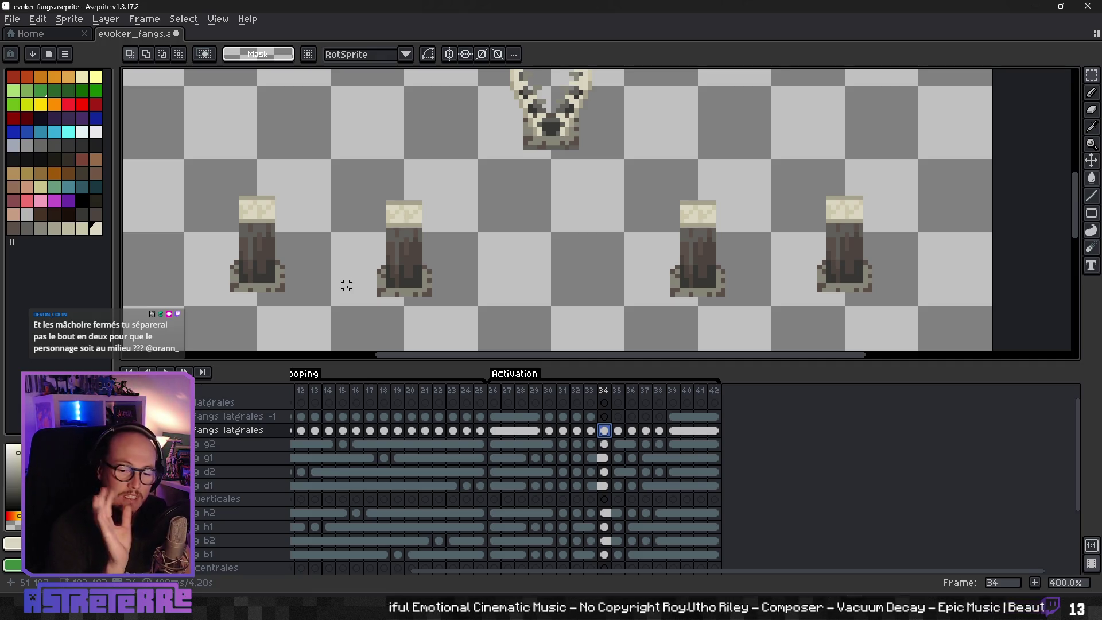
scroll(241, 259, up, 1)
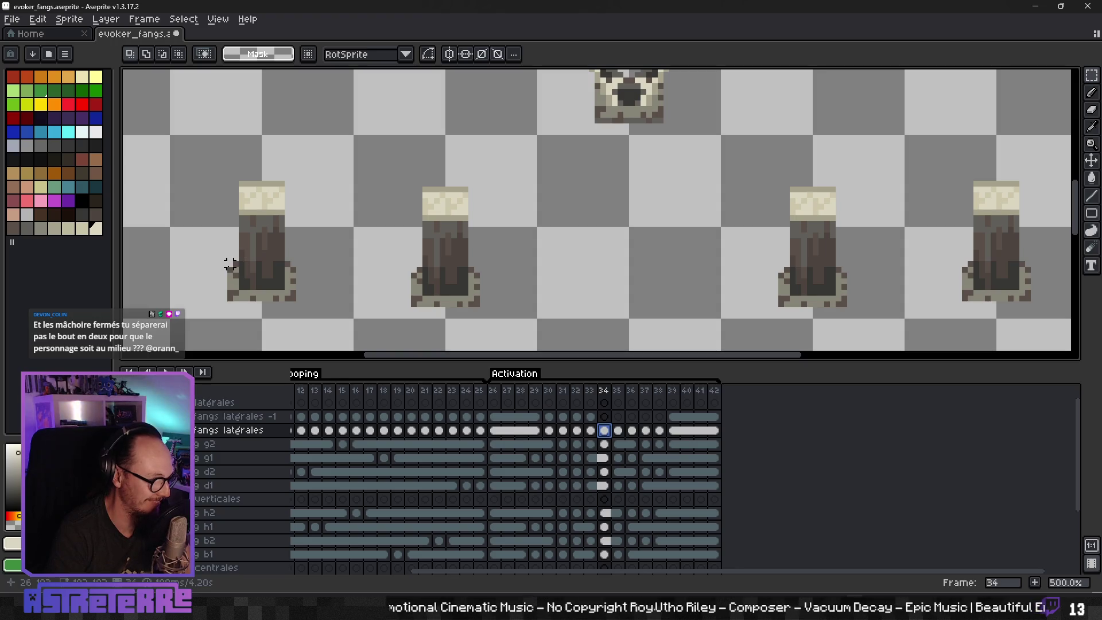
mouse_move(234, 282)
mouse_down()
mouse_move(408, 281)
mouse_move(396, 284)
mouse_move(482, 293)
mouse_up()
scroll(581, 292, right, 5)
mouse_move(577, 258)
mouse_down()
mouse_move(590, 281)
mouse_move(649, 282)
mouse_up()
scroll(648, 275, right, 3)
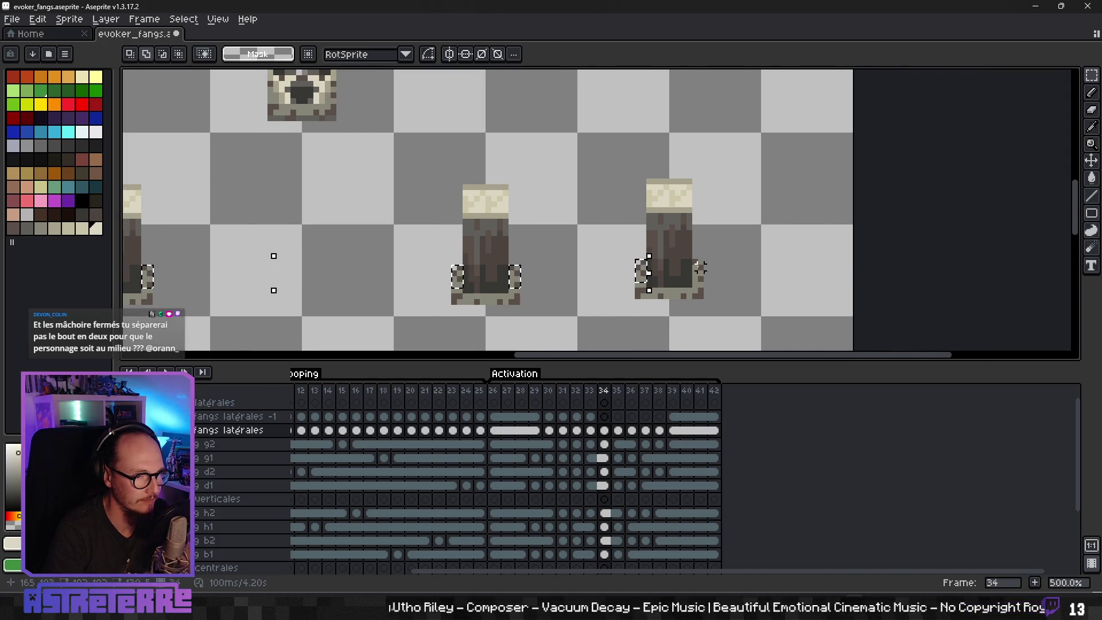
drag(693, 259, 711, 283)
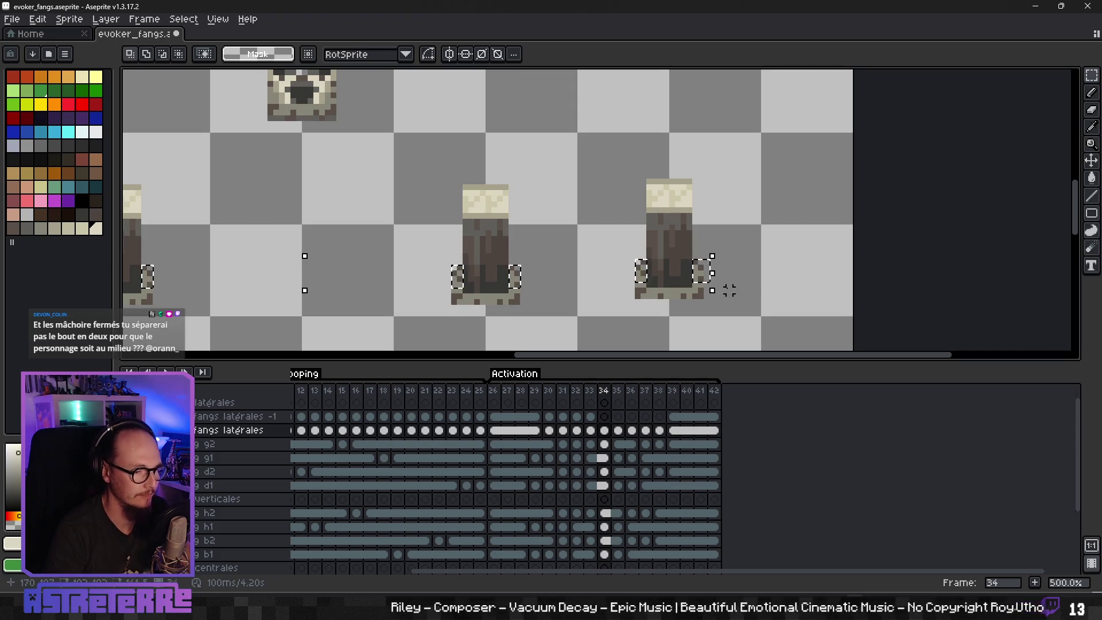
key(Delete)
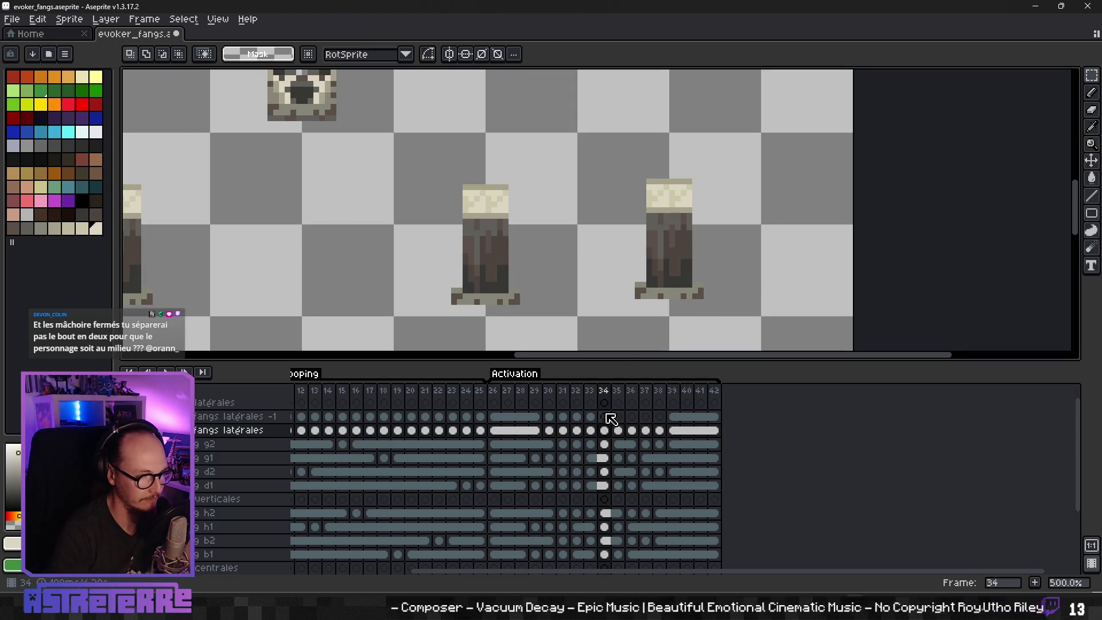
click(604, 416)
key(ctrl+v)
click(622, 430)
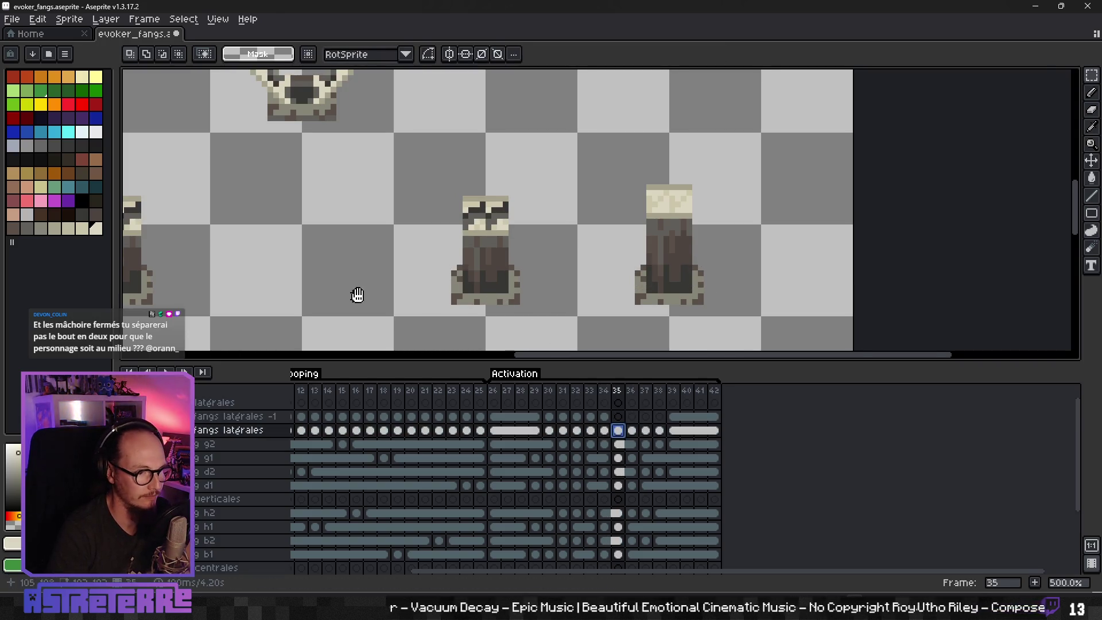
Step: Select the left and right side pieces of the sprites on frame 35
scroll(356, 295, left, 4)
scroll(453, 276, left, 2)
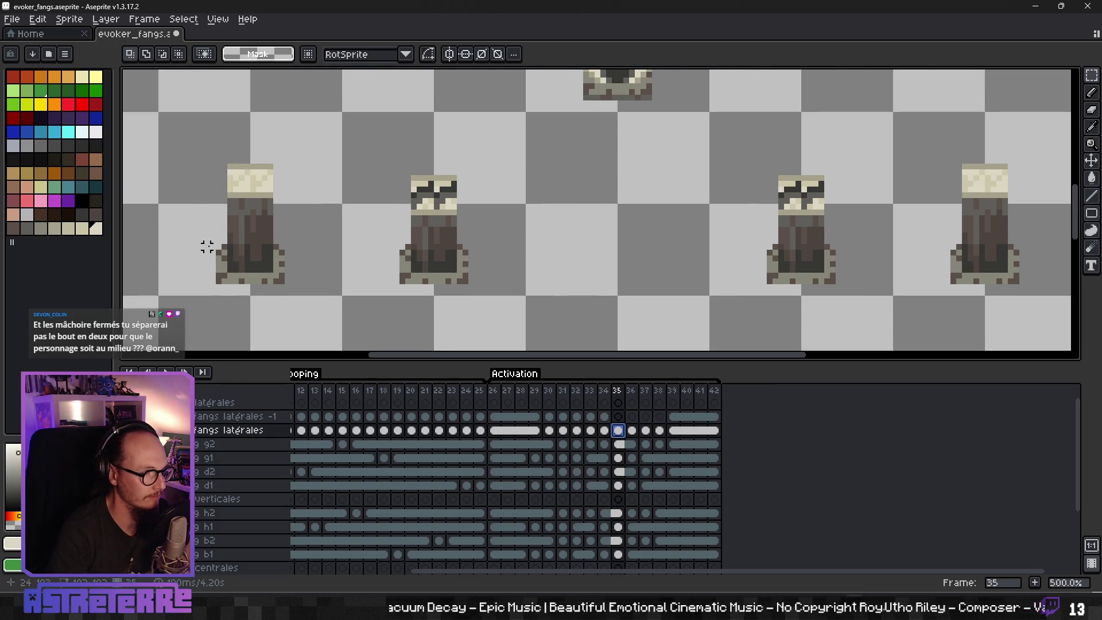
key(ctrl+v)
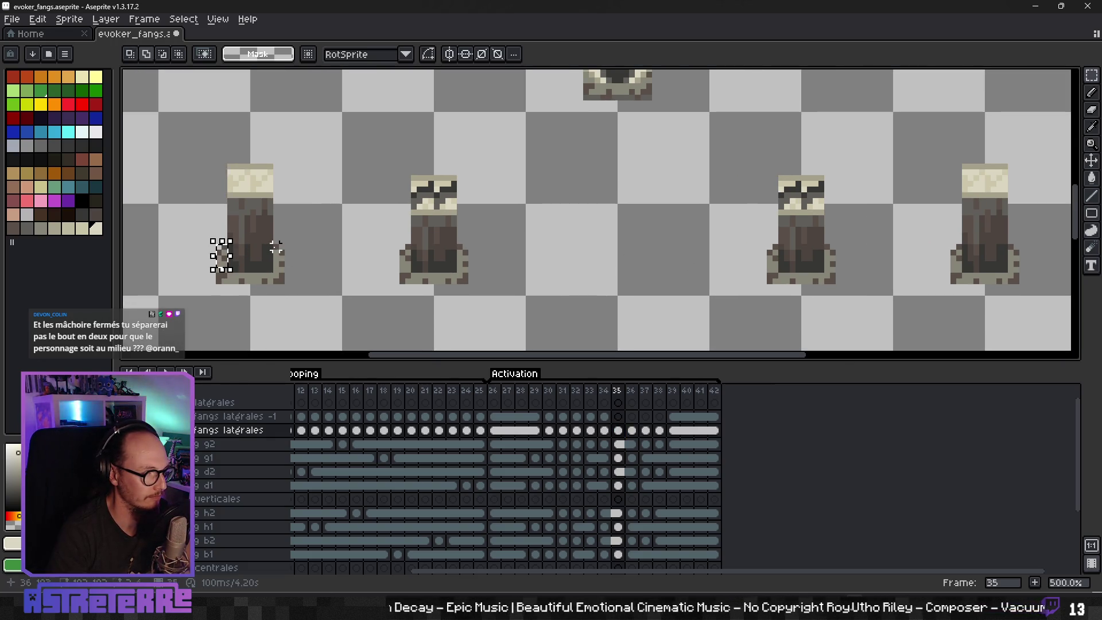
click(280, 256)
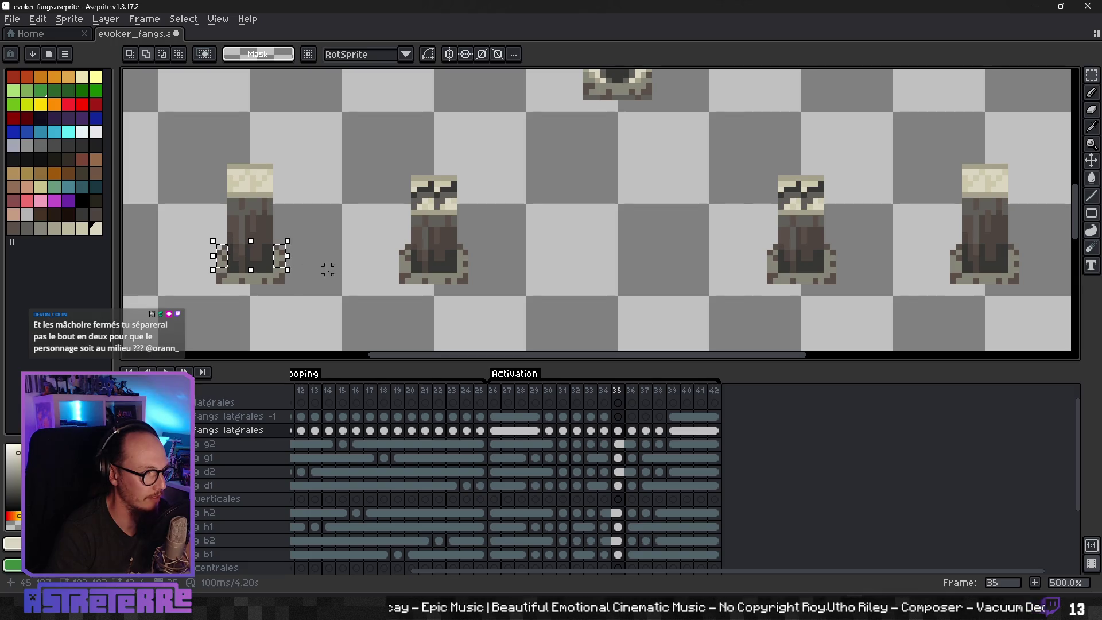
click(404, 255)
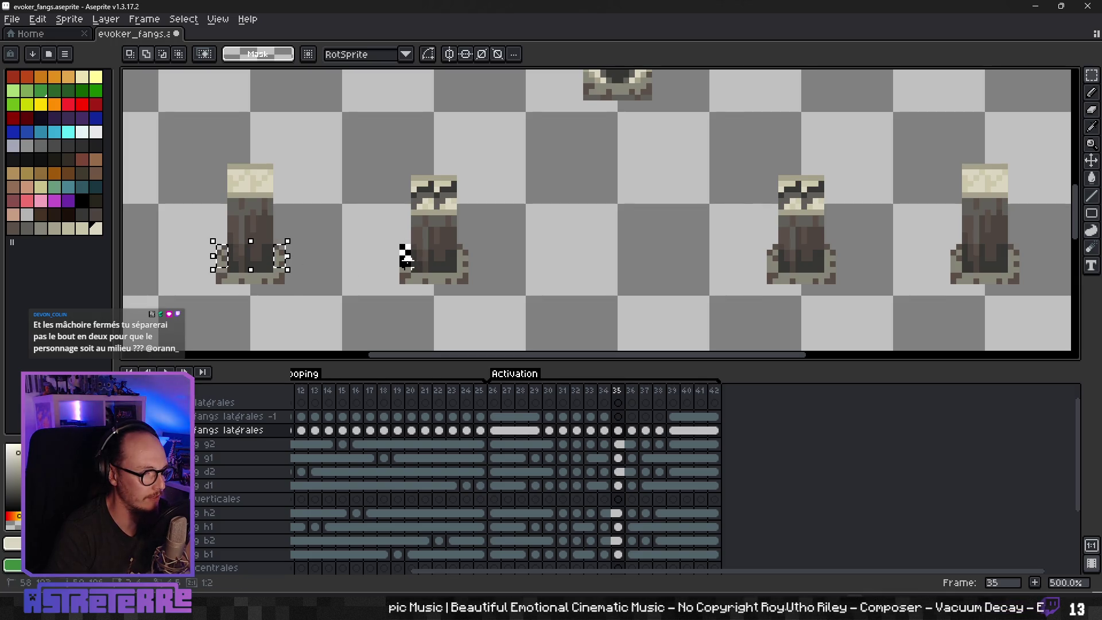
drag(459, 247, 471, 263)
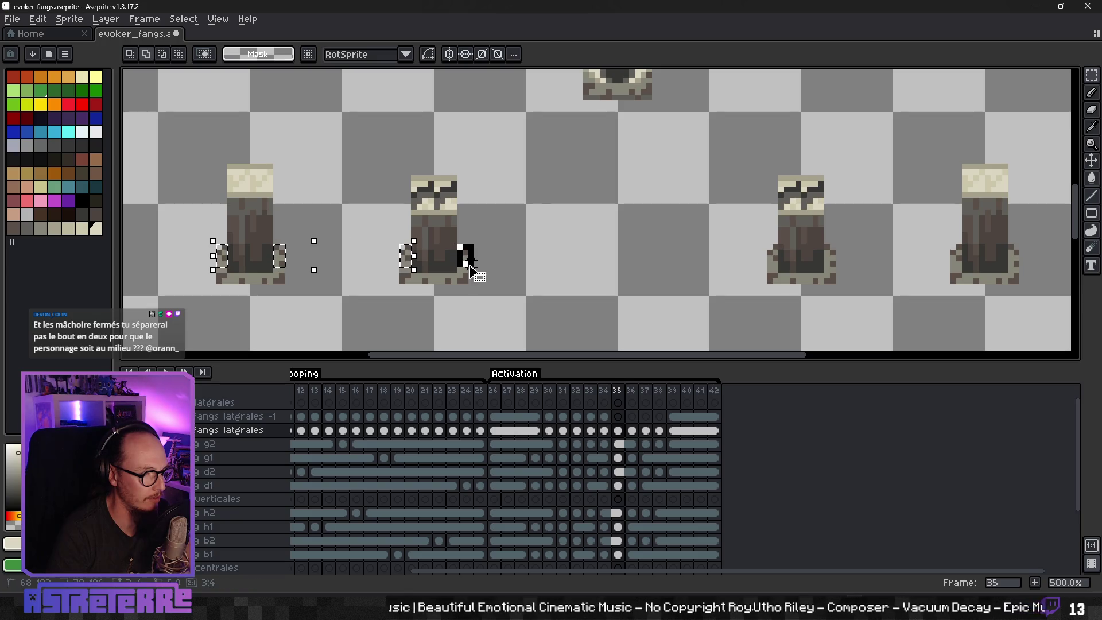
scroll(654, 264, right, 5)
mouse_move(570, 258)
mouse_down()
mouse_move(579, 280)
mouse_move(690, 282)
mouse_up()
scroll(713, 264, right, 3)
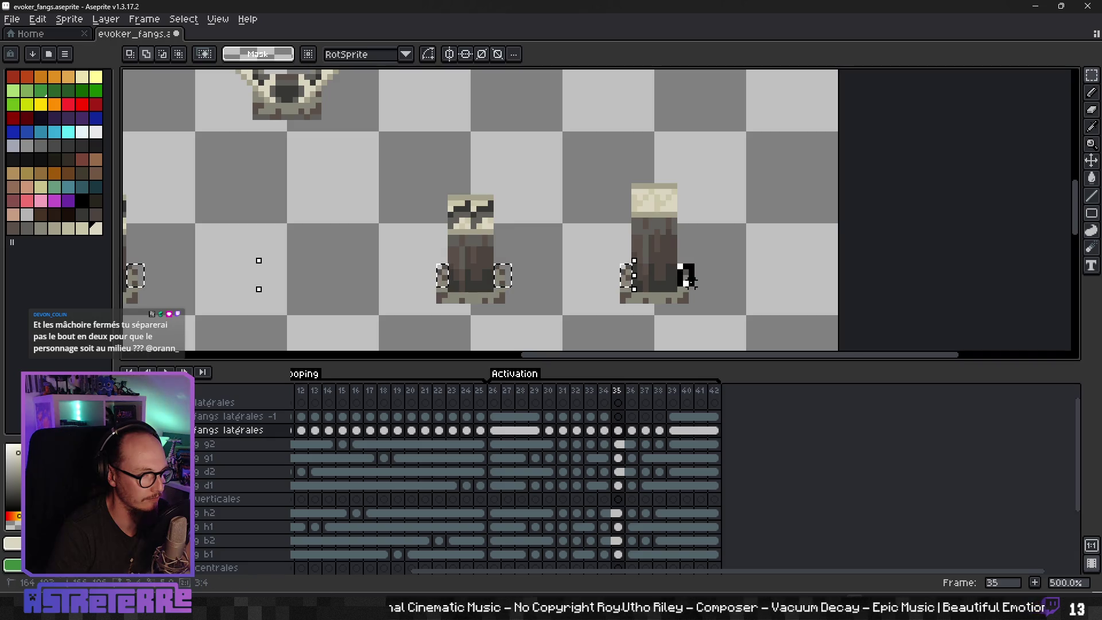
scroll(486, 214, up, 4)
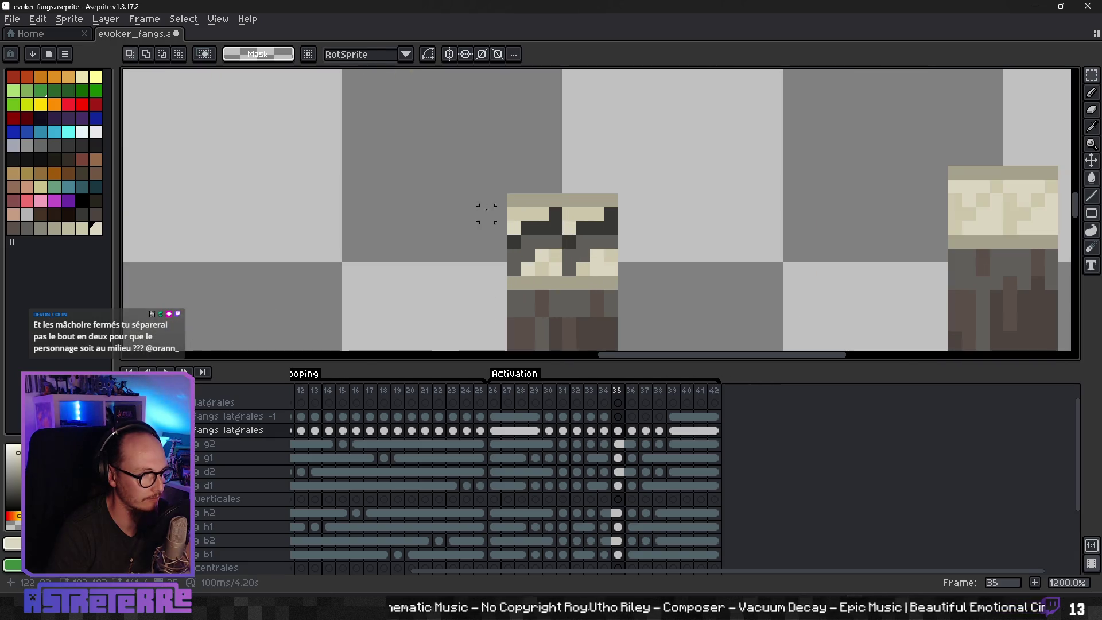
Step: Add the sprites' top teeth, then move the whole selection onto the fangs latérales -1 layer
mouse_move(500, 186)
mouse_down()
mouse_move(632, 250)
mouse_move(643, 244)
mouse_move(569, 258)
mouse_move(564, 276)
mouse_move(508, 276)
mouse_up()
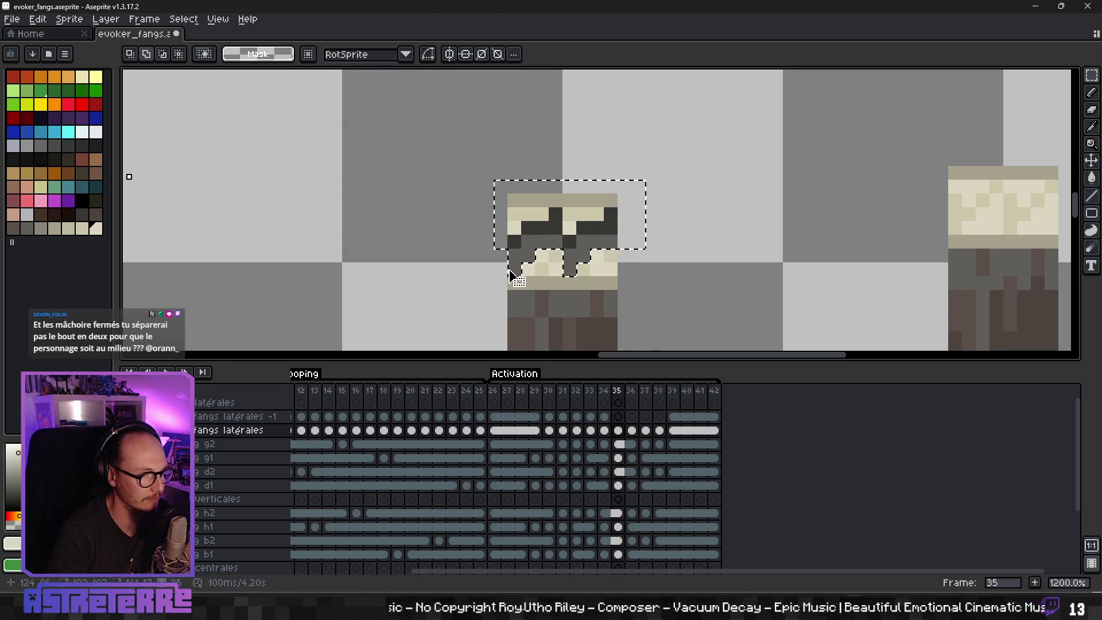
scroll(497, 241, left, 5)
scroll(497, 242, left, 12)
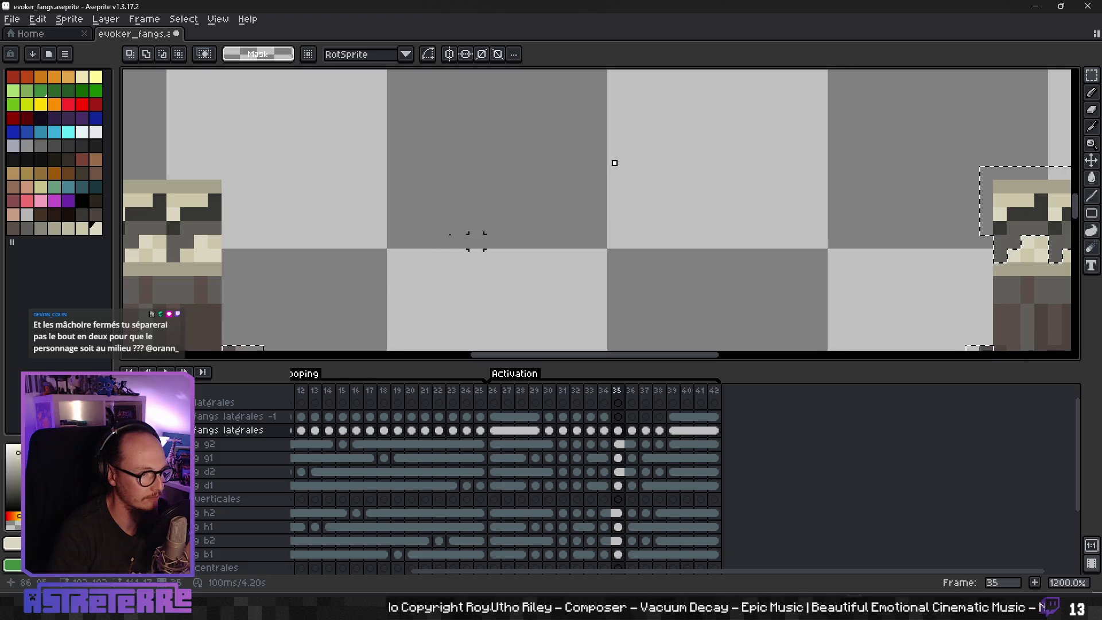
scroll(426, 229, left, 4)
mouse_move(376, 190)
mouse_down()
mouse_move(460, 236)
mouse_move(528, 246)
mouse_up()
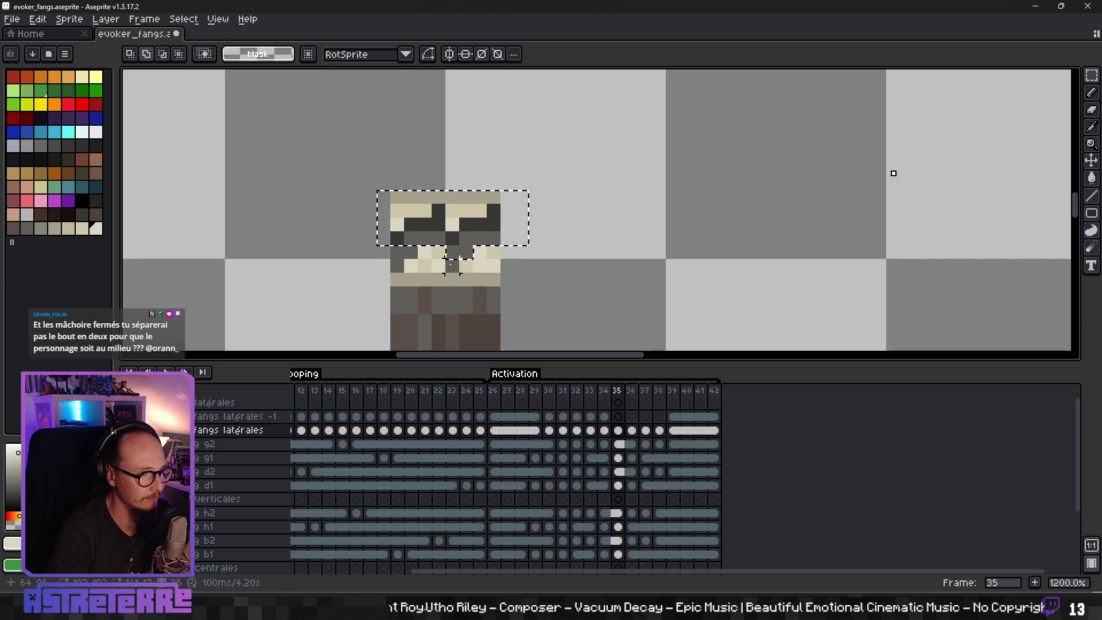
drag(452, 251, 375, 251)
scroll(397, 253, down, 6)
key(ctrl+x)
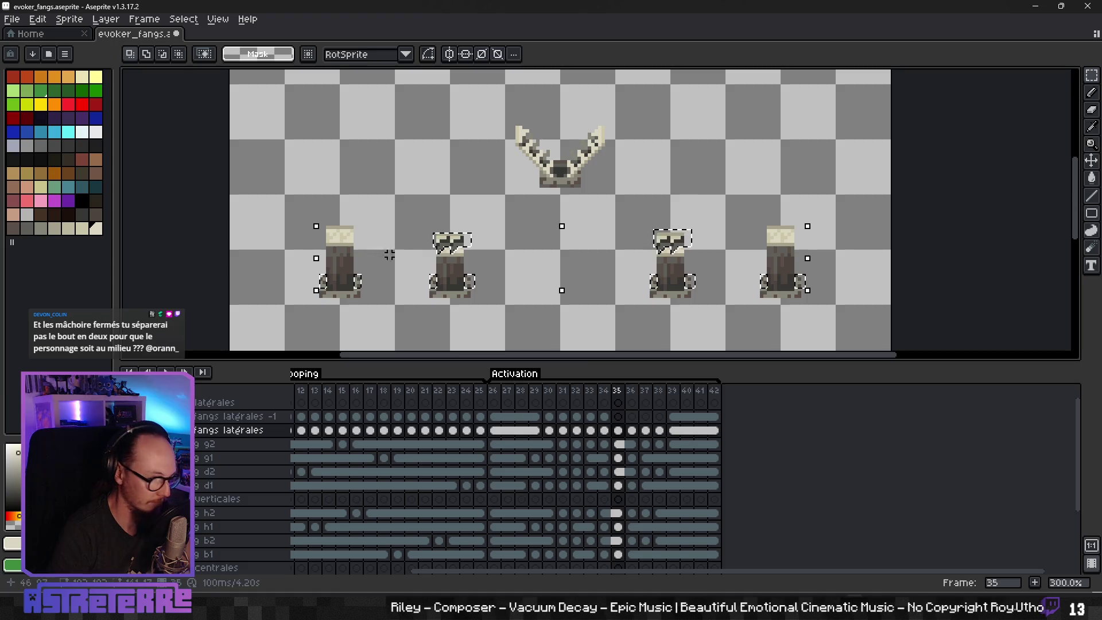
click(618, 417)
key(ctrl+v)
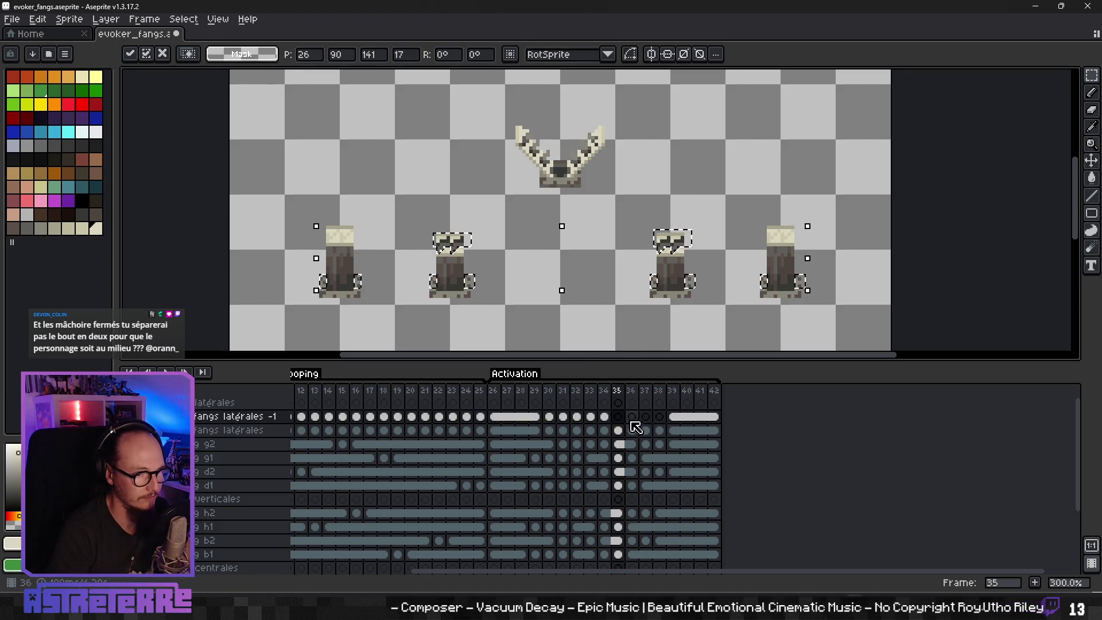
key(Return)
click(632, 430)
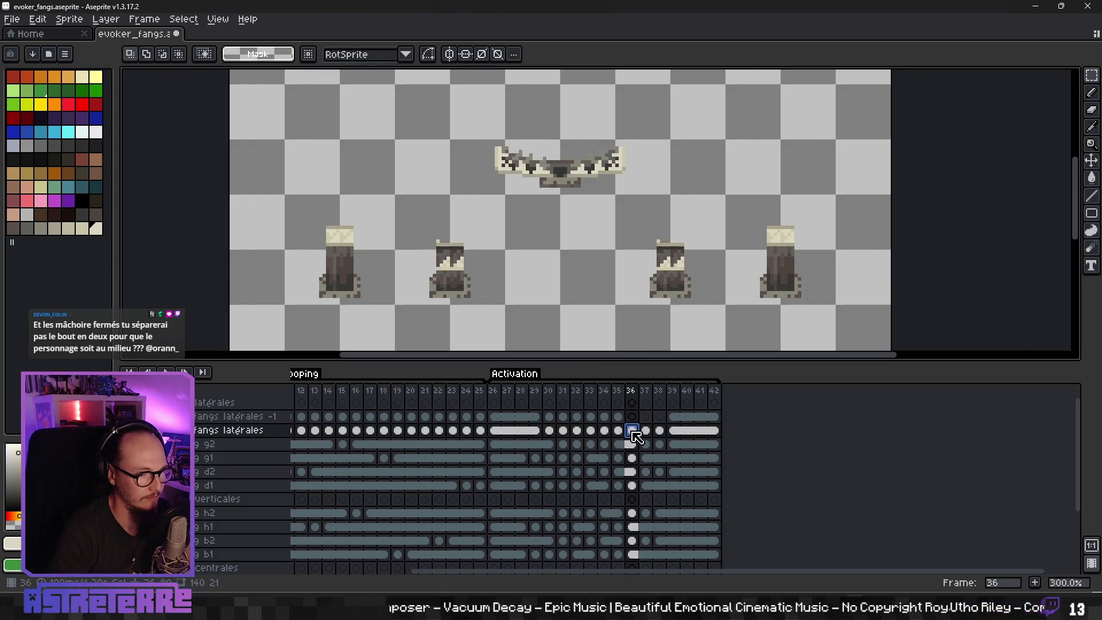
Step: On frame 36, select the first sprite's side pieces and the middle sprite's teeth and right piece
scroll(428, 270, up, 2)
scroll(255, 269, up, 1)
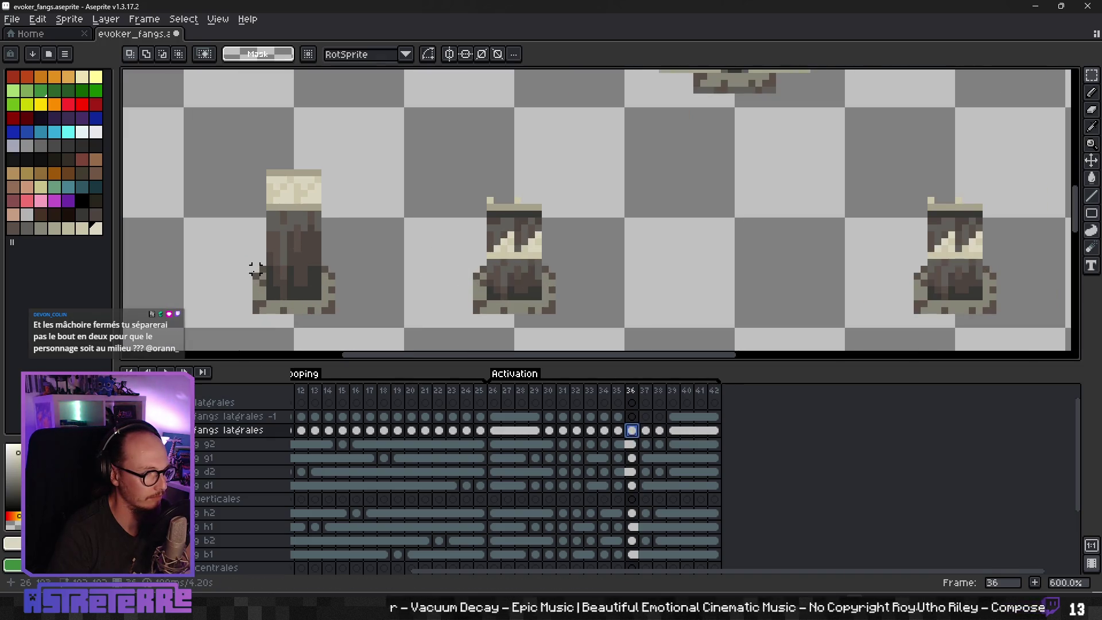
click(258, 278)
shift+click(331, 277)
drag(578, 227, 583, 231)
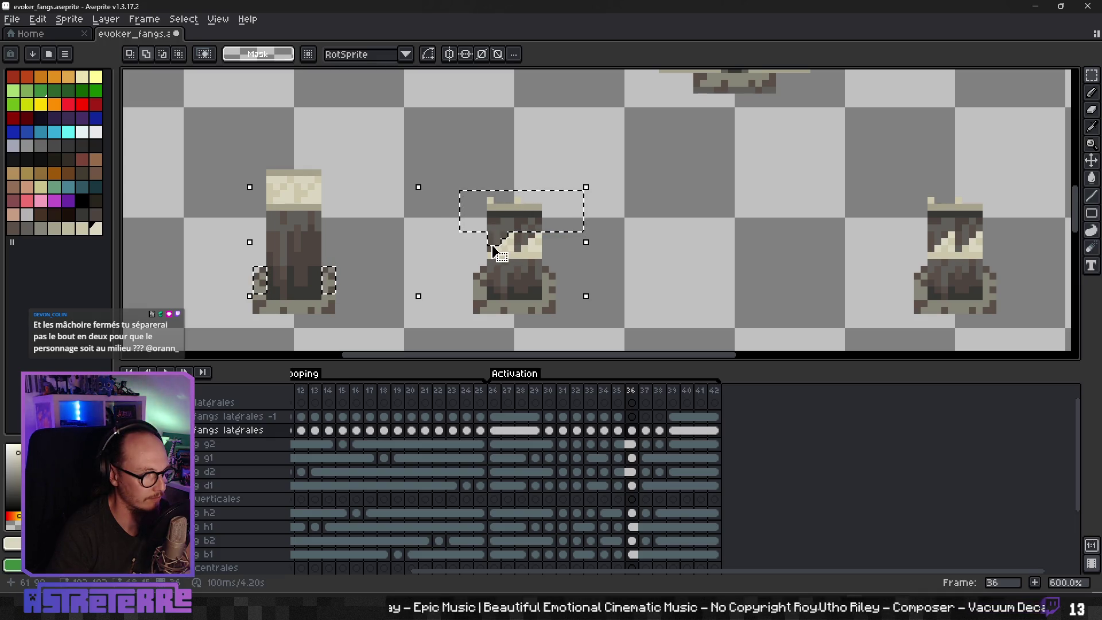
drag(492, 247, 480, 282)
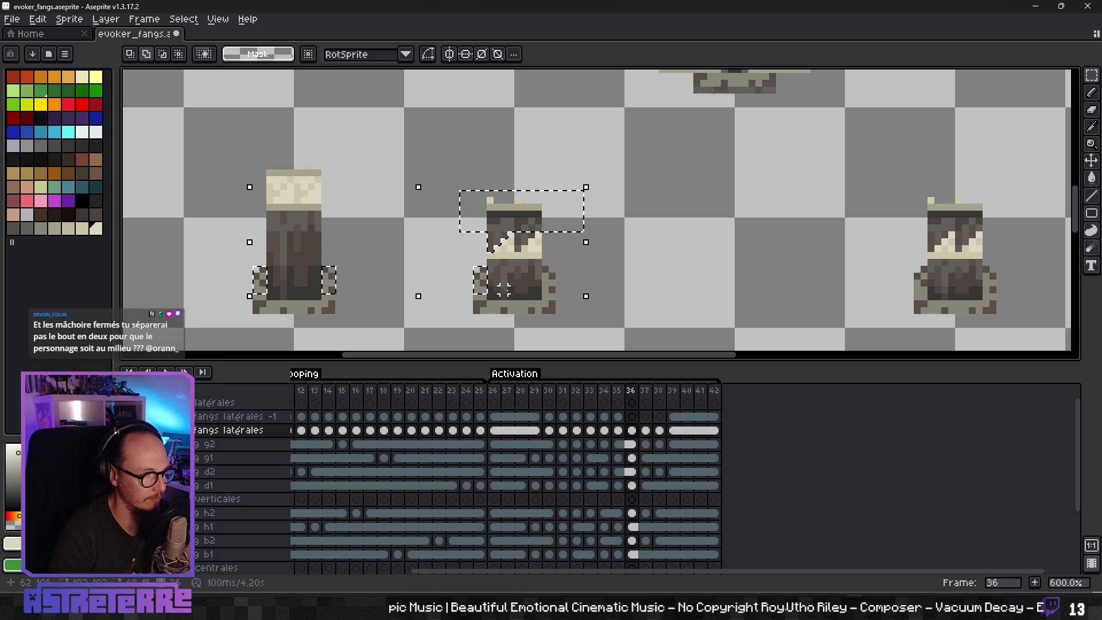
drag(550, 282, 555, 291)
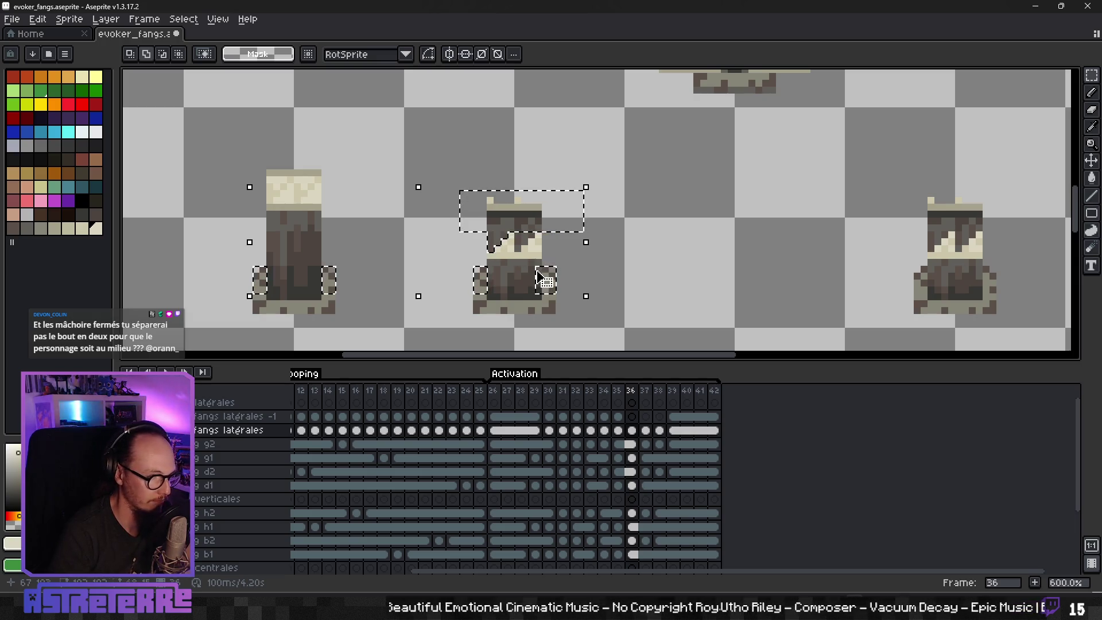
drag(528, 270, 548, 293)
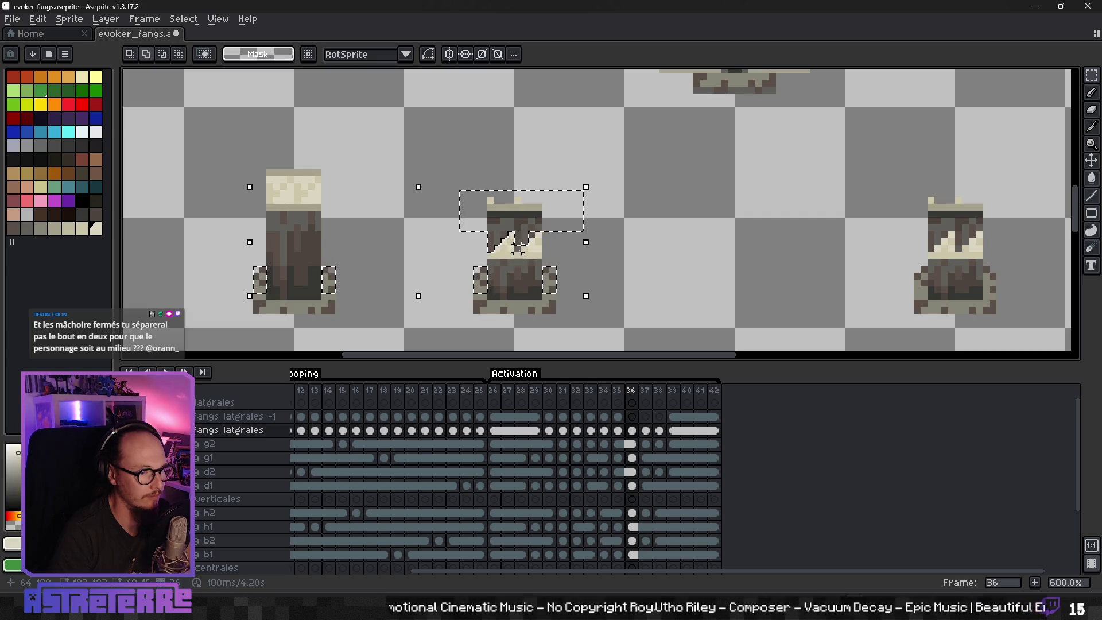
Step: Add the remaining side areas and left figure's teeth, then delete them from fangs latérales
scroll(574, 276, right, 5)
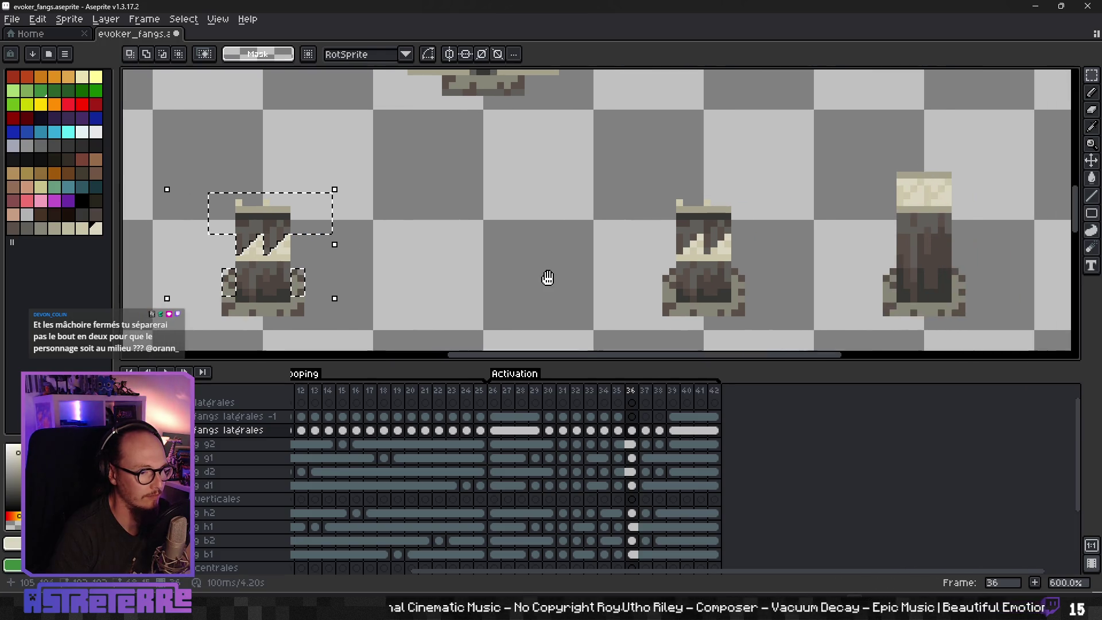
drag(659, 268, 674, 298)
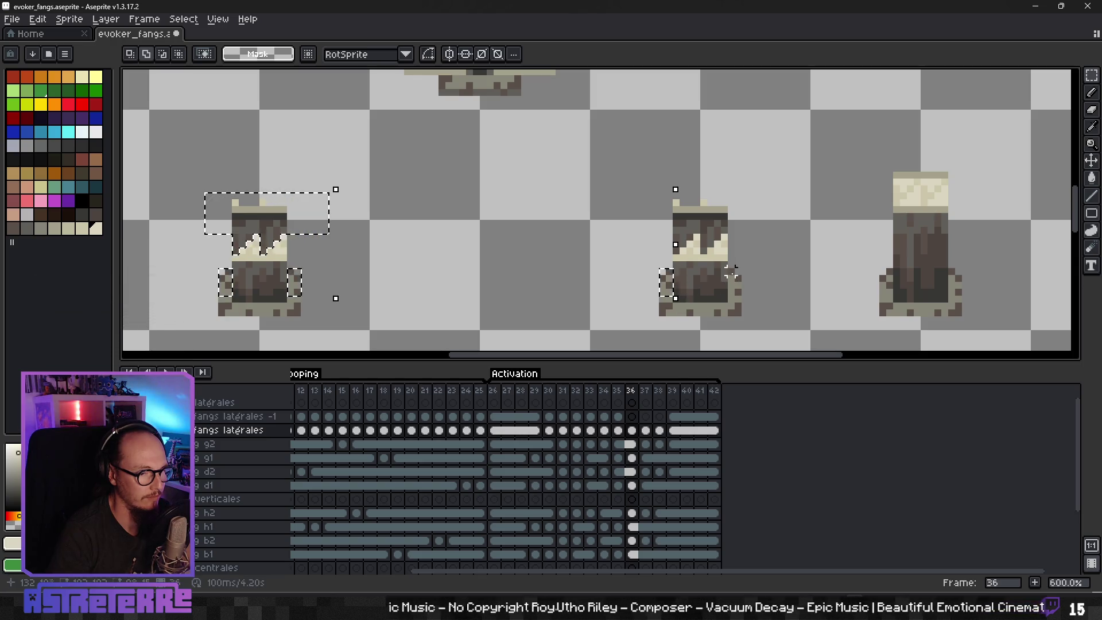
drag(812, 298, 544, 296)
drag(613, 266, 620, 288)
drag(680, 265, 691, 290)
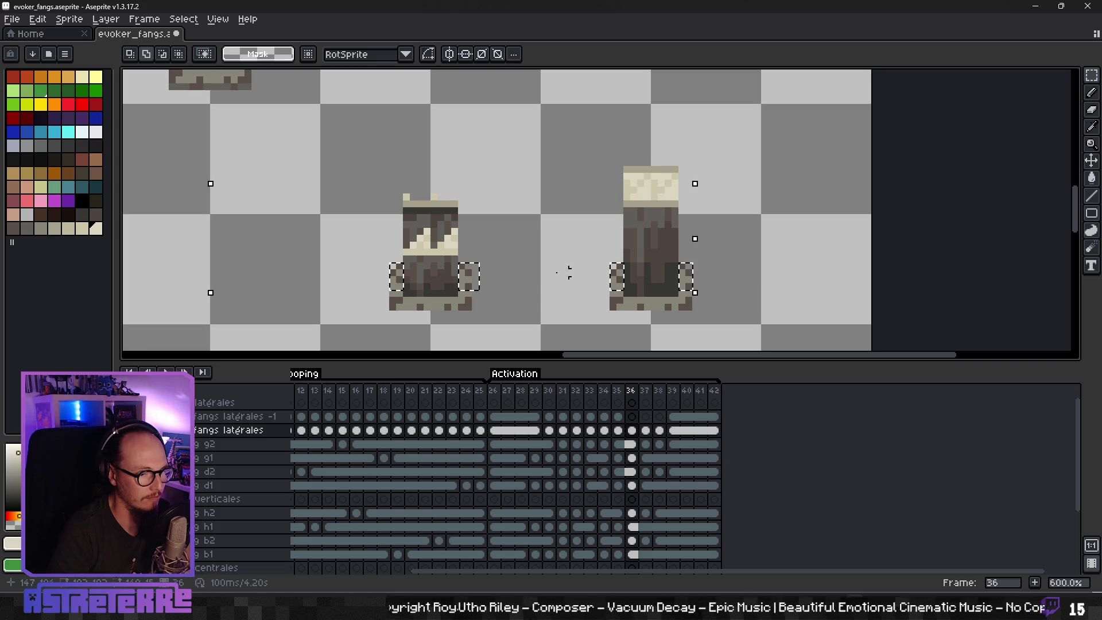
drag(406, 197, 472, 228)
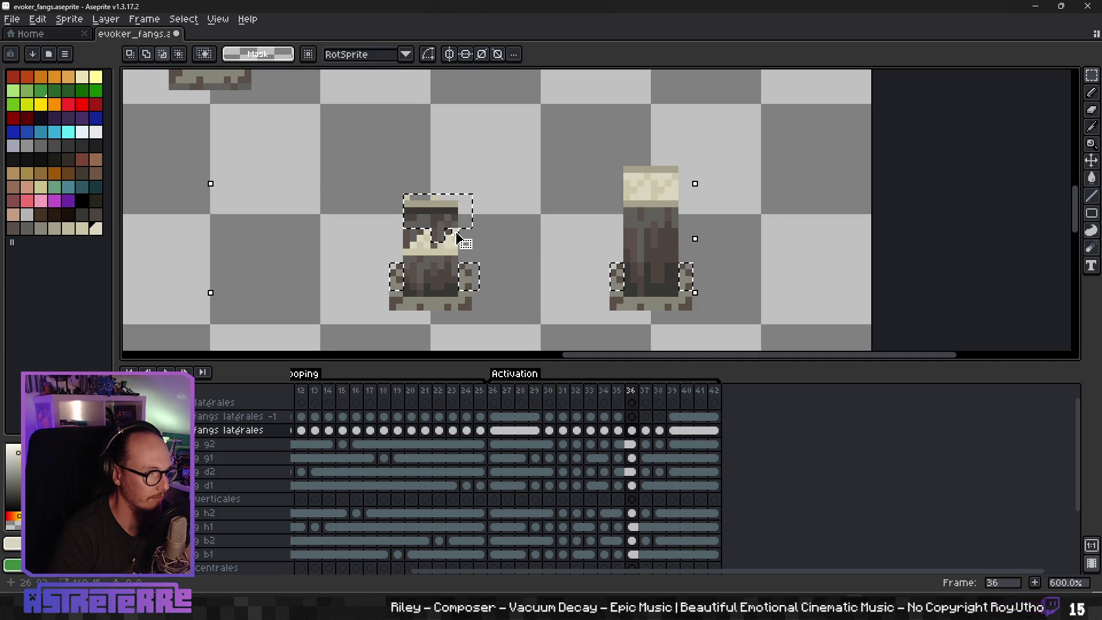
scroll(451, 233, up, 4)
drag(453, 235, 437, 222)
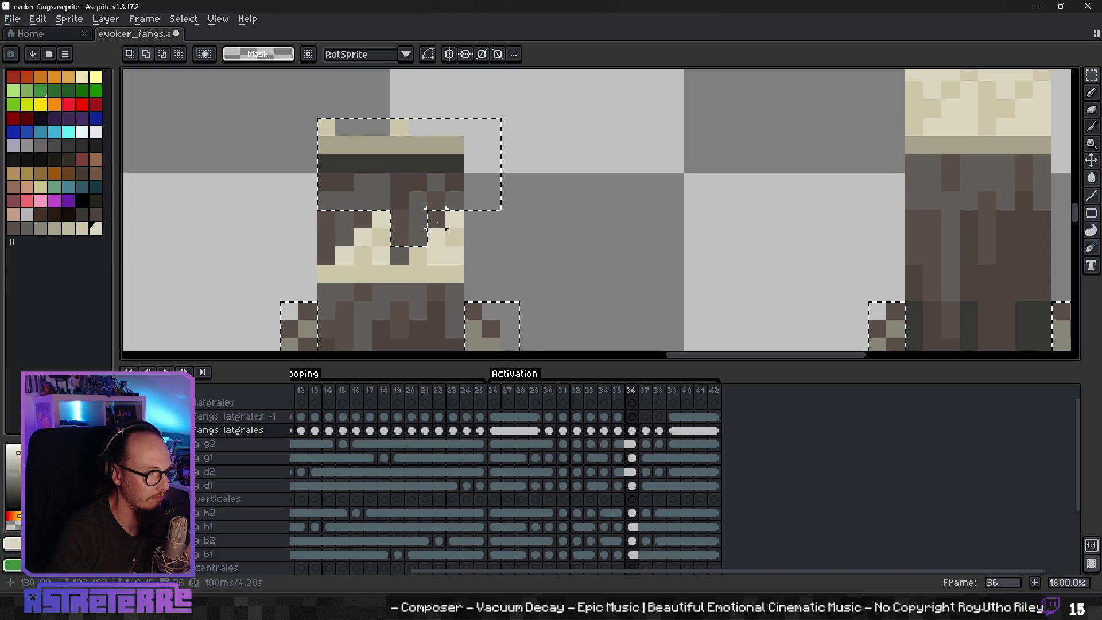
drag(322, 244, 362, 220)
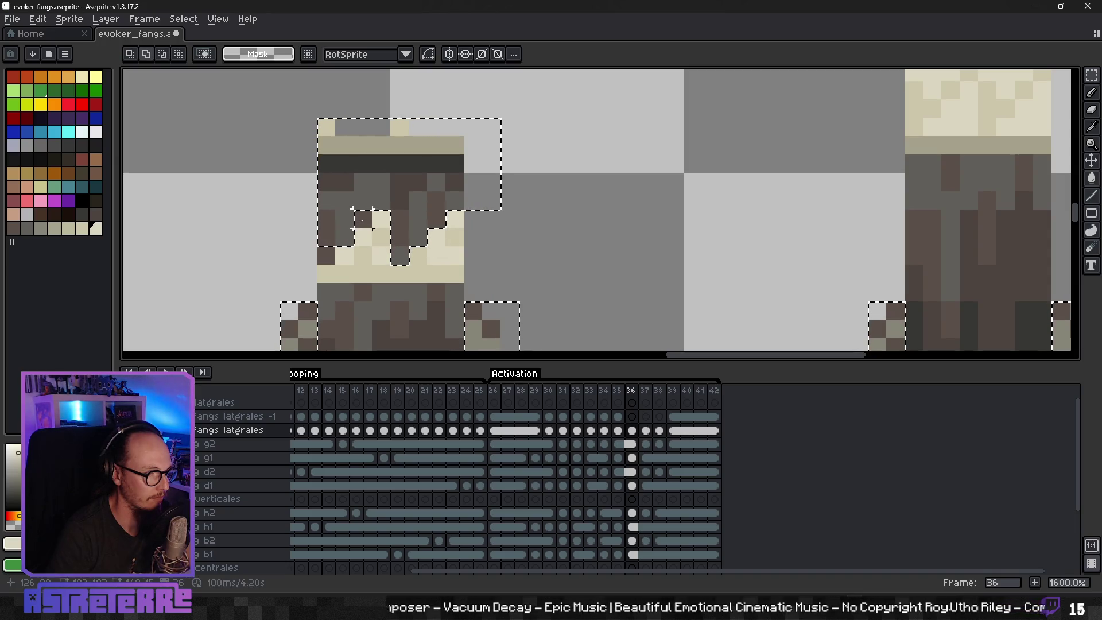
scroll(485, 257, down, 4)
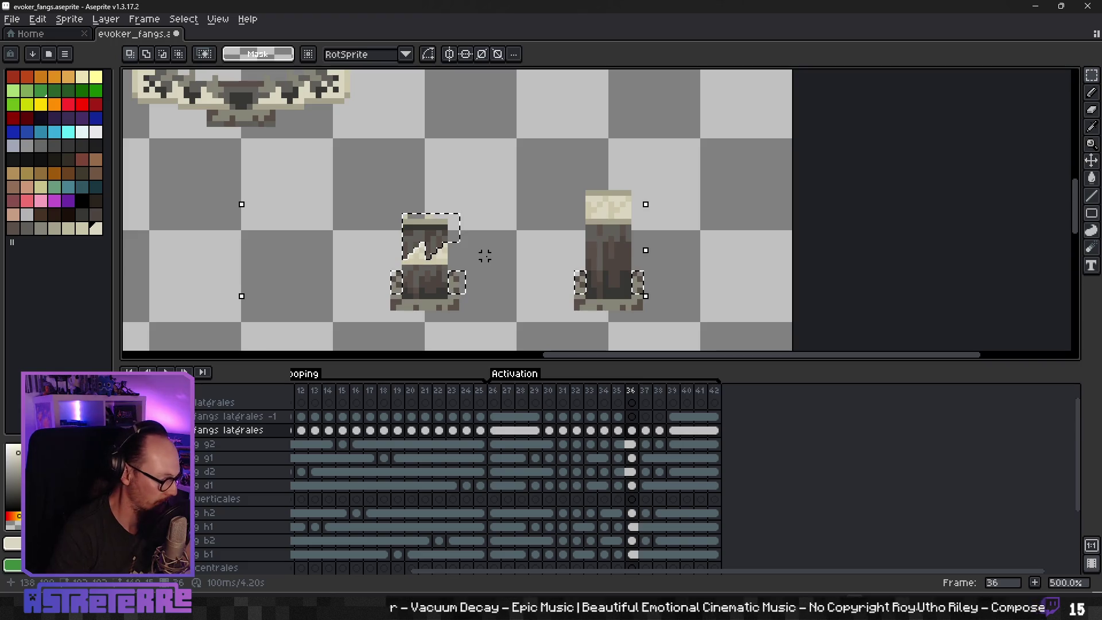
key(Delete)
scroll(485, 257, down, 3)
key(Right)
scroll(263, 251, up, 5)
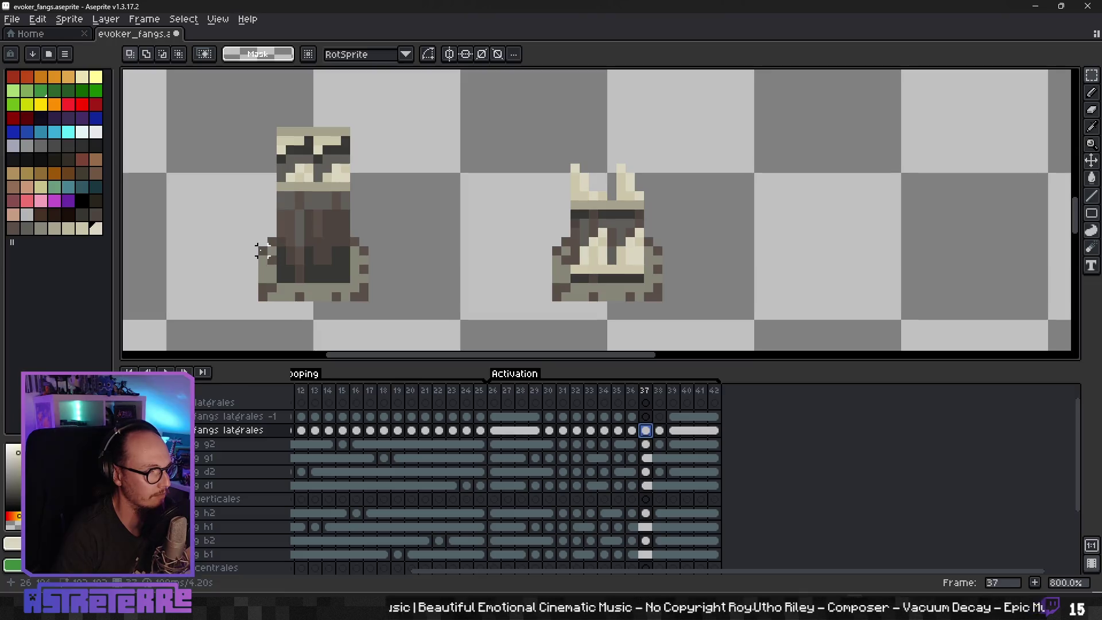
Step: On frame 37, select the figures' side columns and the right sprite's lower pieces
drag(262, 241, 278, 275)
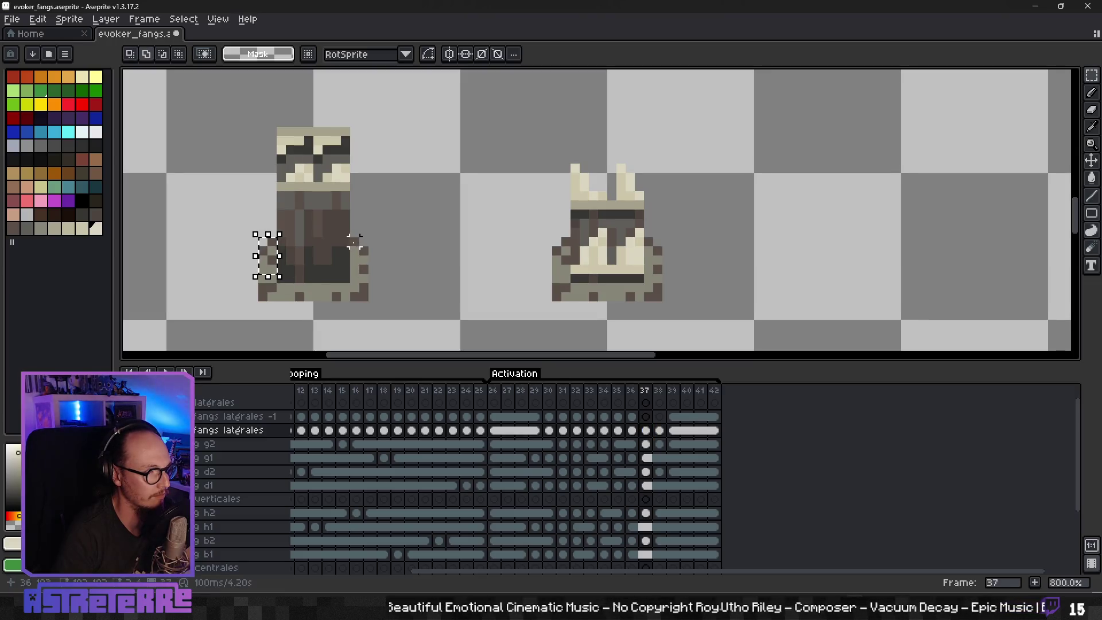
drag(362, 267, 369, 274)
drag(553, 238, 573, 275)
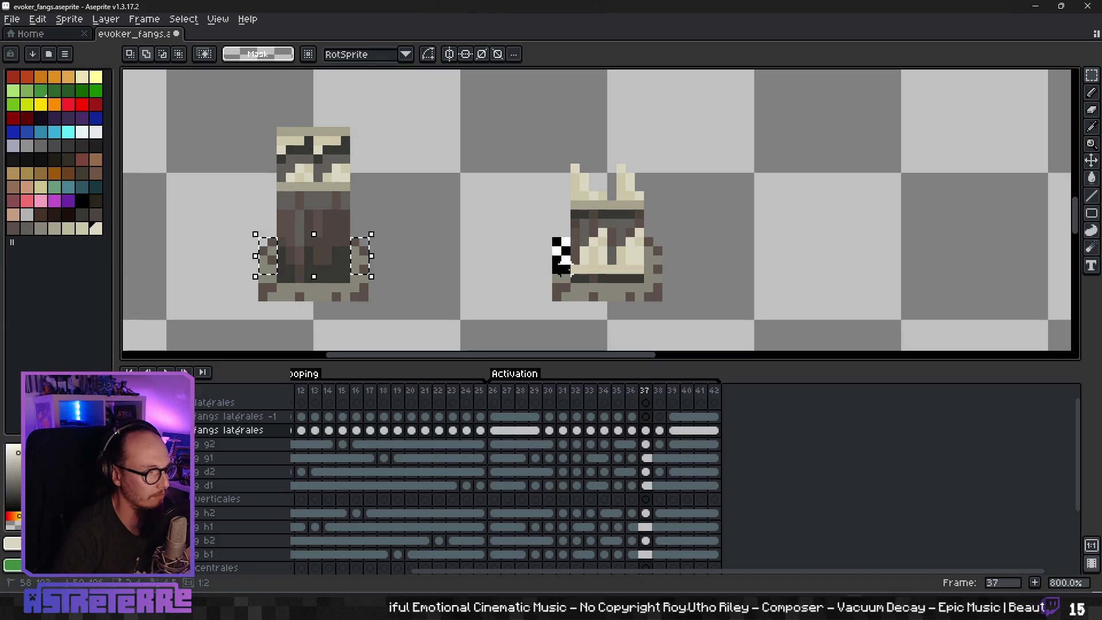
mouse_move(646, 236)
mouse_down()
mouse_move(663, 276)
mouse_move(474, 275)
mouse_up()
mouse_move(895, 263)
mouse_down()
mouse_move(632, 270)
mouse_move(641, 281)
mouse_up()
drag(715, 244, 742, 281)
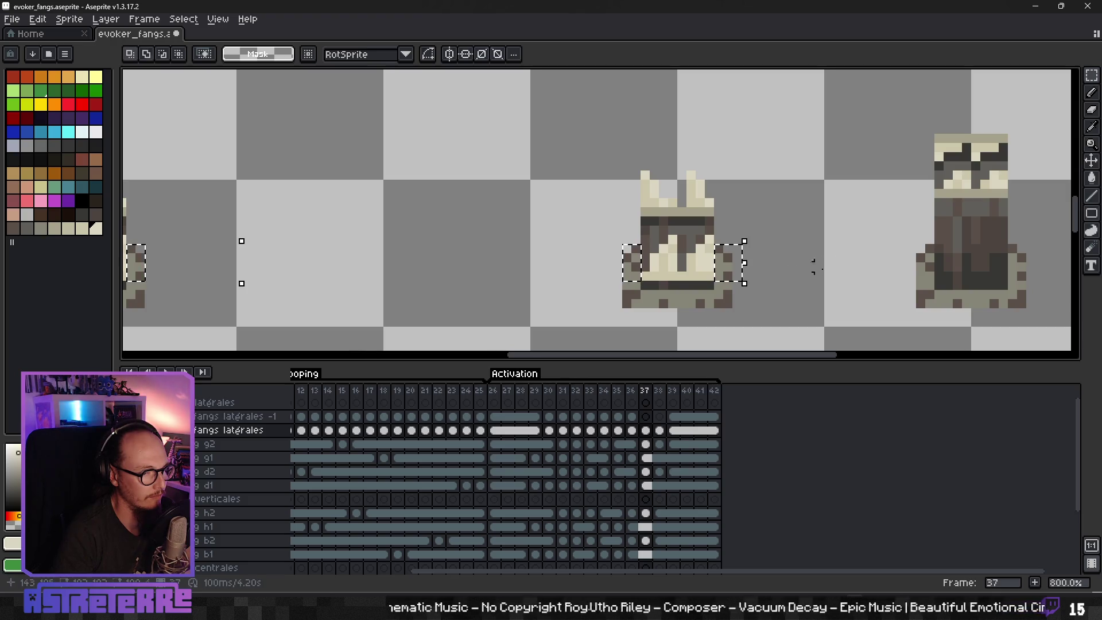
scroll(641, 282, right, 5)
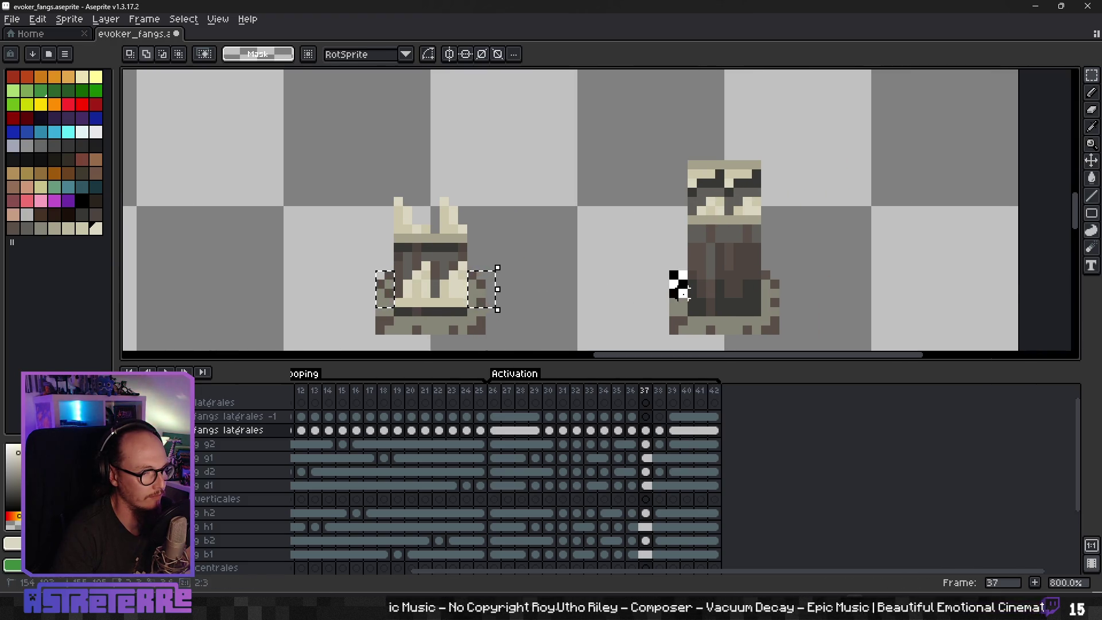
drag(670, 271, 690, 308)
drag(763, 271, 791, 309)
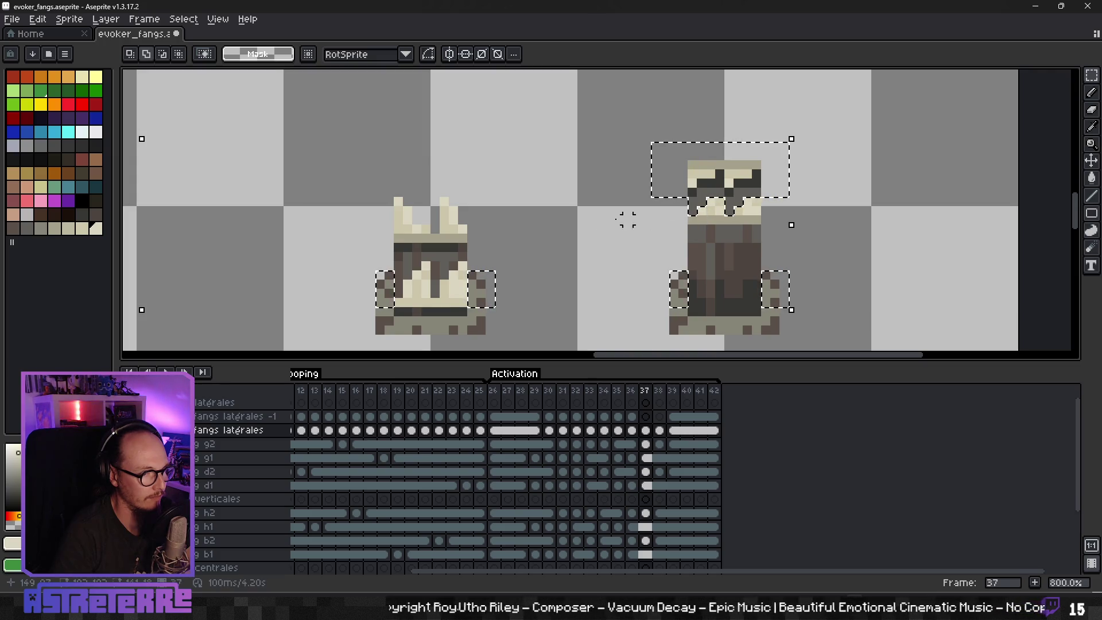
Step: Add the sprites' heads and fang tops, then move everything onto the fangs latérales -1 layer
drag(367, 188, 532, 262)
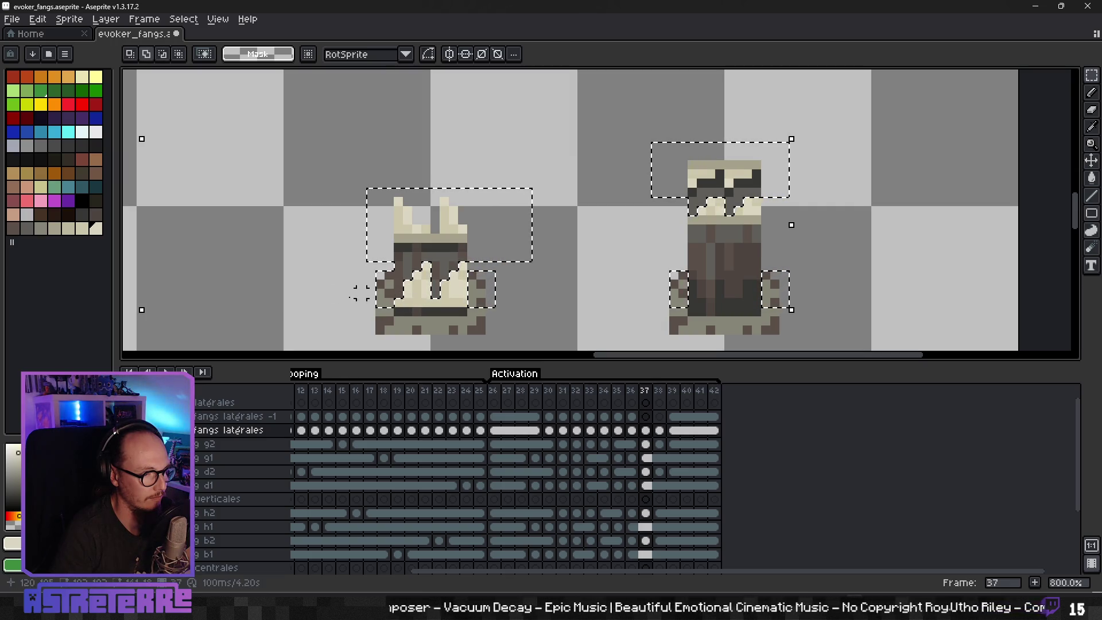
scroll(358, 293, left, 10)
mouse_move(499, 255)
mouse_down()
mouse_move(618, 239)
mouse_move(522, 249)
mouse_move(445, 236)
mouse_move(595, 241)
mouse_up()
drag(348, 159, 492, 228)
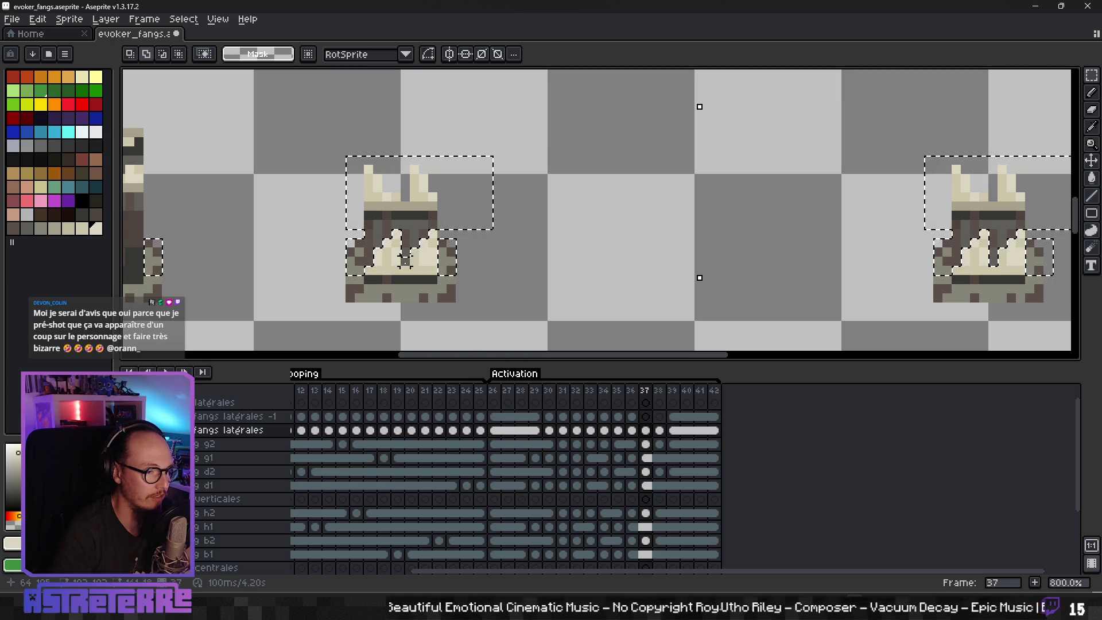
scroll(291, 246, left, 3)
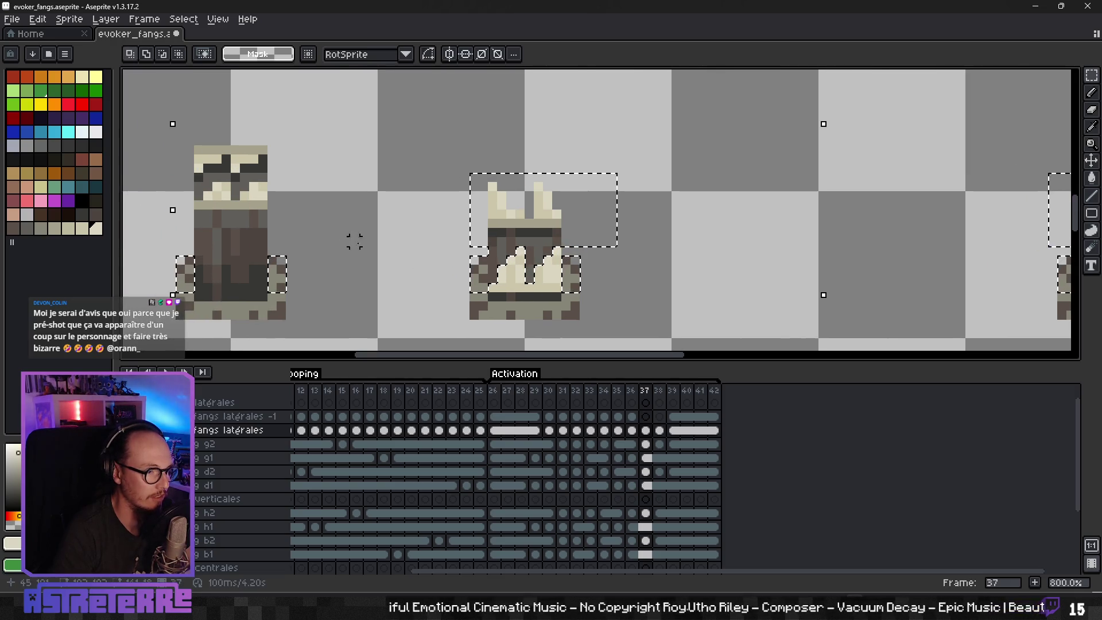
drag(224, 152, 366, 192)
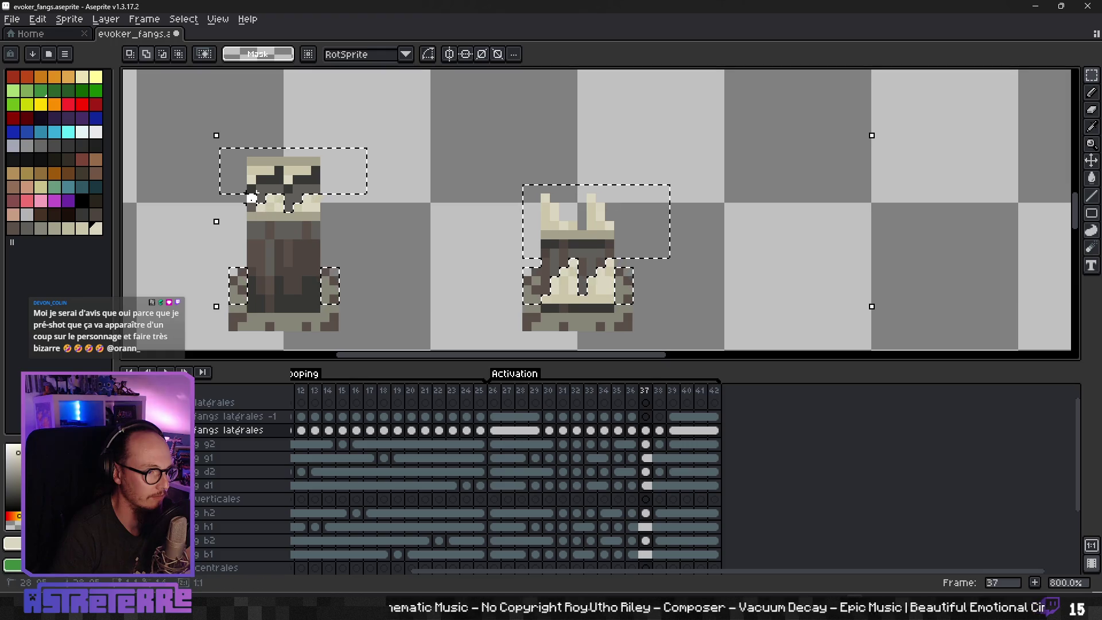
scroll(639, 257, down, 3)
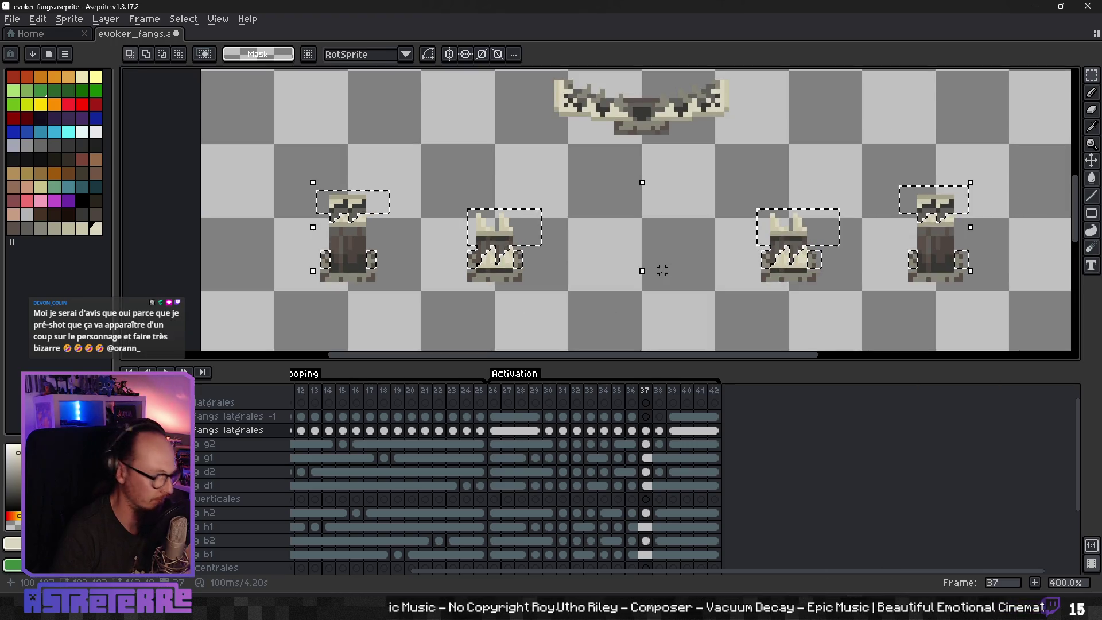
key(Delete)
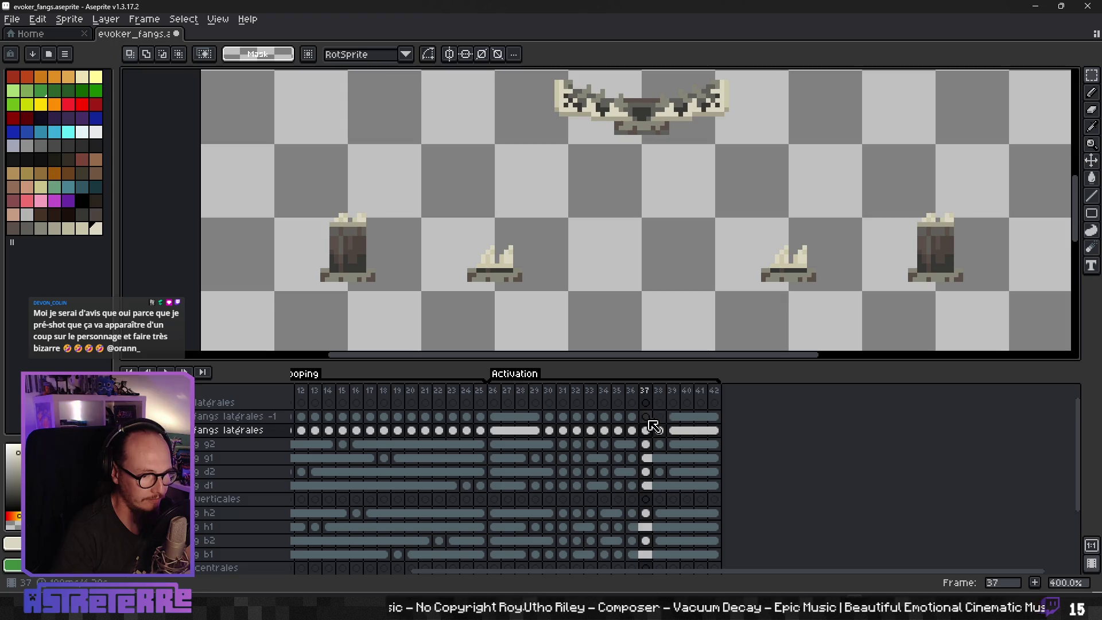
click(646, 416)
key(ctrl+v)
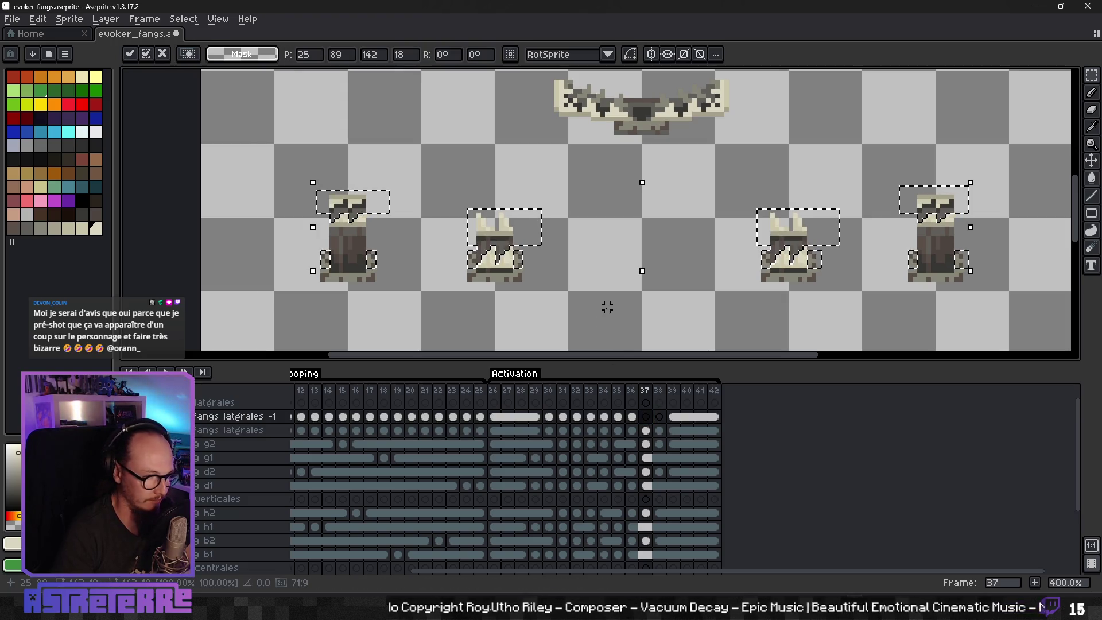
key(Return)
click(660, 430)
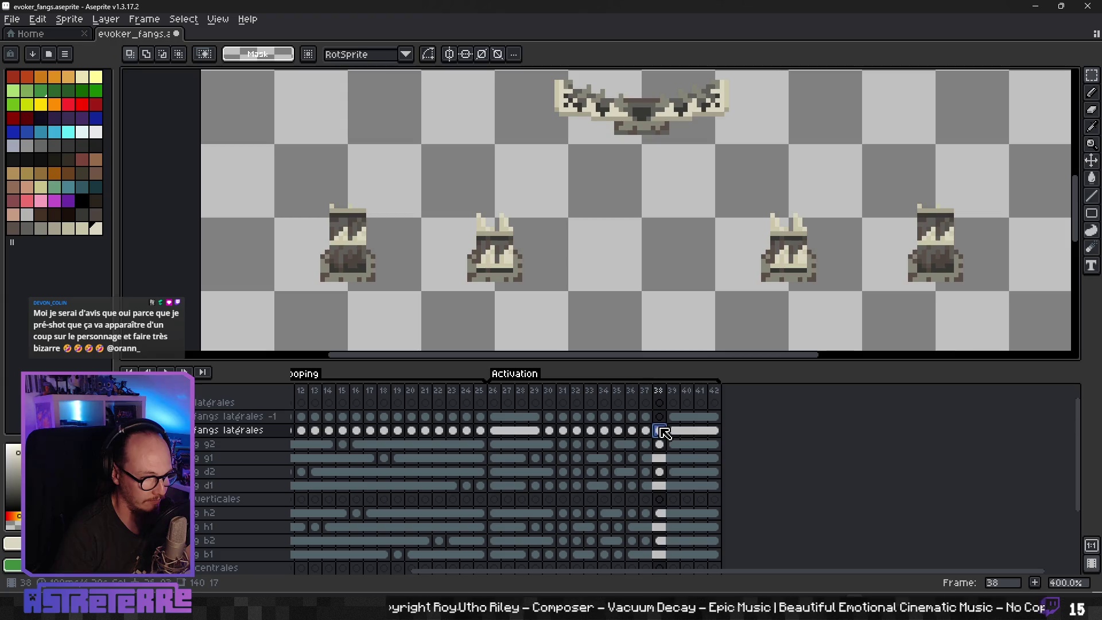
Step: On frame 38, select the left sprite's top and fangs and begin the middle sprite's top
scroll(356, 232, up, 2)
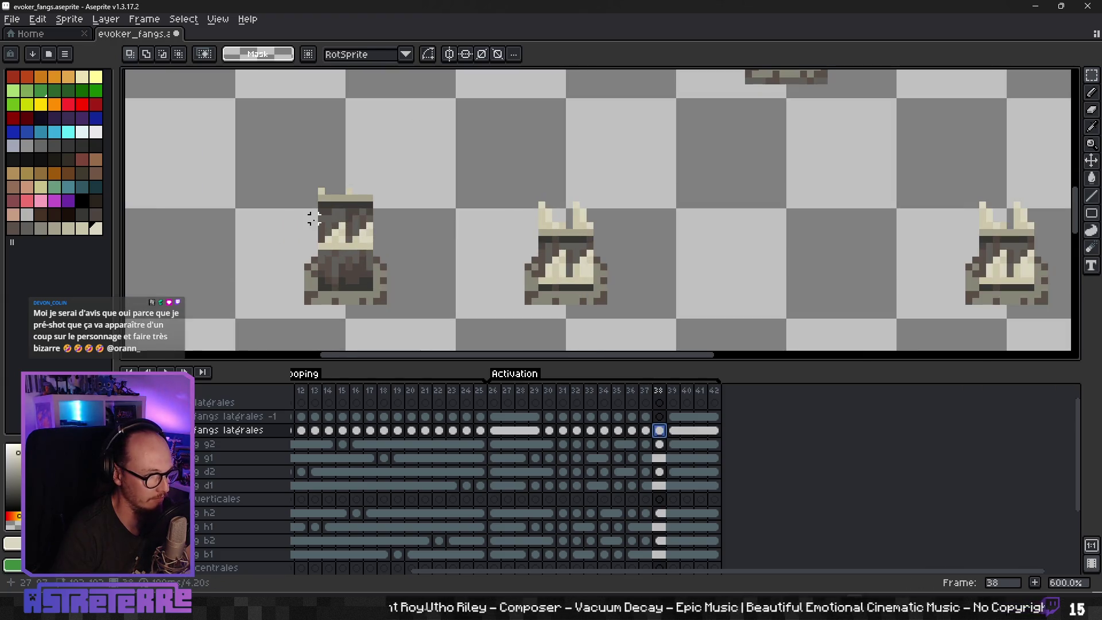
drag(404, 218, 404, 219)
scroll(327, 230, up, 3)
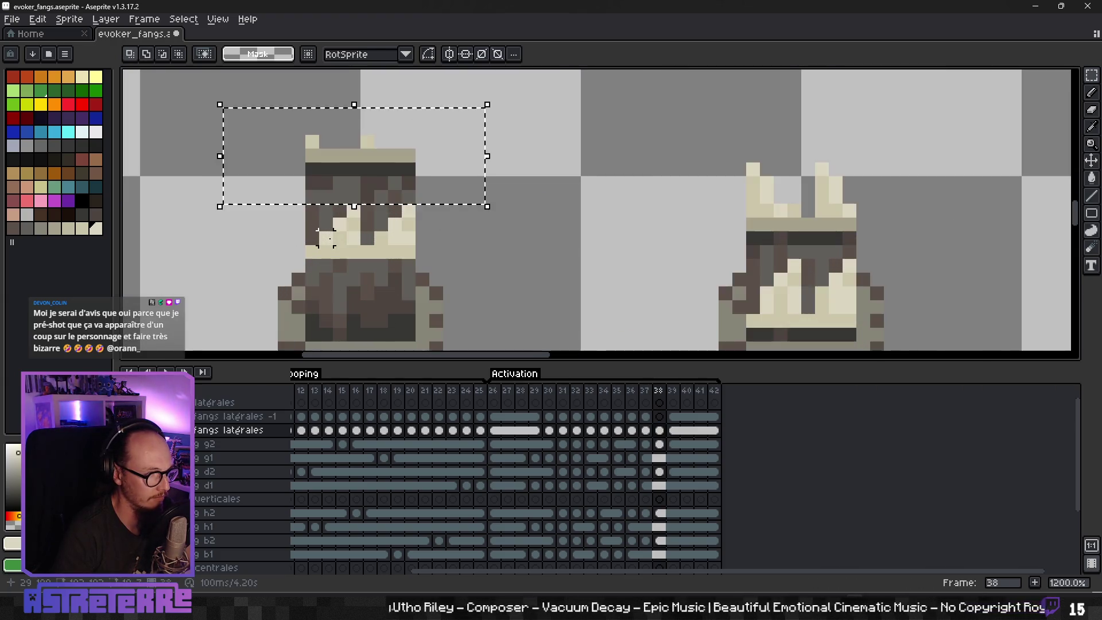
mouse_move(337, 217)
mouse_down()
mouse_move(315, 236)
mouse_move(365, 228)
mouse_move(374, 215)
mouse_move(361, 231)
mouse_up()
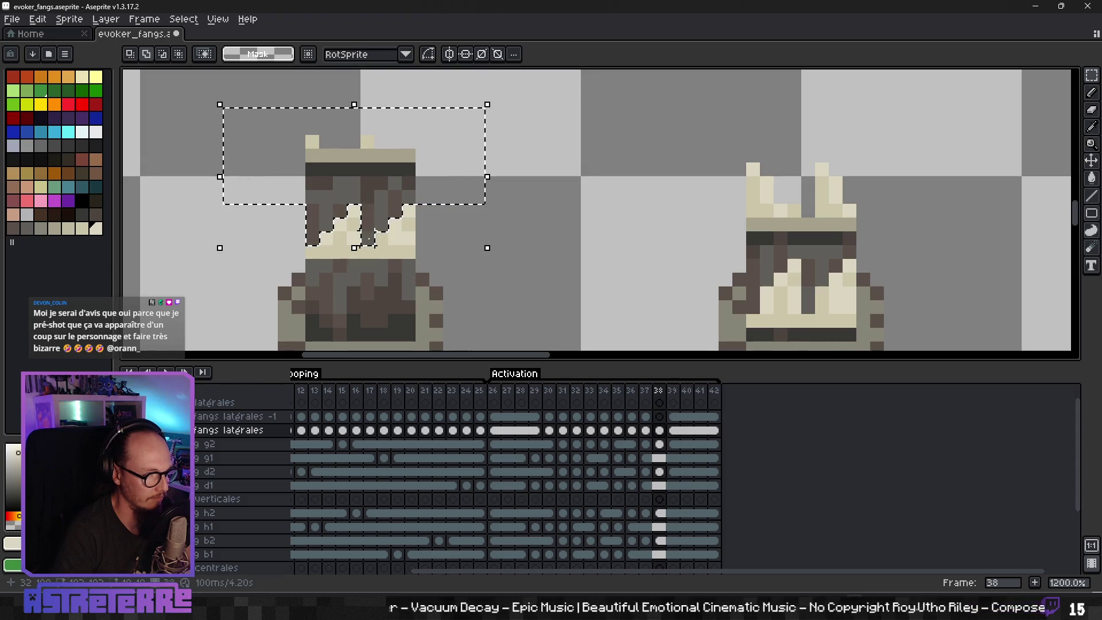
scroll(450, 274, down, 2)
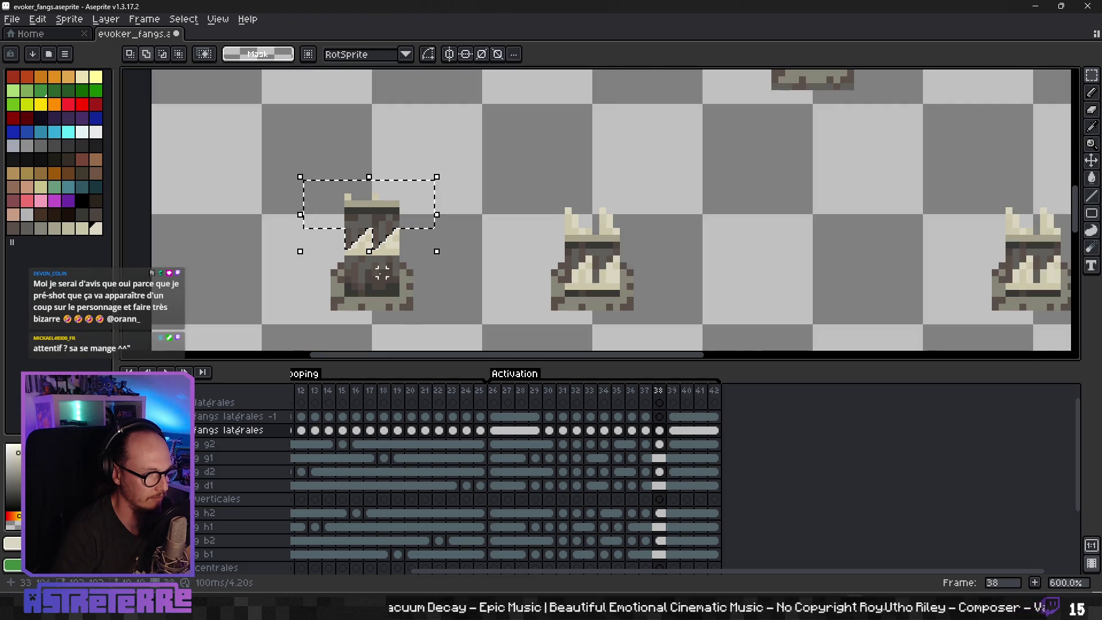
mouse_move(333, 258)
mouse_down()
mouse_move(351, 290)
mouse_move(357, 280)
mouse_move(421, 276)
mouse_move(404, 291)
mouse_up()
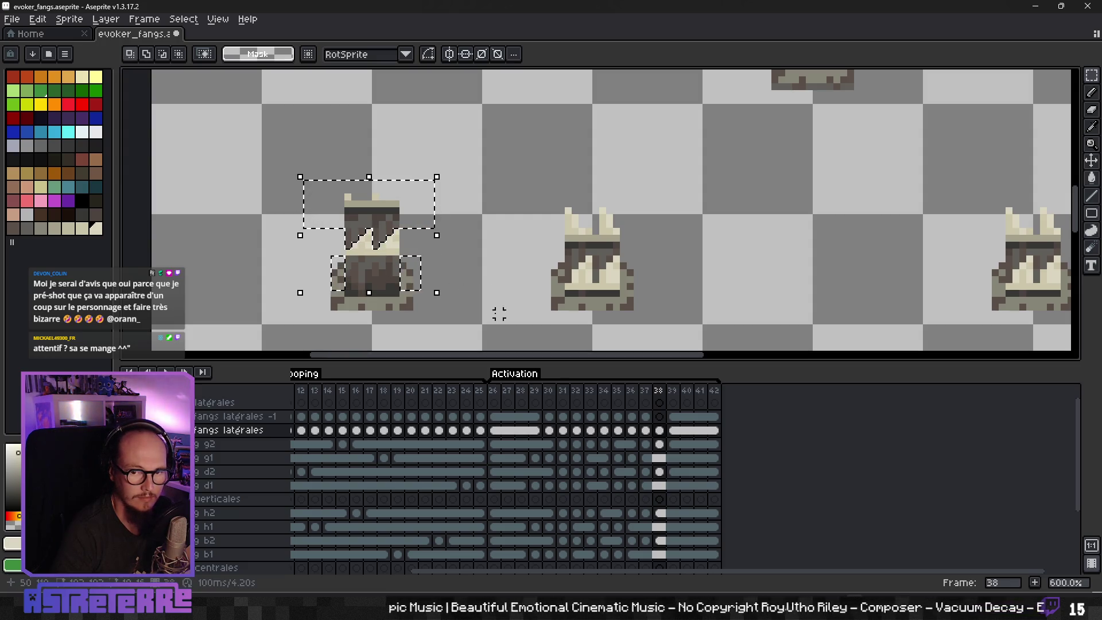
scroll(499, 313, down, 1)
drag(697, 277, 574, 269)
drag(394, 172, 515, 231)
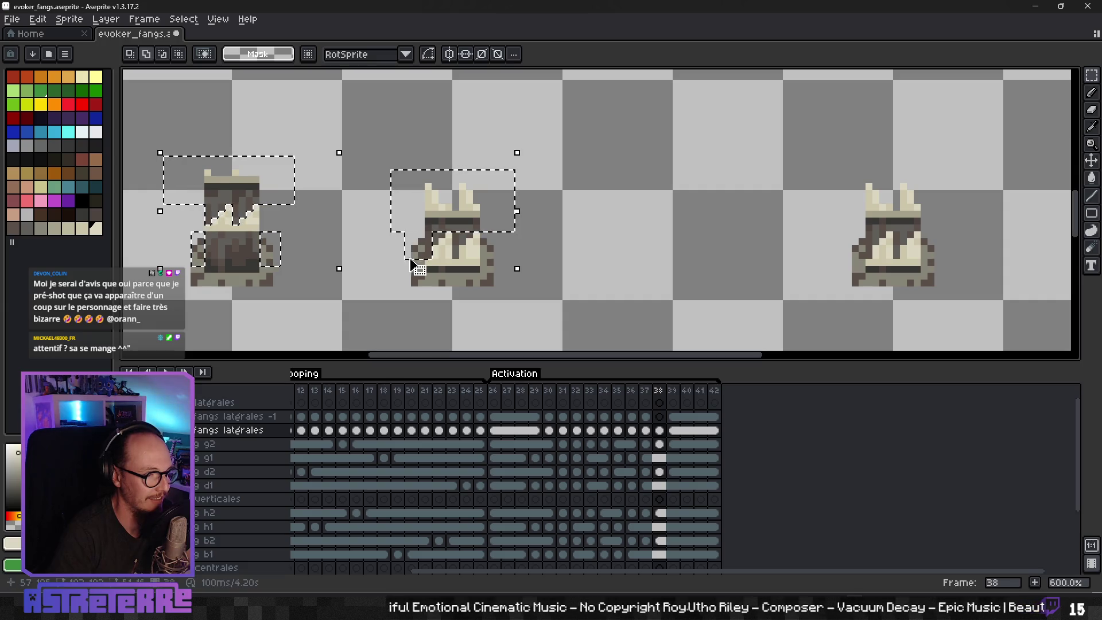
drag(481, 265, 516, 231)
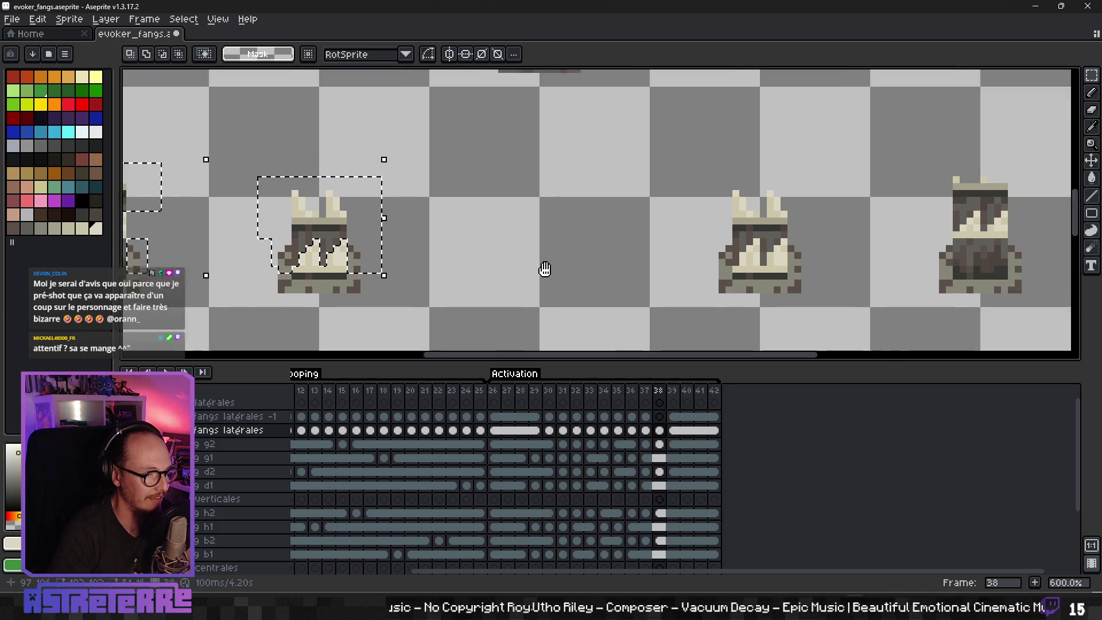
scroll(543, 271, right, 4)
Step: Add the middle and right sprites' tops and lower fangs, then move them to fangs latérales -1
mouse_move(558, 154)
mouse_down()
mouse_move(733, 222)
mouse_move(745, 237)
mouse_up()
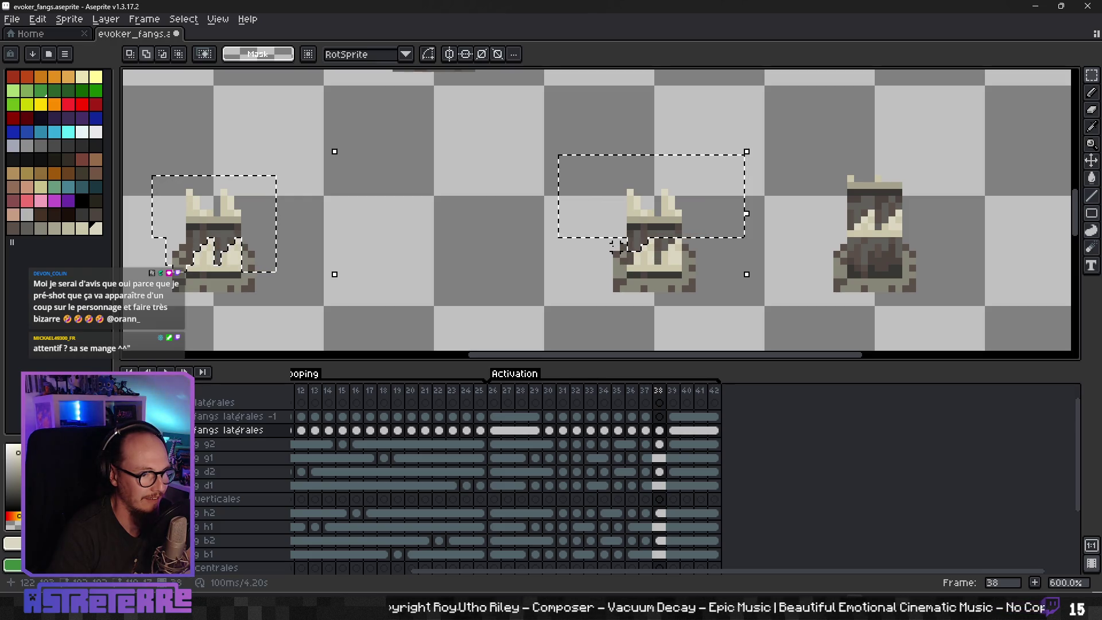
drag(607, 245, 628, 272)
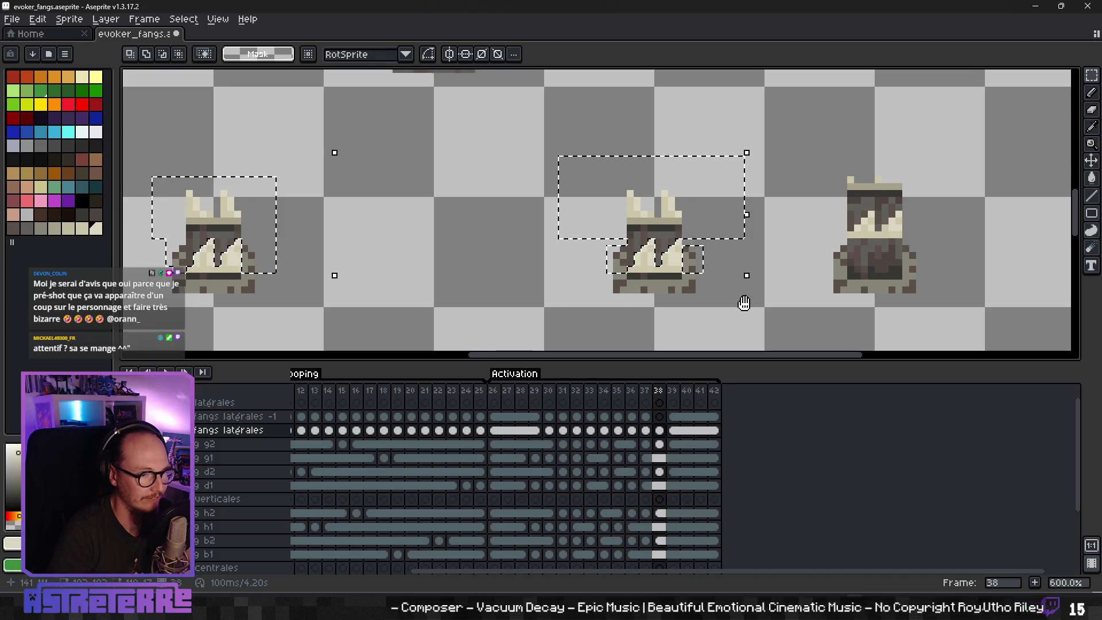
scroll(745, 302, right, 3)
drag(630, 156, 761, 211)
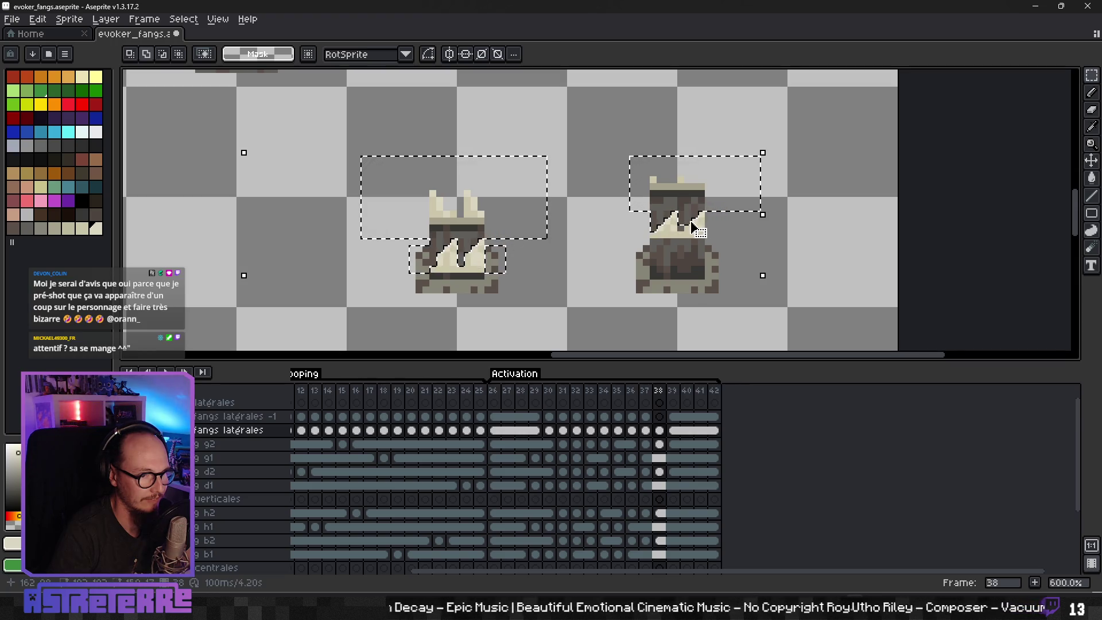
drag(624, 239, 655, 273)
drag(721, 278, 726, 274)
scroll(448, 229, down, 2)
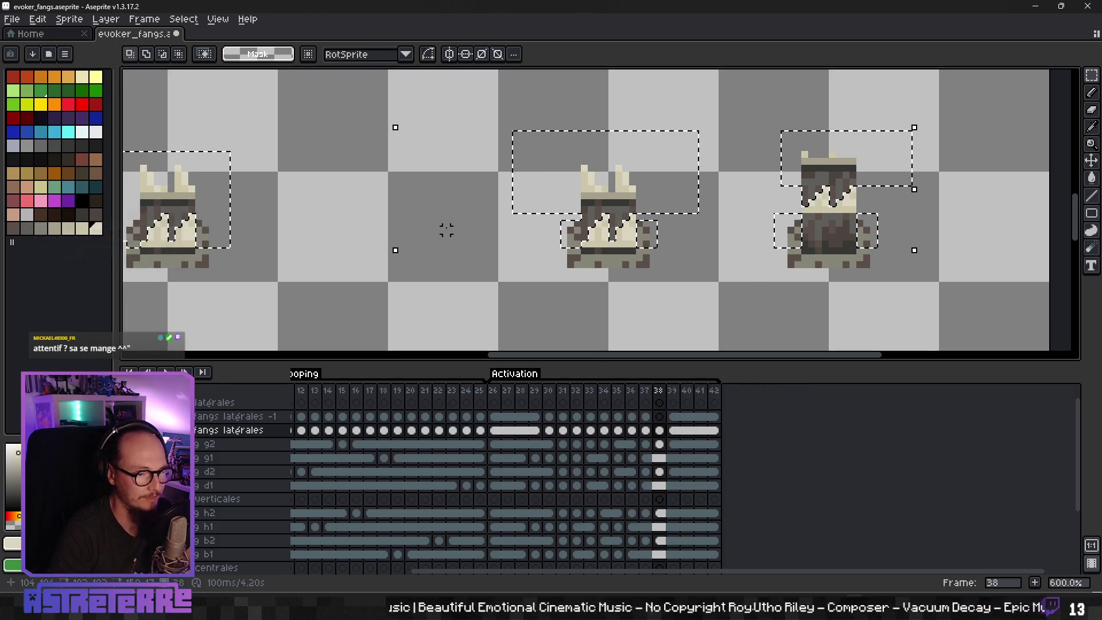
scroll(448, 229, down, 1)
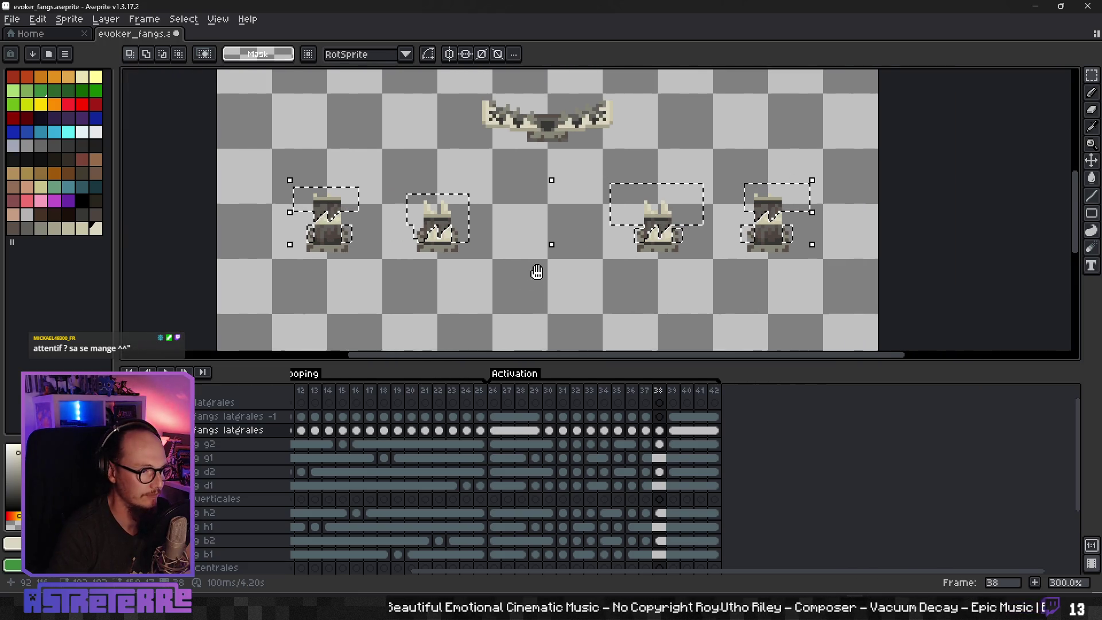
key(Delete)
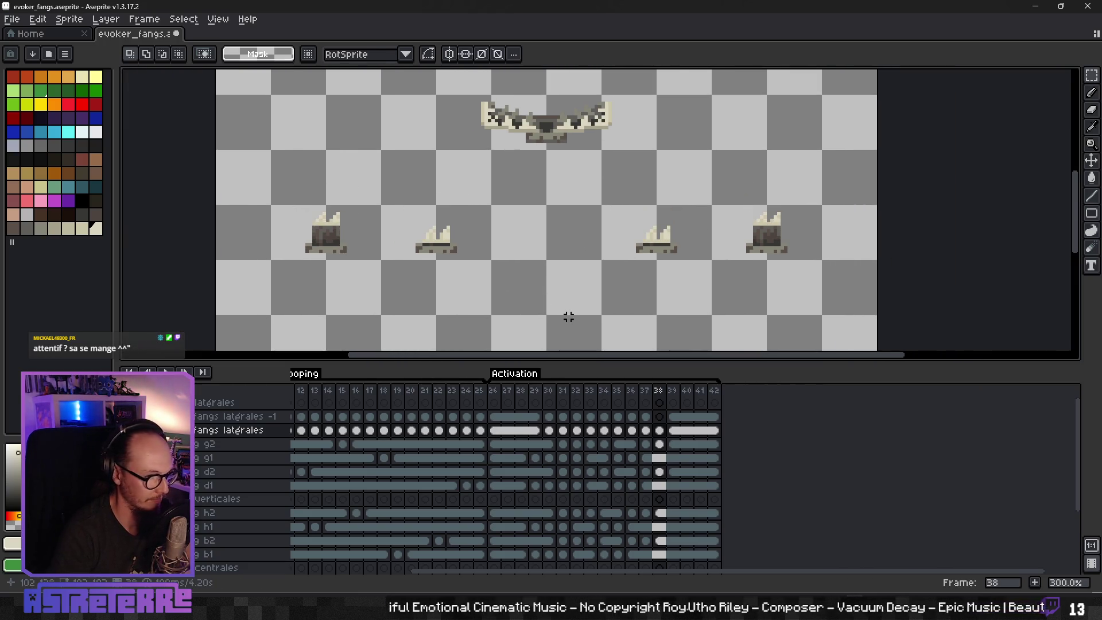
click(659, 417)
key(ctrl+v)
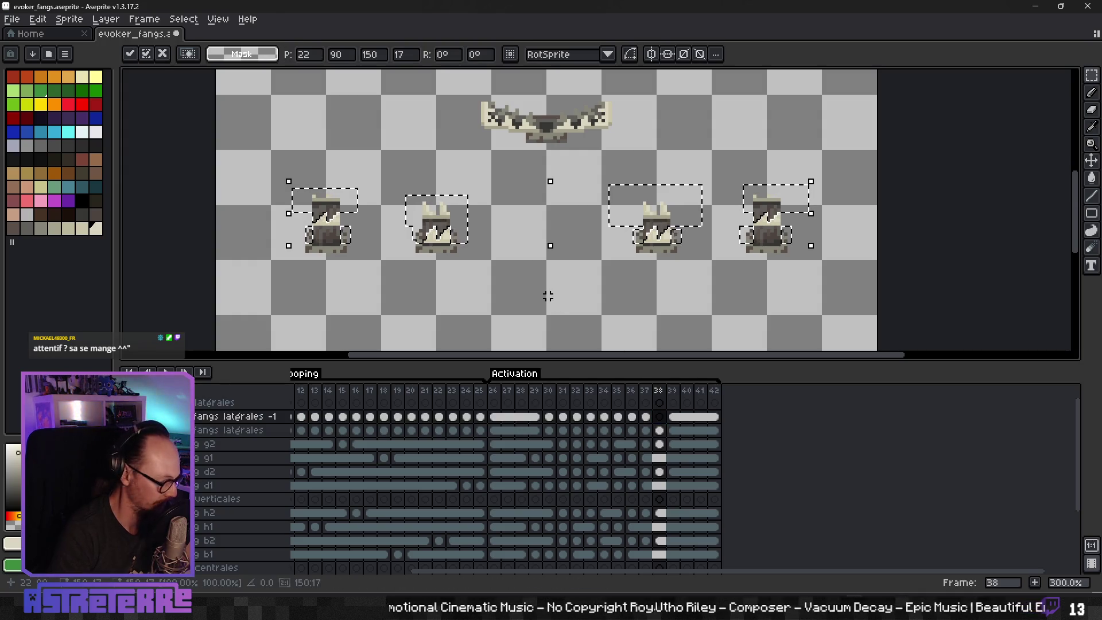
click(548, 295)
click(563, 416)
Step: On frame 32, select the upper parts of the fang top on the fangs latérales layer
key(Right)
scroll(499, 252, up, 6)
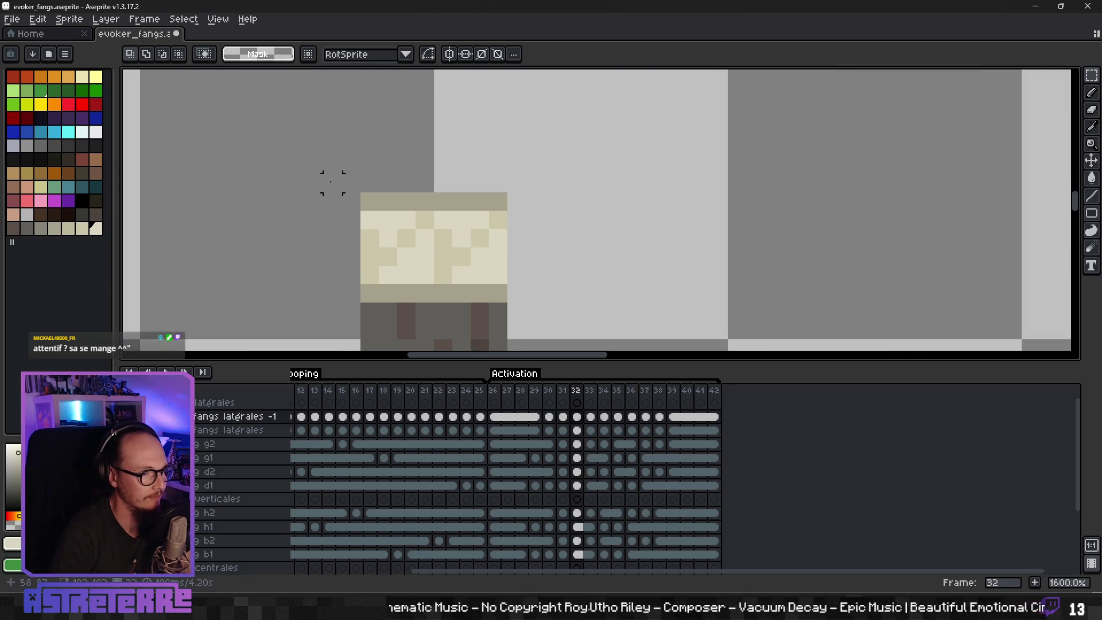
drag(534, 201, 545, 211)
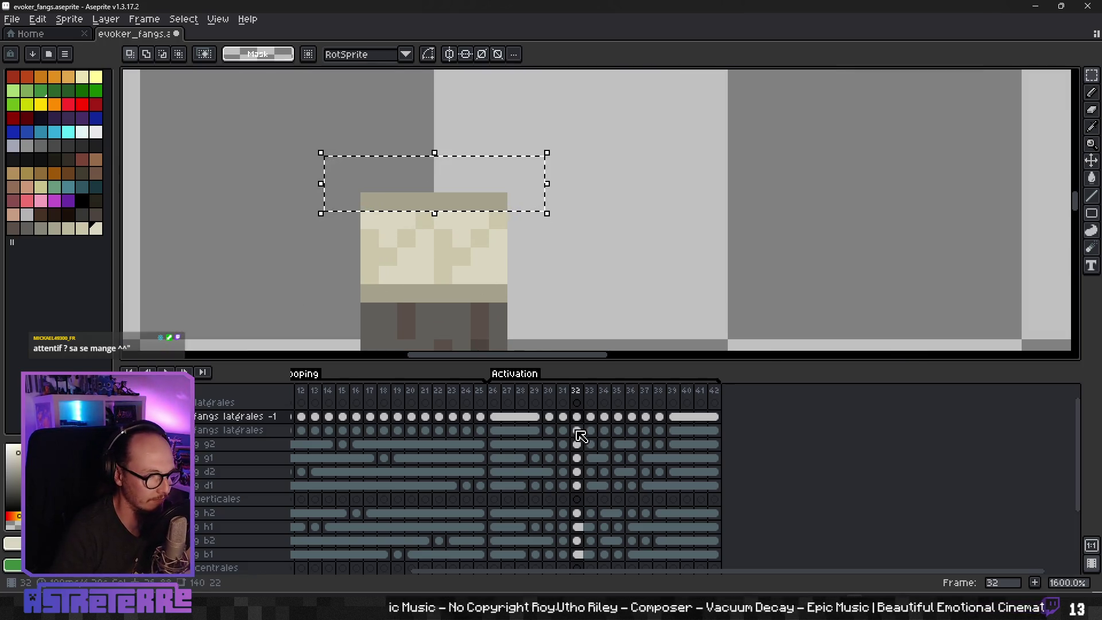
key(Down)
key(ctrl+d)
mouse_move(324, 156)
mouse_down()
mouse_move(506, 229)
mouse_move(544, 200)
mouse_up()
drag(361, 213, 400, 220)
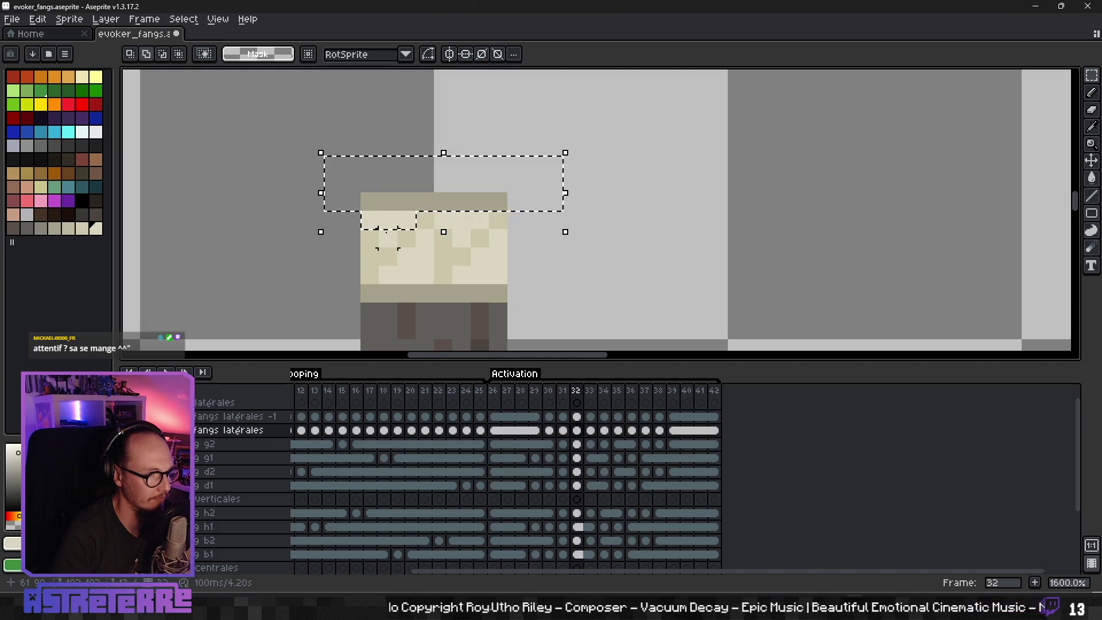
drag(439, 222, 471, 229)
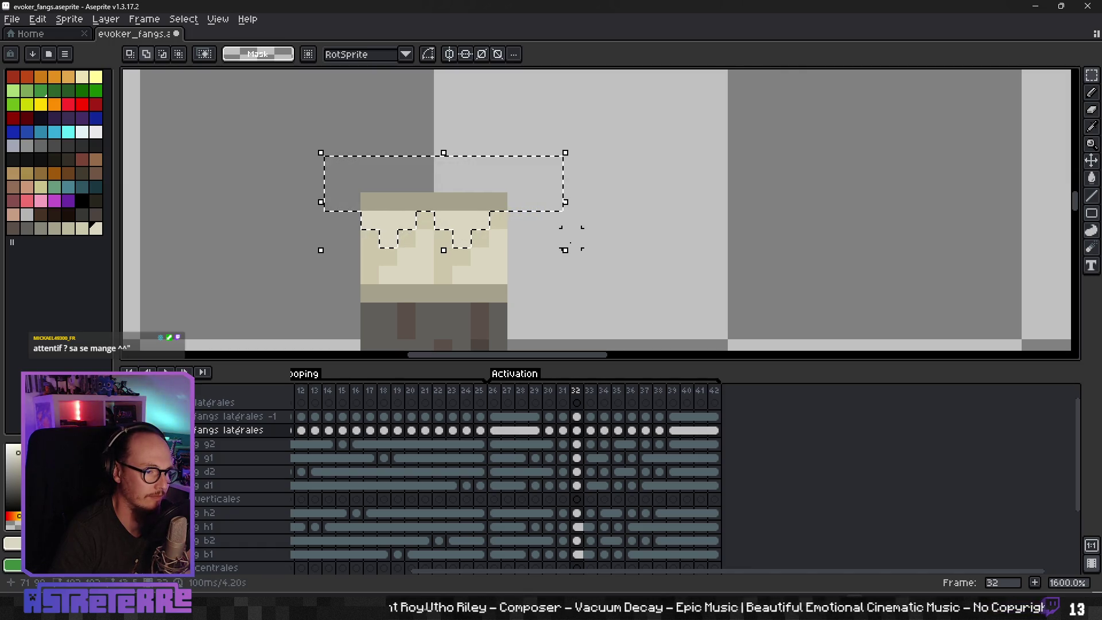
scroll(551, 247, down, 4)
scroll(554, 248, up, 3)
drag(500, 257, 509, 270)
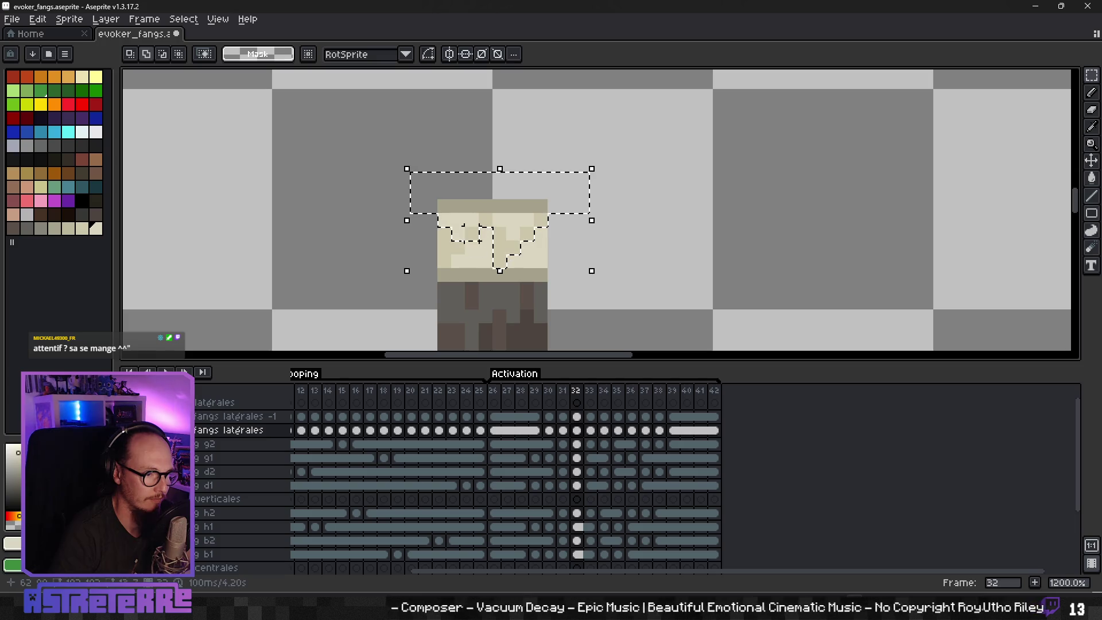
drag(456, 253, 437, 254)
scroll(582, 262, down, 4)
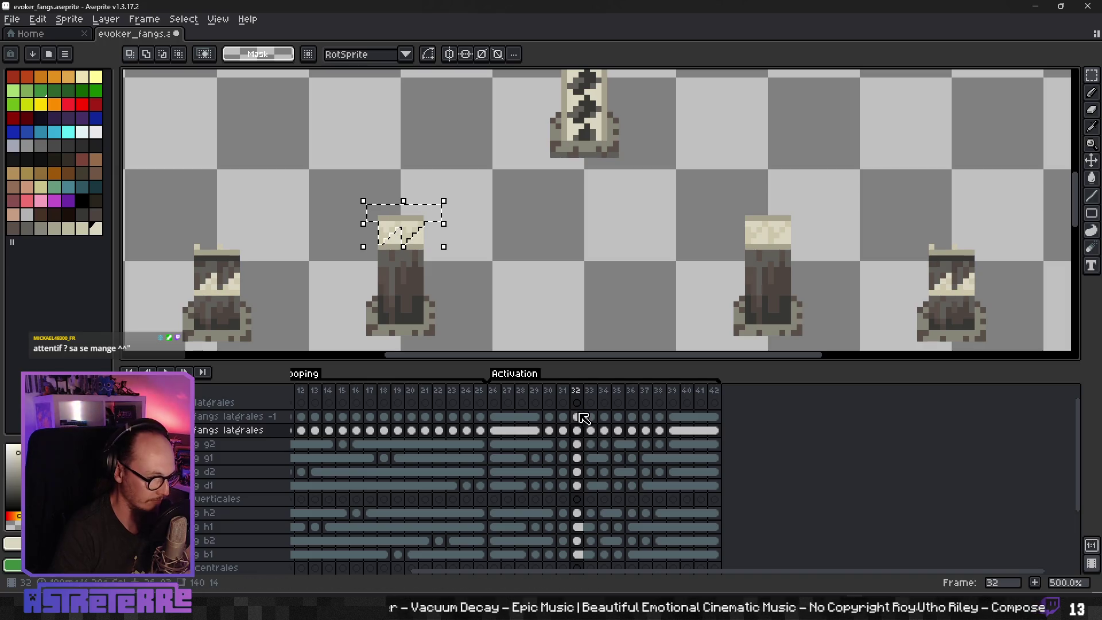
Step: Paste the selected fang top onto the fangs latérales -1 layer and commit it
click(577, 416)
click(577, 430)
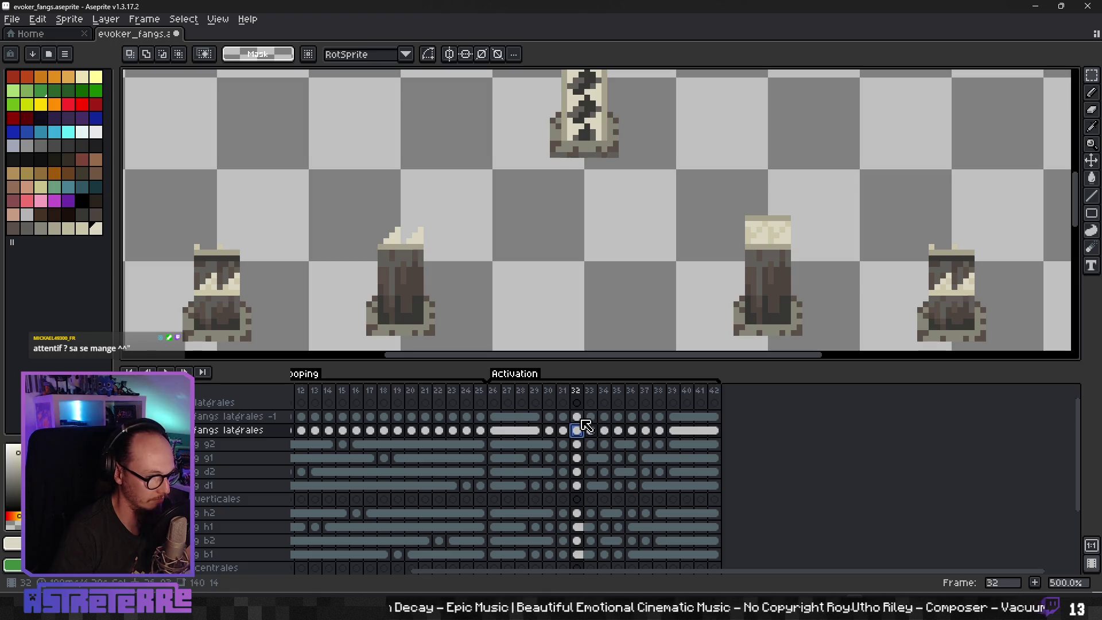
click(577, 416)
key(ctrl+t)
click(523, 293)
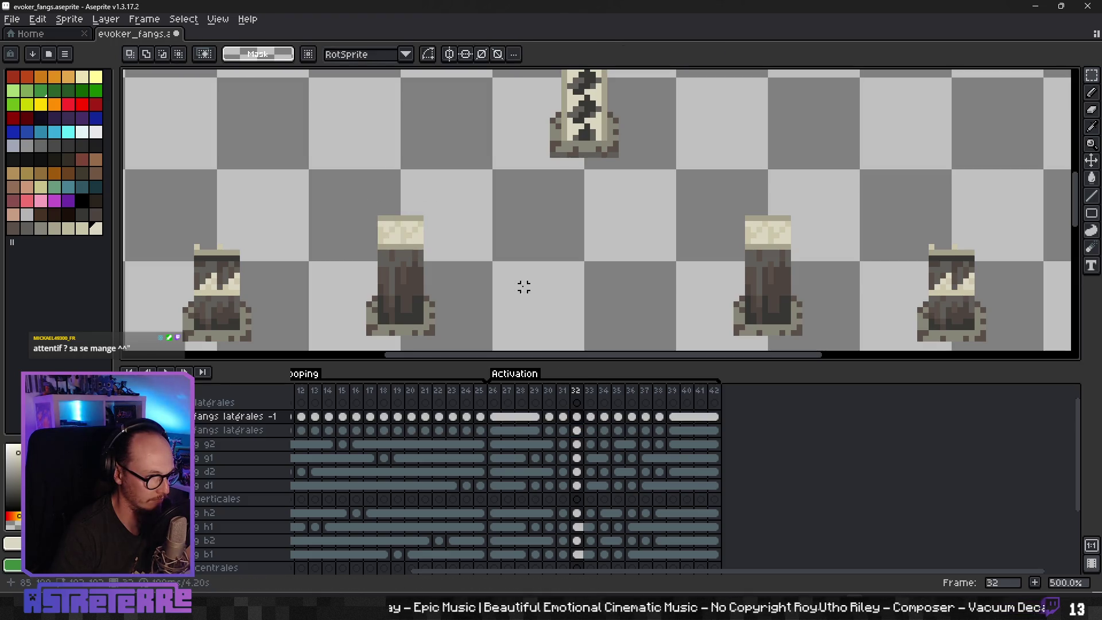
Step: Move the cream top of the fang pillar from fangs latérales onto fangs latérales -1
scroll(511, 270, right, 2)
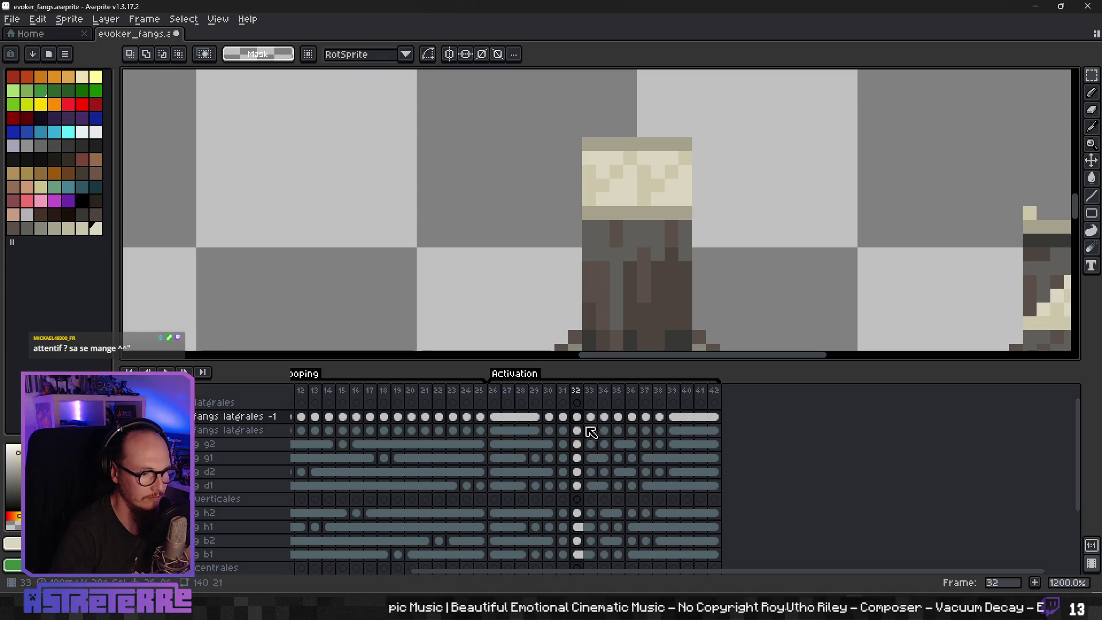
key(Down)
drag(702, 153, 705, 163)
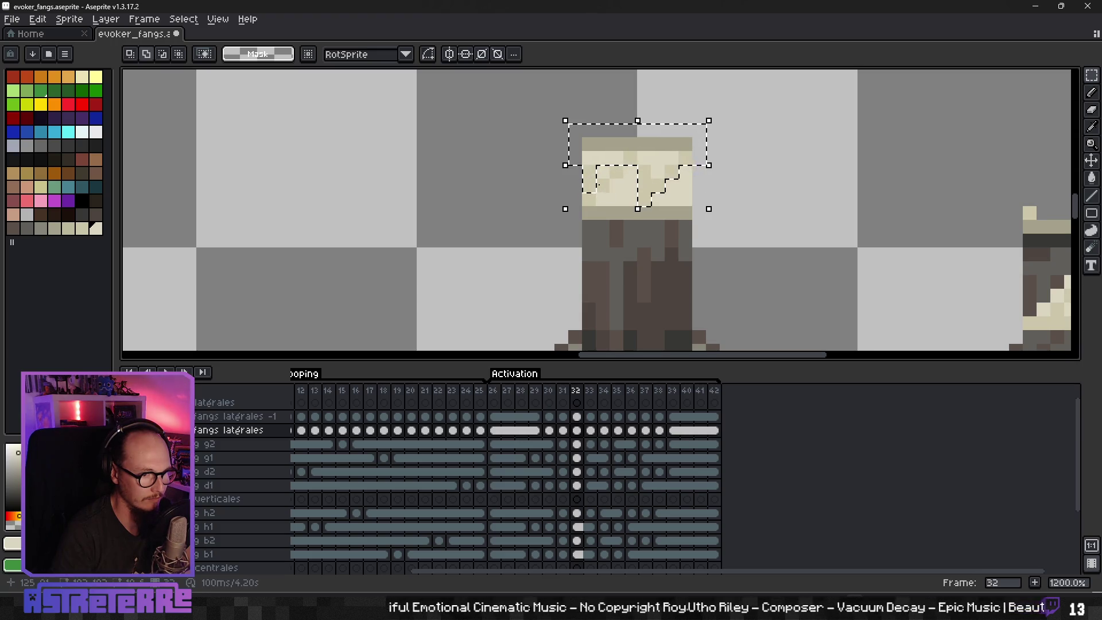
drag(598, 173, 591, 198)
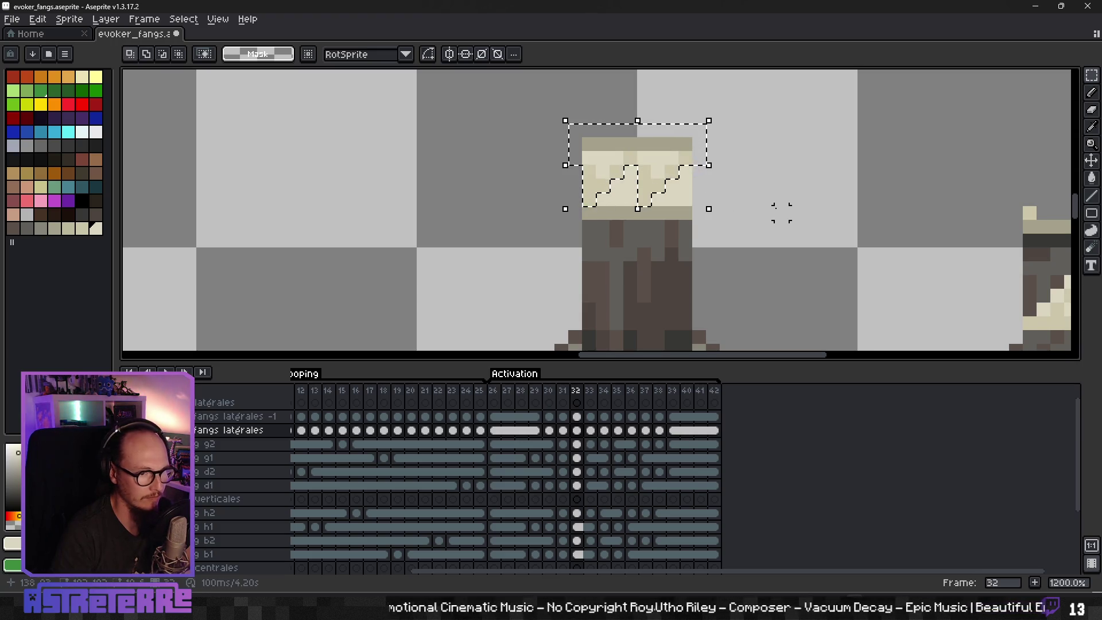
key(Delete)
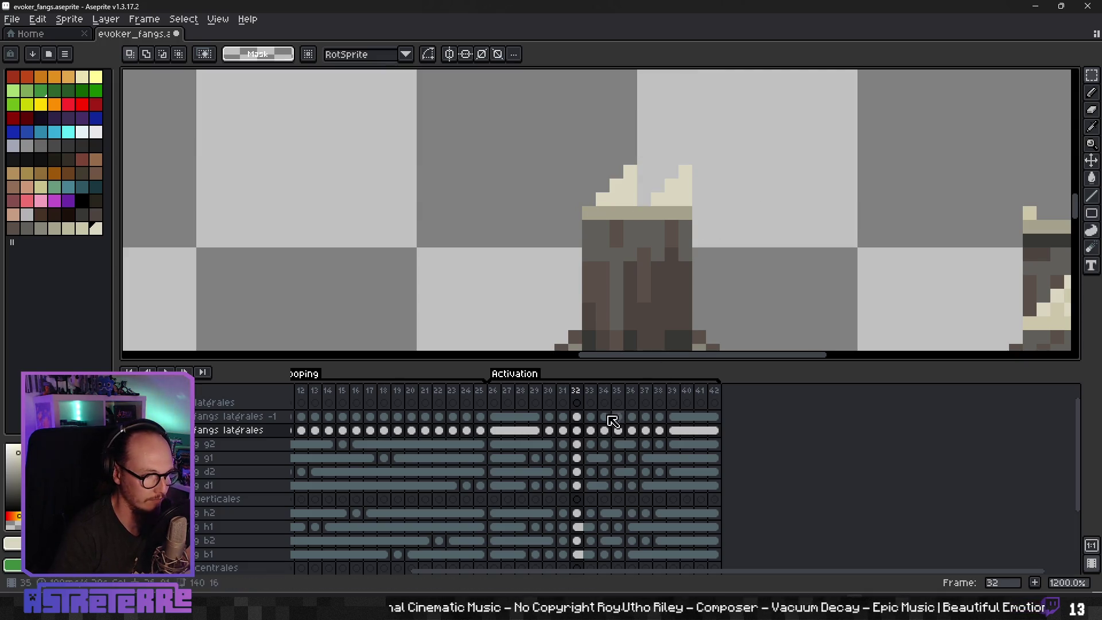
click(577, 416)
key(ctrl+v)
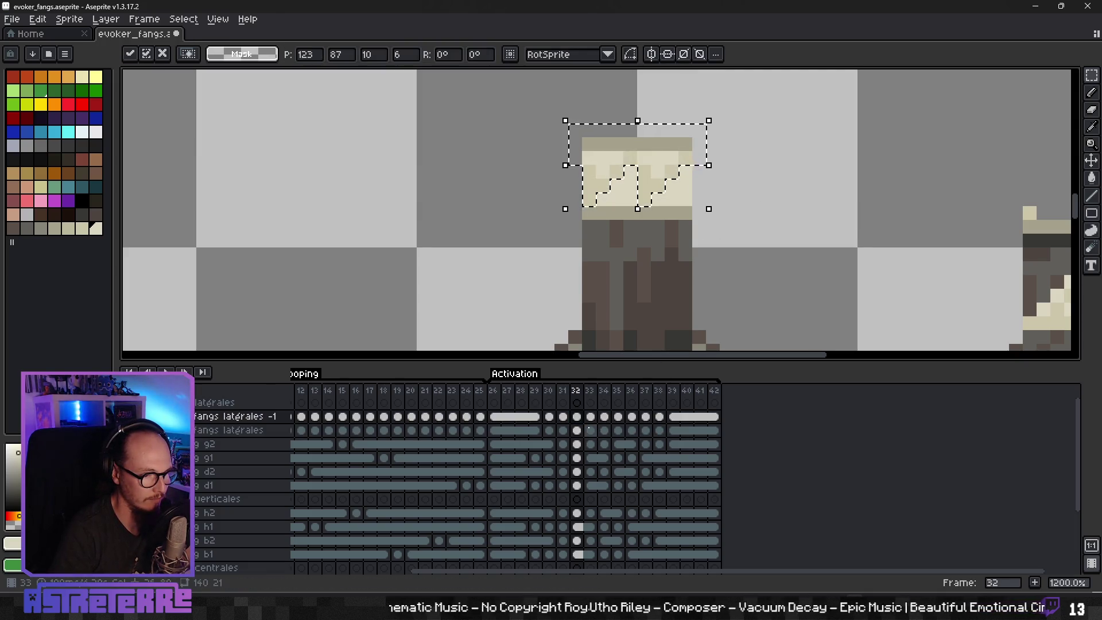
key(Return)
scroll(560, 295, down, 2)
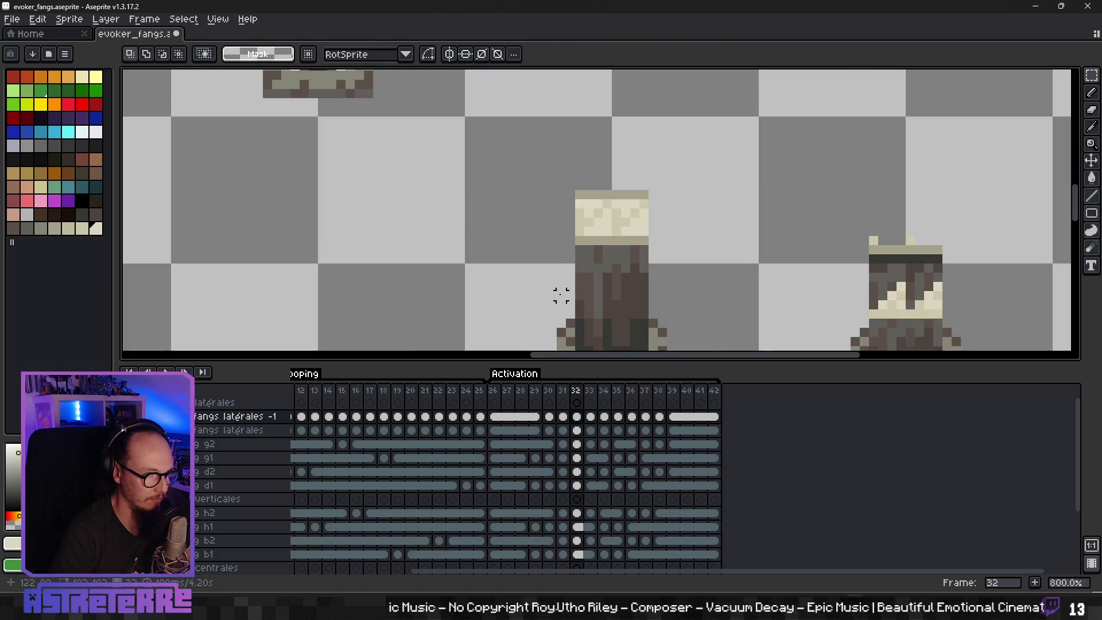
click(591, 430)
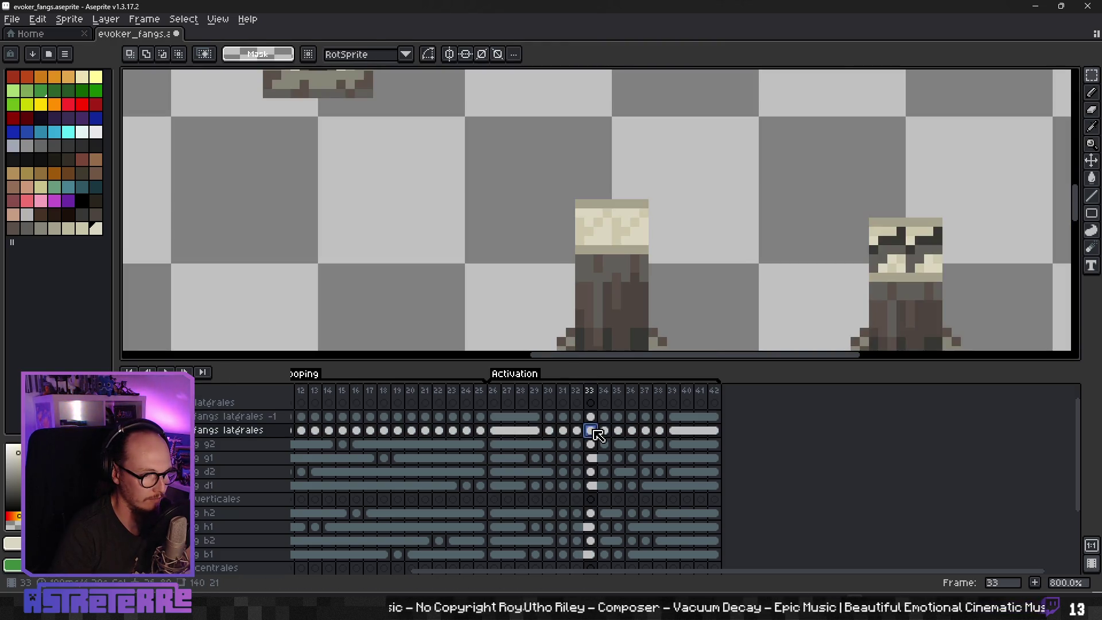
Step: Switch to the Magic Wand with Tolerance 1 and Contiguous enabled
scroll(644, 221, up, 3)
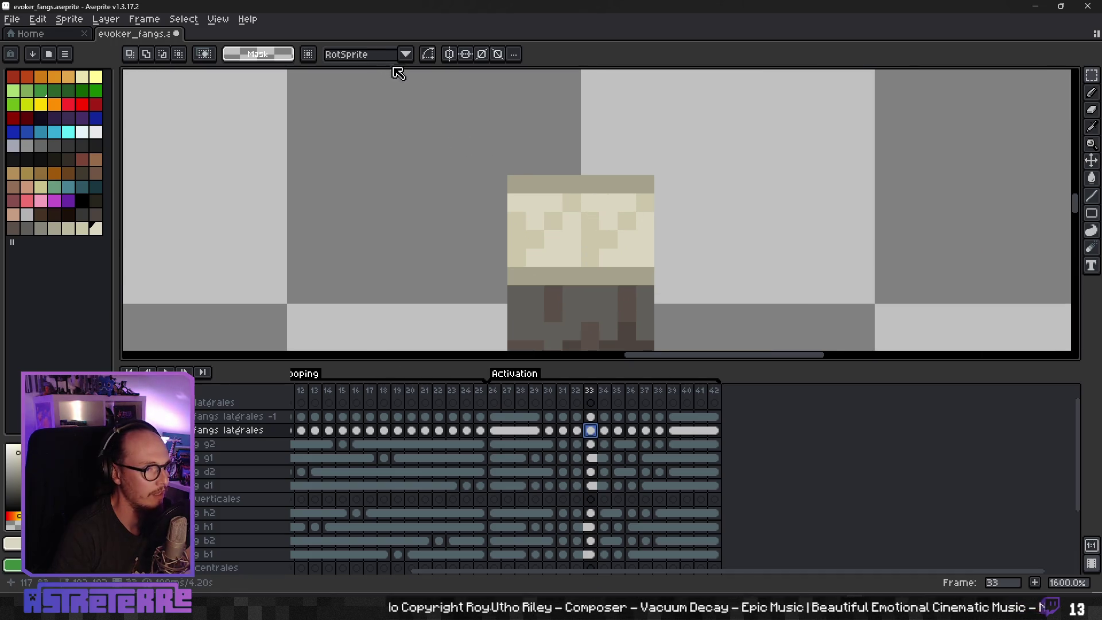
drag(1091, 75, 1075, 76)
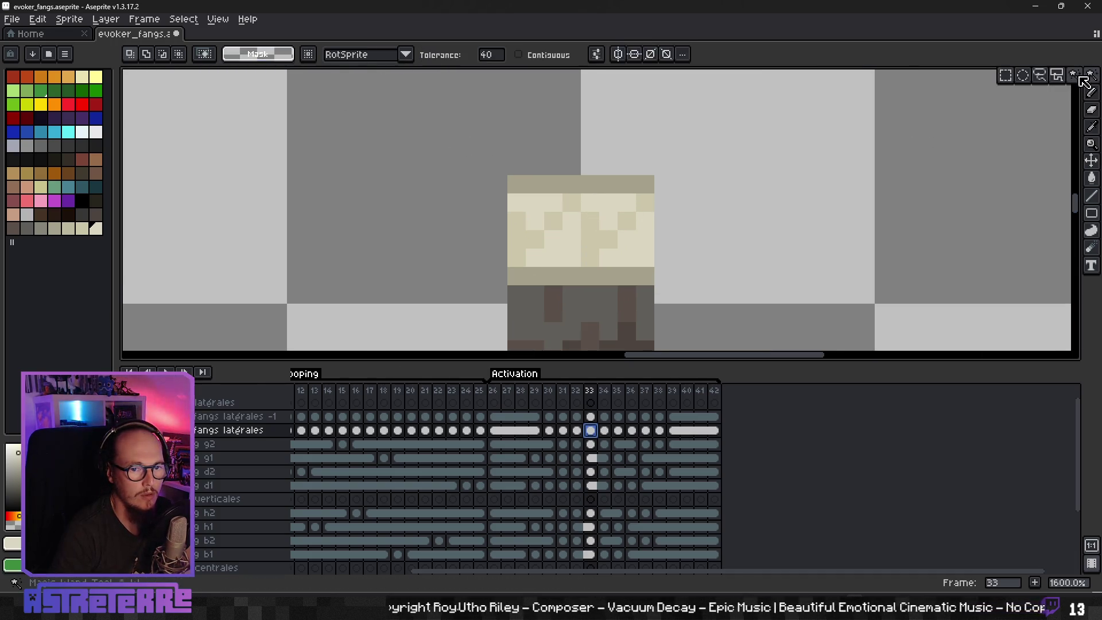
click(500, 55)
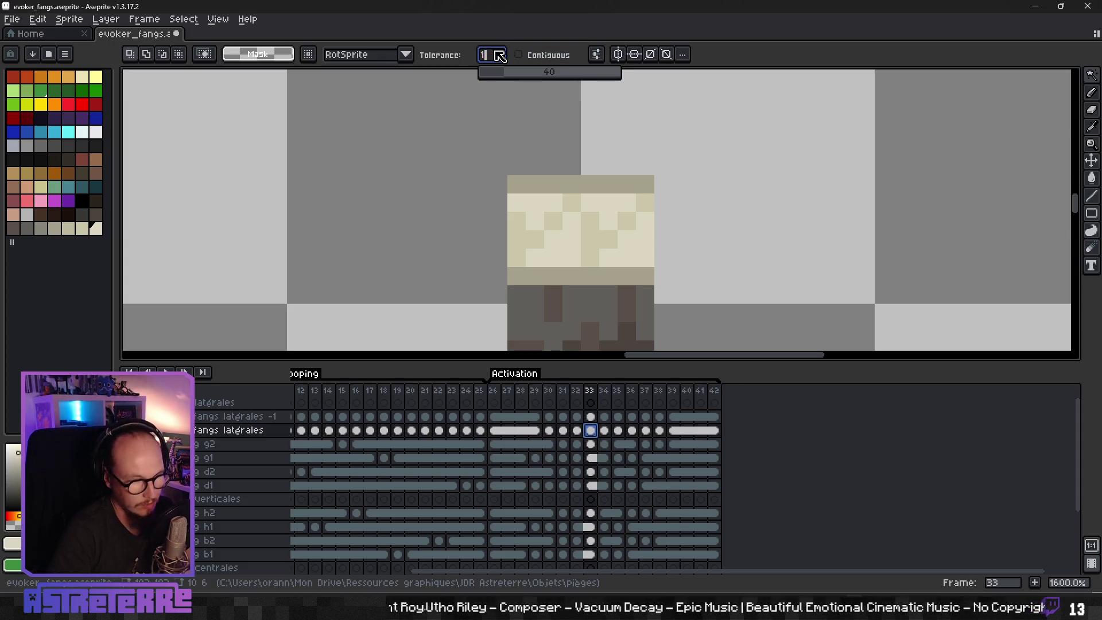
key(Return)
click(551, 55)
Step: Move the first fang's cream top blocks on frame 33 onto fangs latérales -1
click(555, 180)
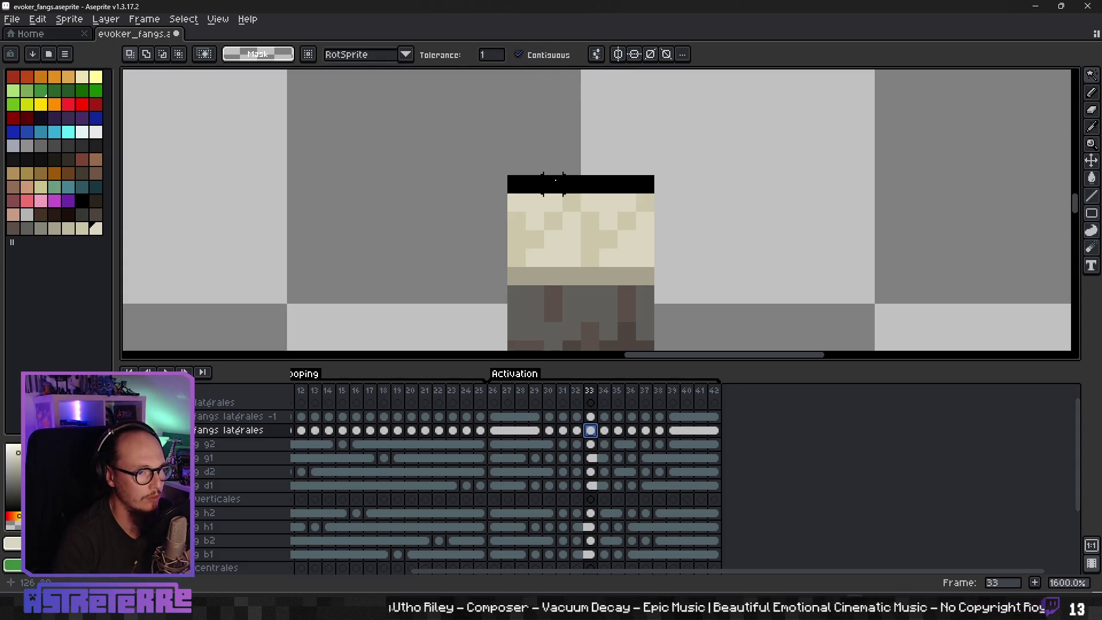
shift+click(568, 212)
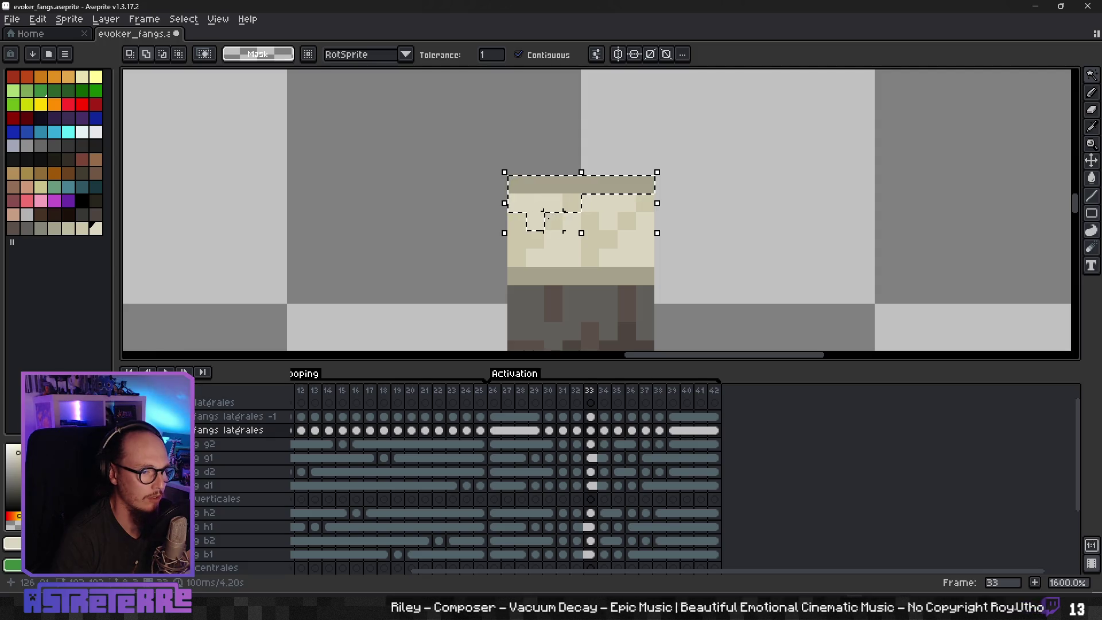
shift+click(539, 244)
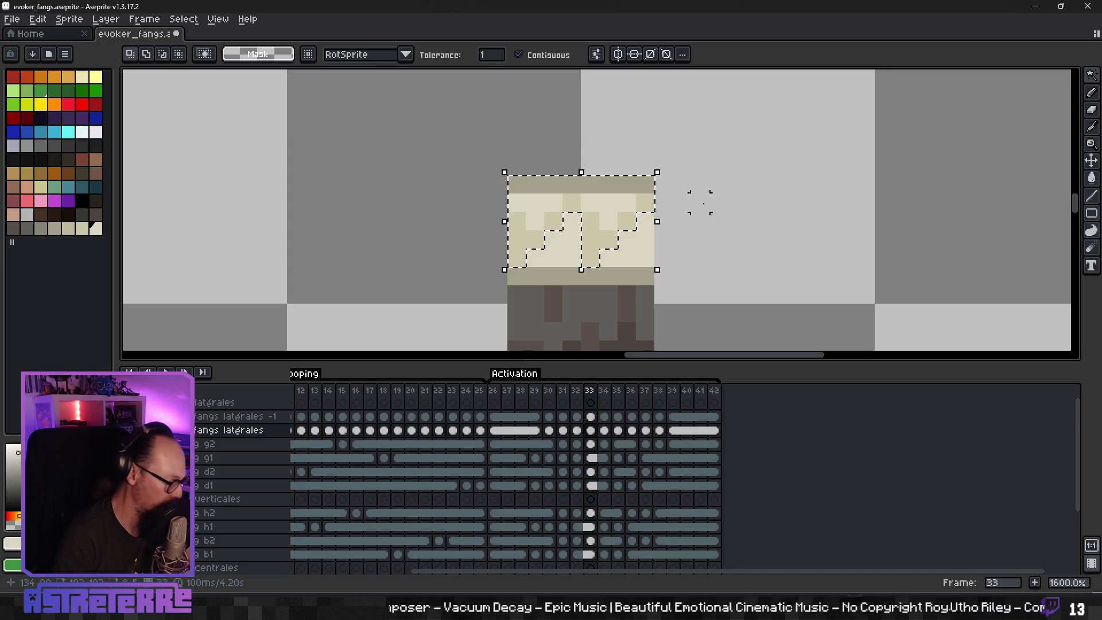
key(ctrl+x)
click(591, 416)
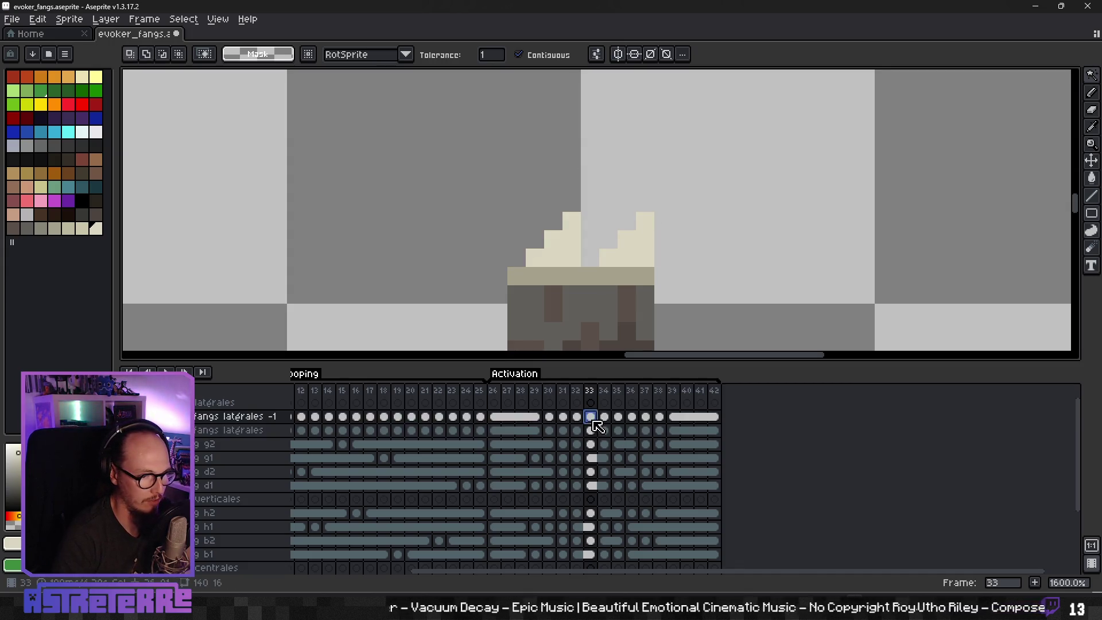
key(ctrl+v)
scroll(497, 247, left, 10)
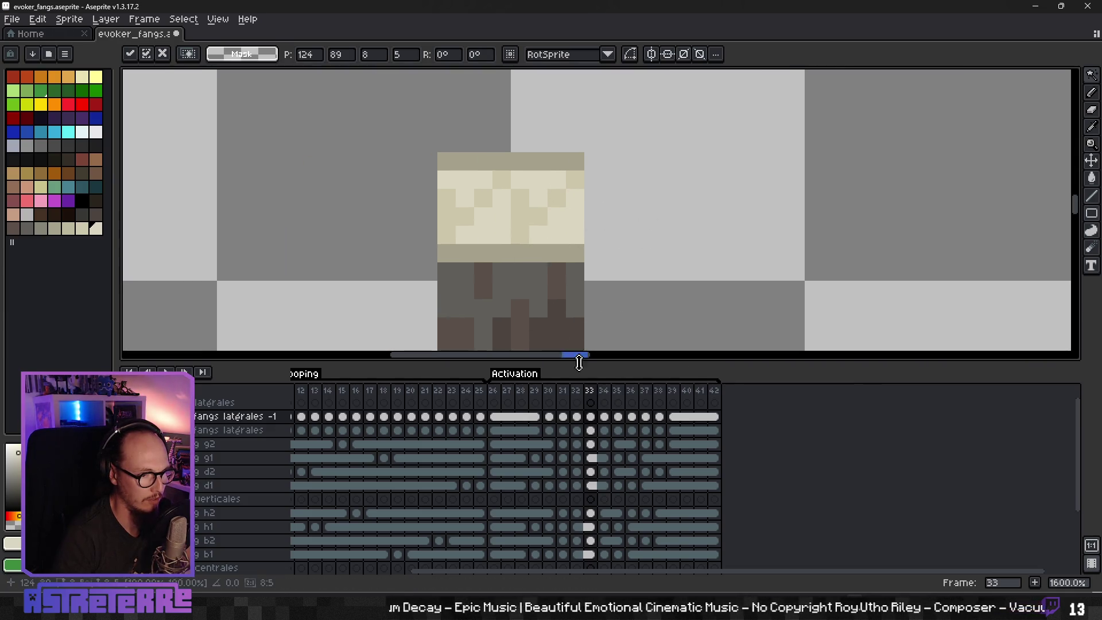
click(591, 430)
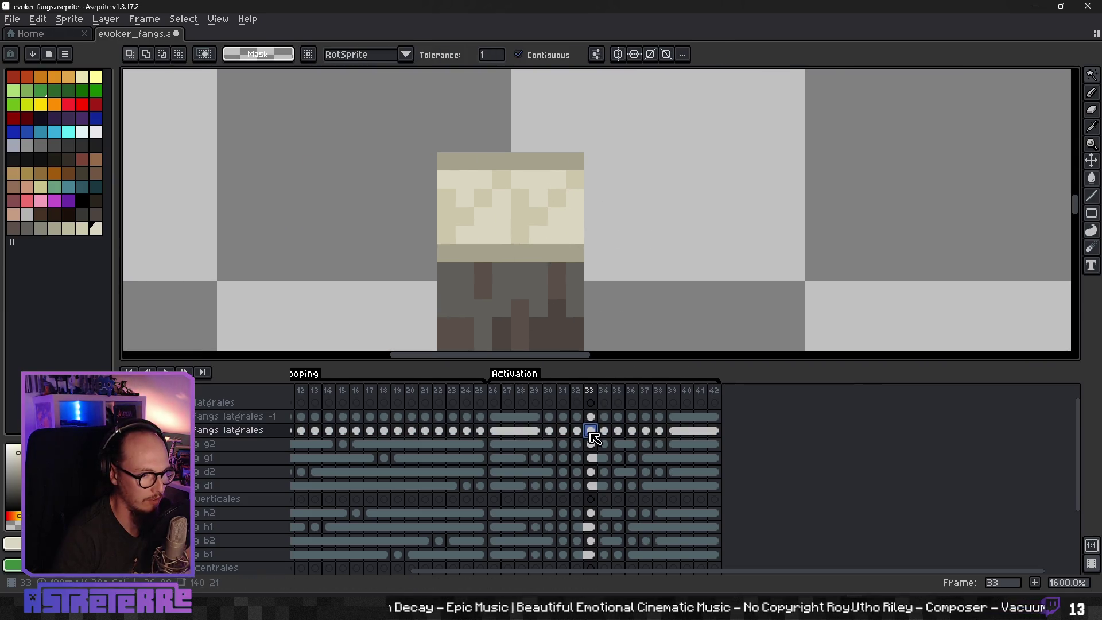
Step: Move the second fang's tan band and pale cream areas onto fangs latérales -1
click(491, 169)
shift+click(478, 191)
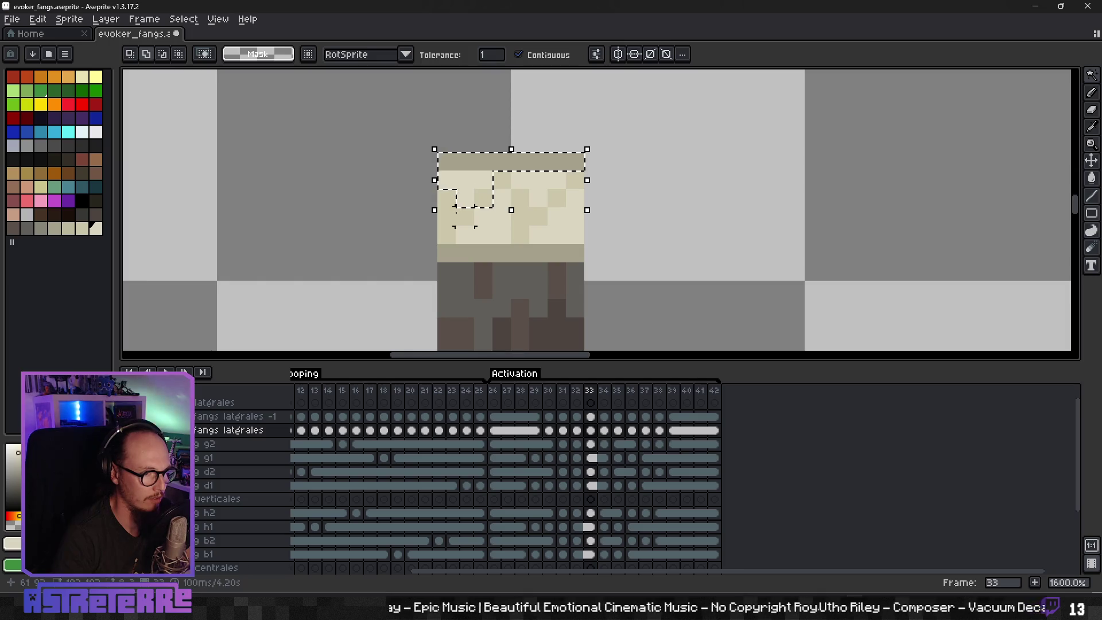
shift+click(506, 182)
shift+click(557, 198)
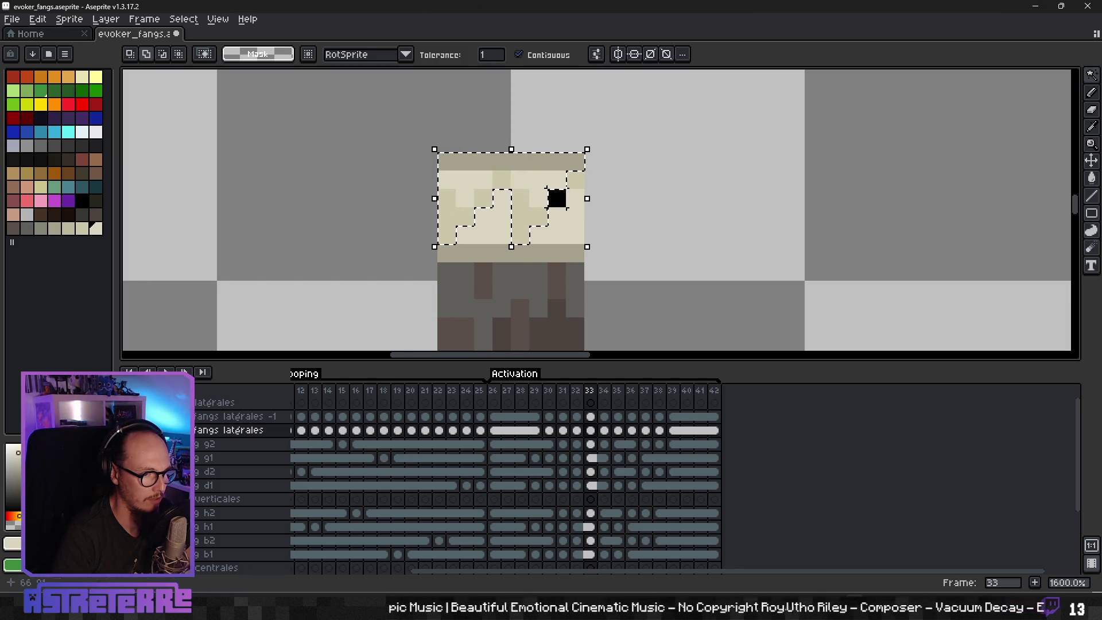
key(ctrl+x)
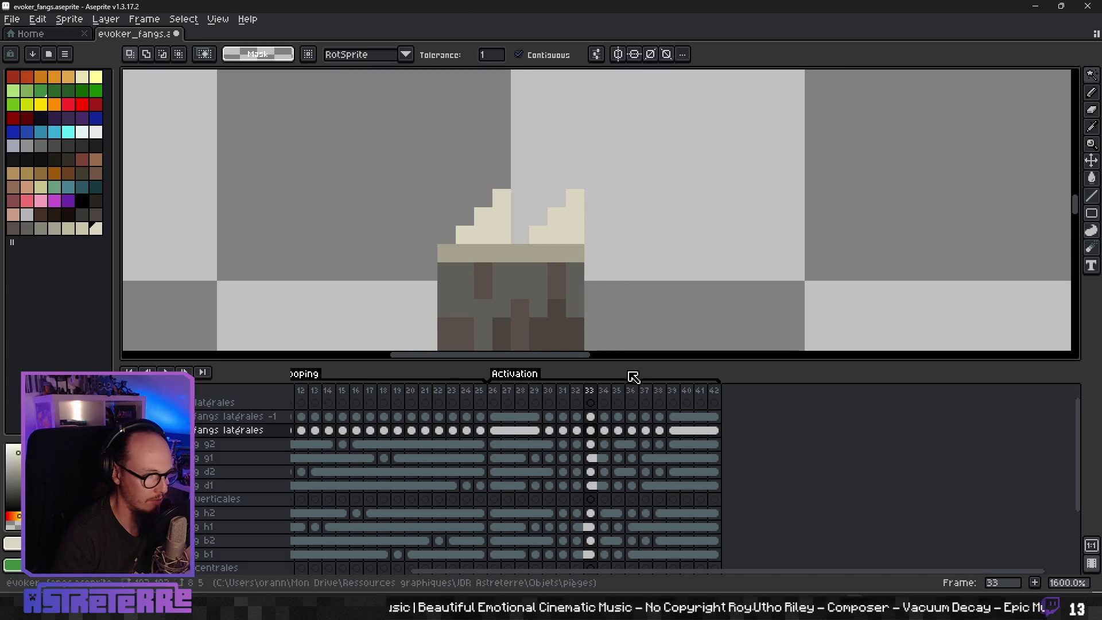
click(591, 416)
key(ctrl+v)
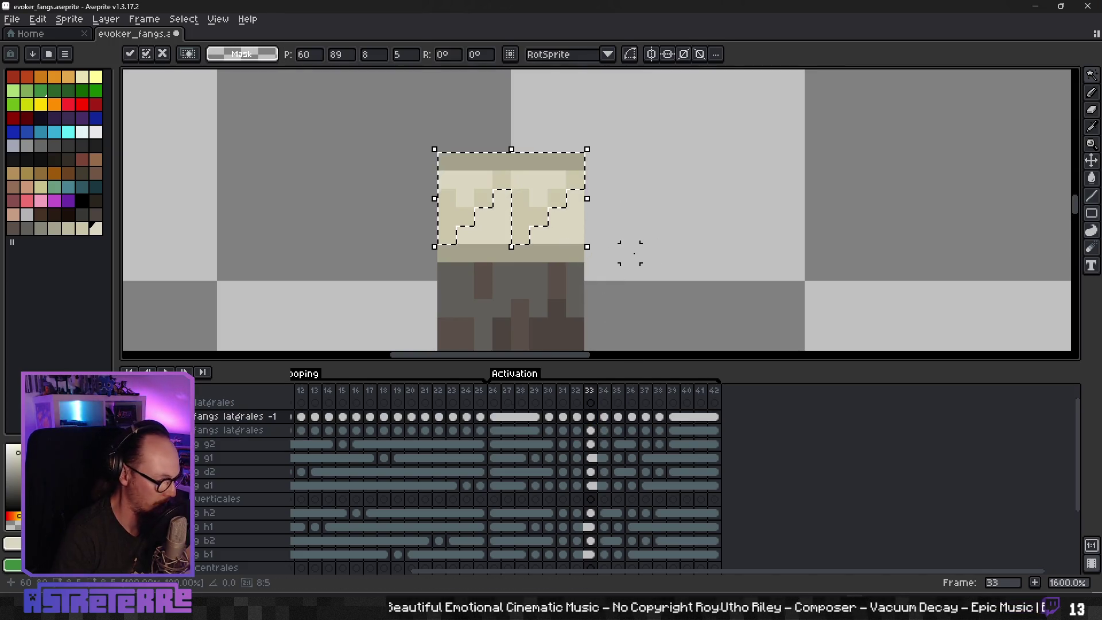
key(ctrl+d)
click(604, 430)
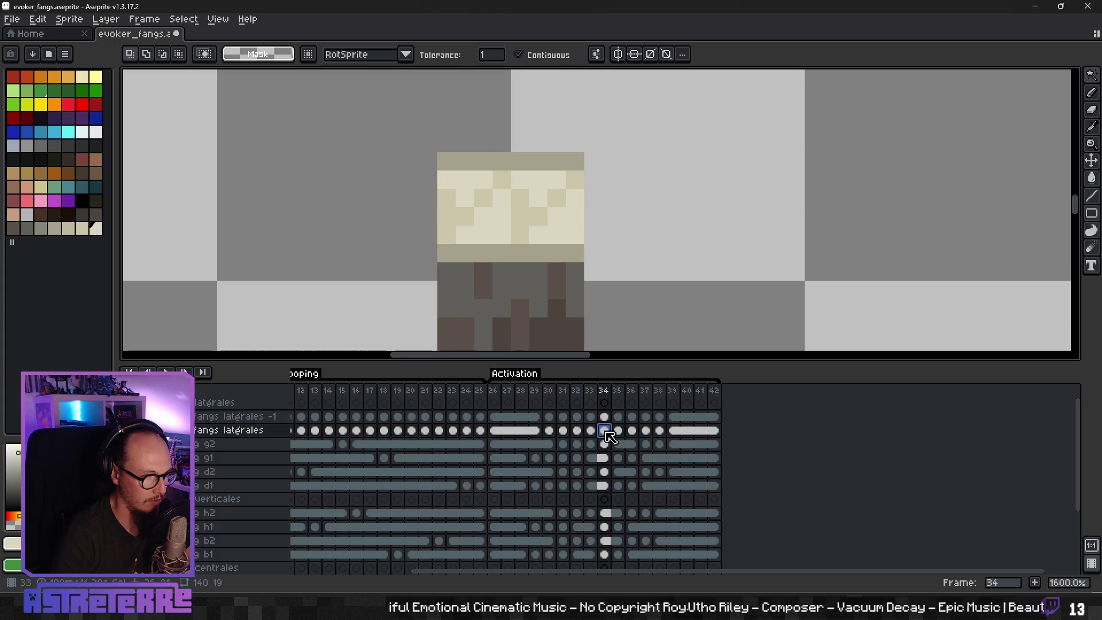
Step: On frame 34, magic-wand select the cream tops of the left and middle fangs
scroll(607, 258, down, 4)
click(591, 430)
click(605, 430)
scroll(397, 217, up, 2)
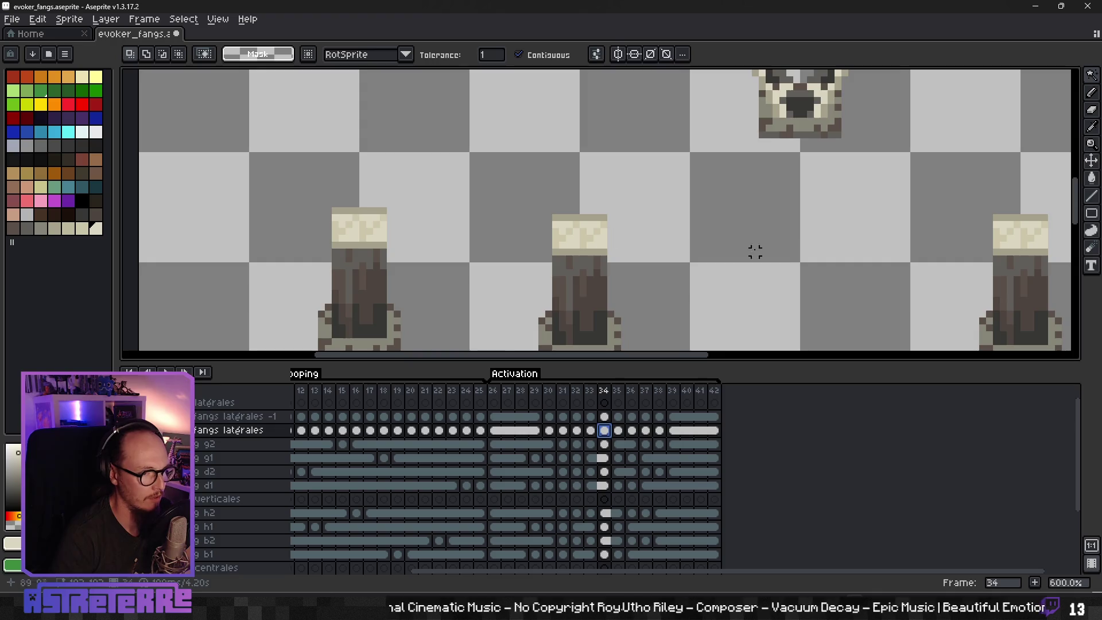
scroll(755, 249, right, 3)
click(241, 197)
drag(236, 208, 243, 218)
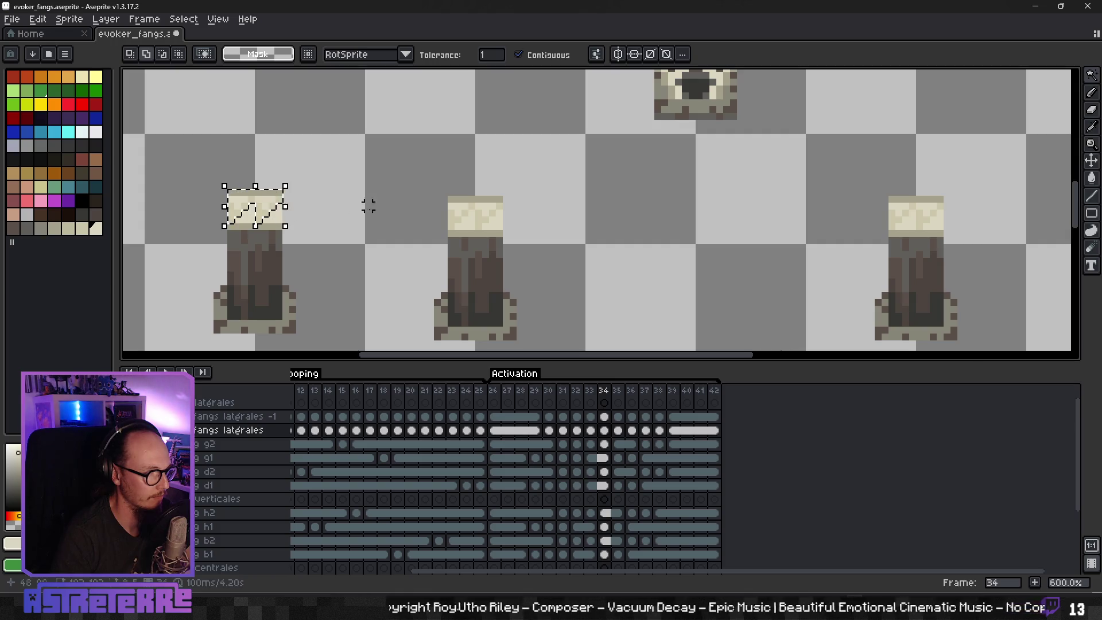
shift+click(485, 199)
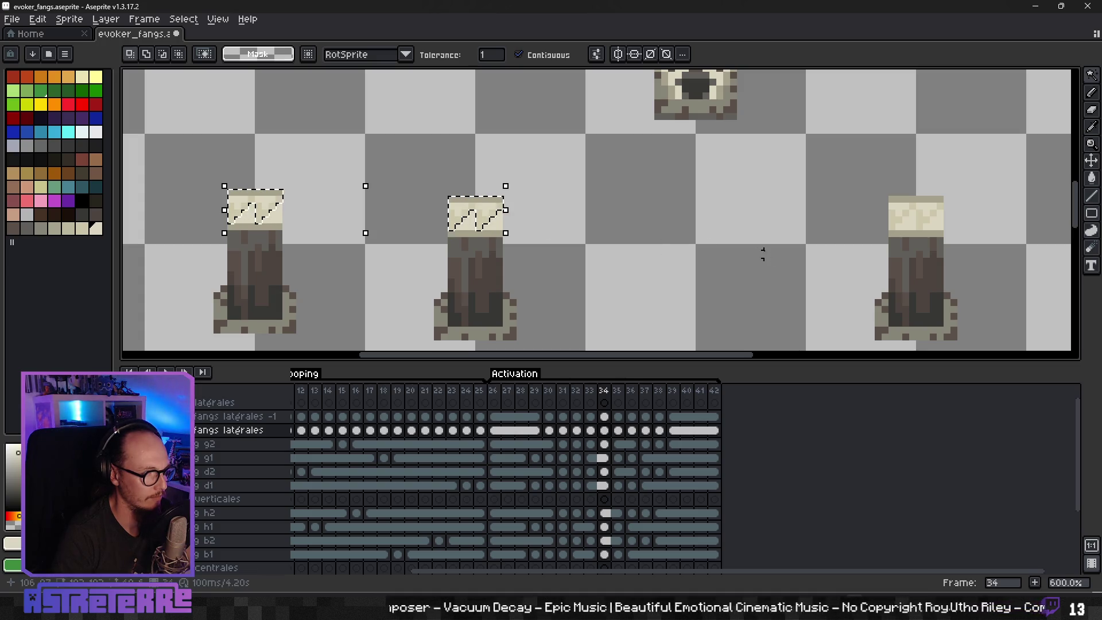
scroll(576, 256, up, 4)
shift+click(454, 192)
shift+click(491, 172)
shift+click(545, 172)
shift+click(509, 210)
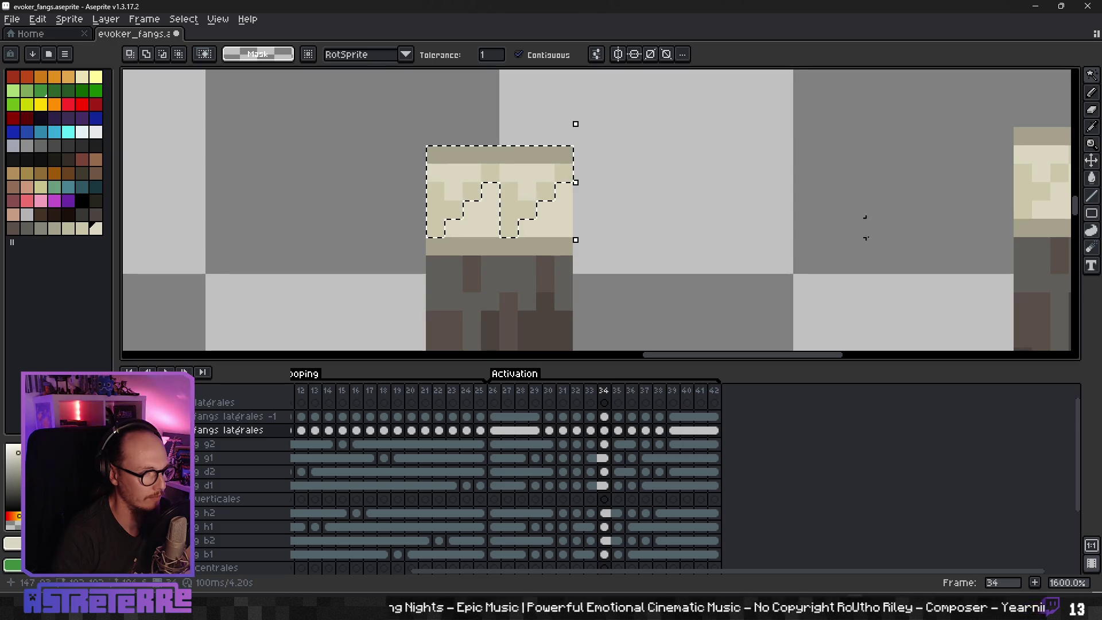
Step: Add the right fang's top band and cream column to the selection
drag(838, 246, 517, 256)
shift+click(695, 150)
shift+click(677, 195)
shift+click(714, 180)
shift+click(733, 162)
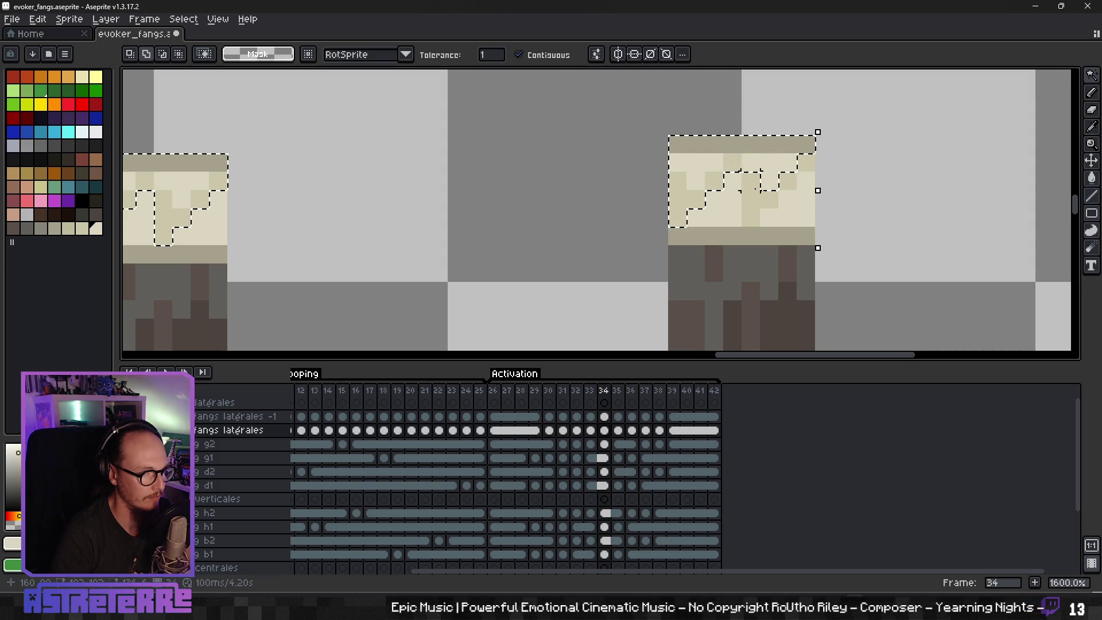
shift+click(750, 186)
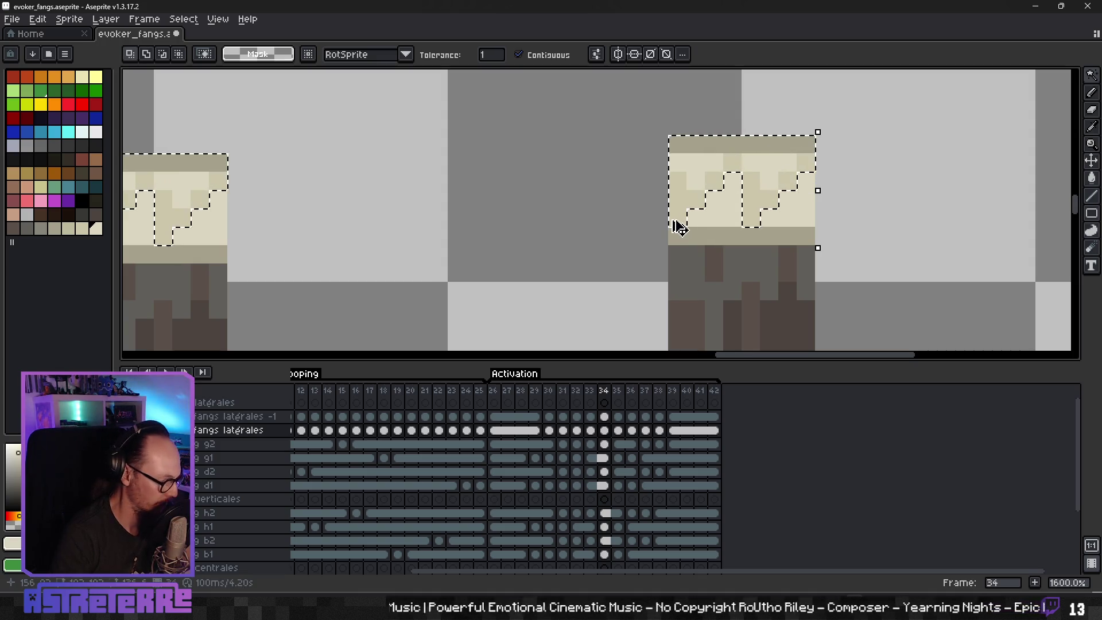
Step: Cut the selected fang tops and paste them onto the fangs latérales -1 layer
key(ctrl+x)
click(604, 416)
key(ctrl+v)
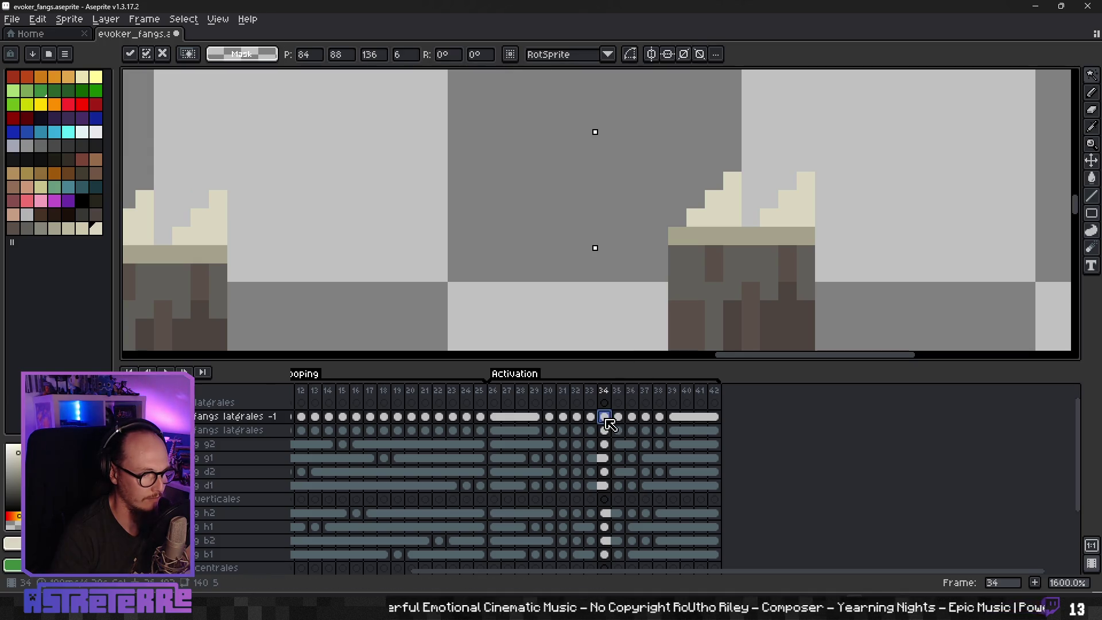
scroll(554, 283, down, 5)
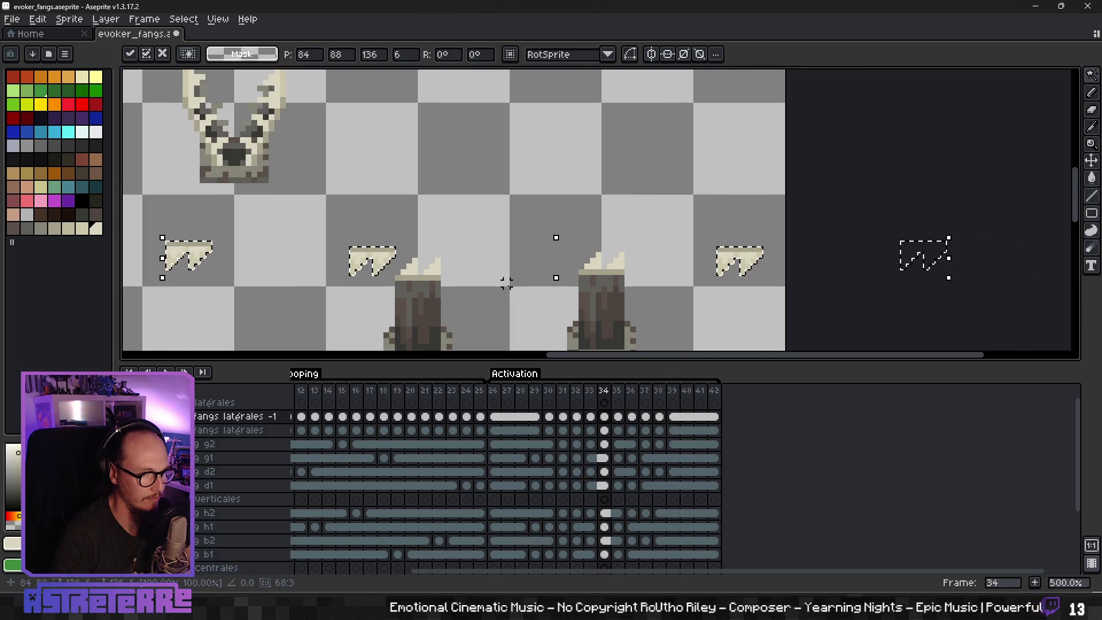
scroll(506, 283, down, 2)
key(ctrl+z)
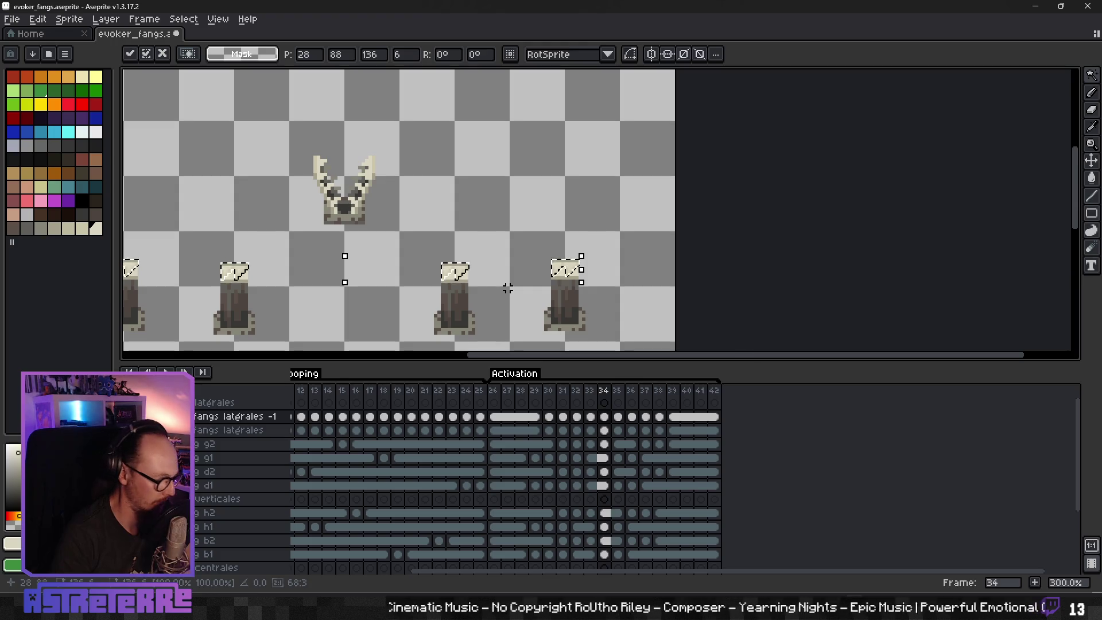
drag(507, 288, 675, 240)
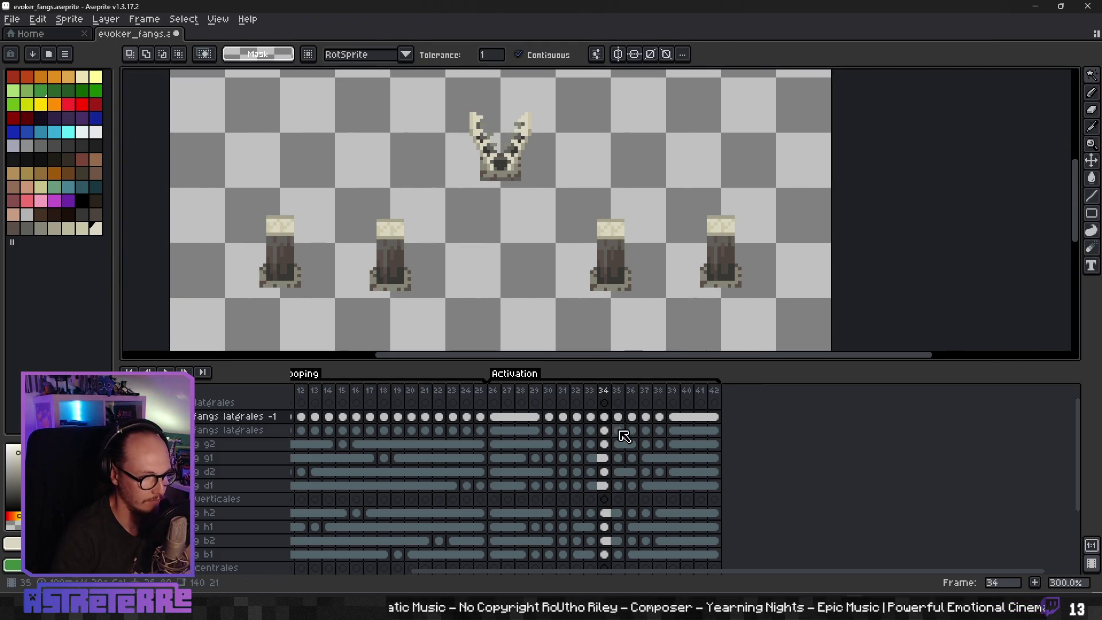
click(618, 431)
scroll(293, 249, up, 4)
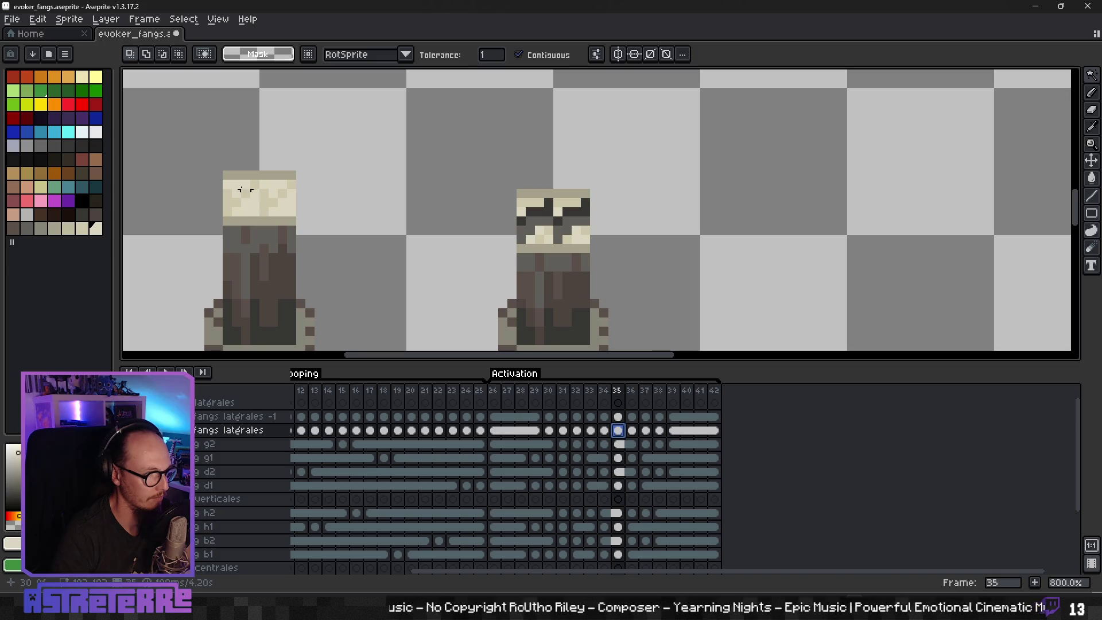
Step: Move the left and right pillar tops on frame 35 onto fangs latérales -1
click(236, 175)
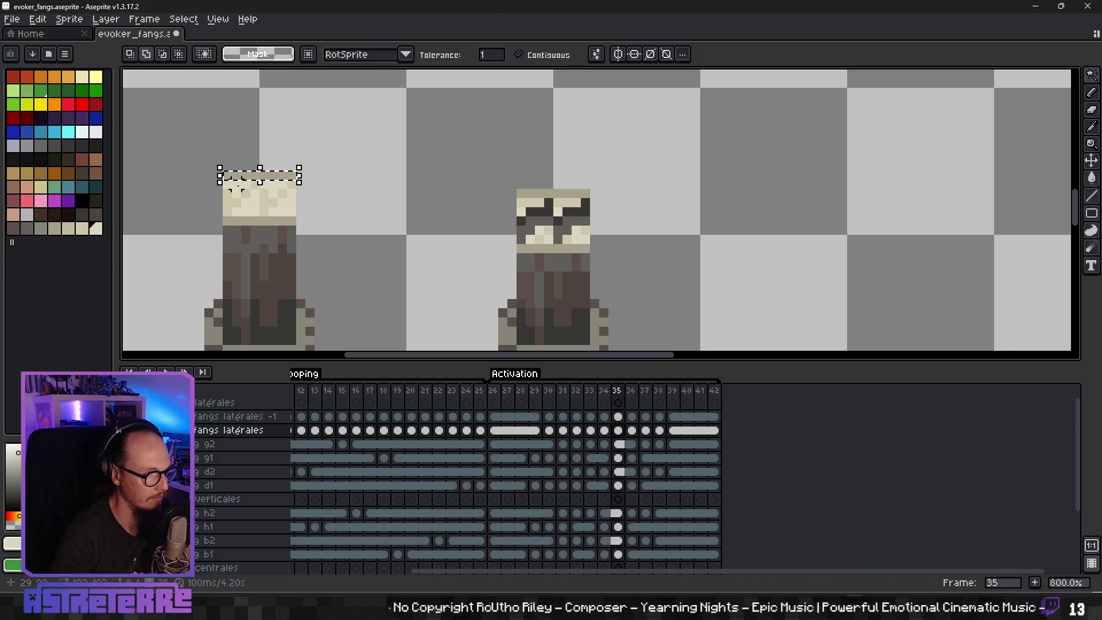
shift+click(246, 195)
click(618, 431)
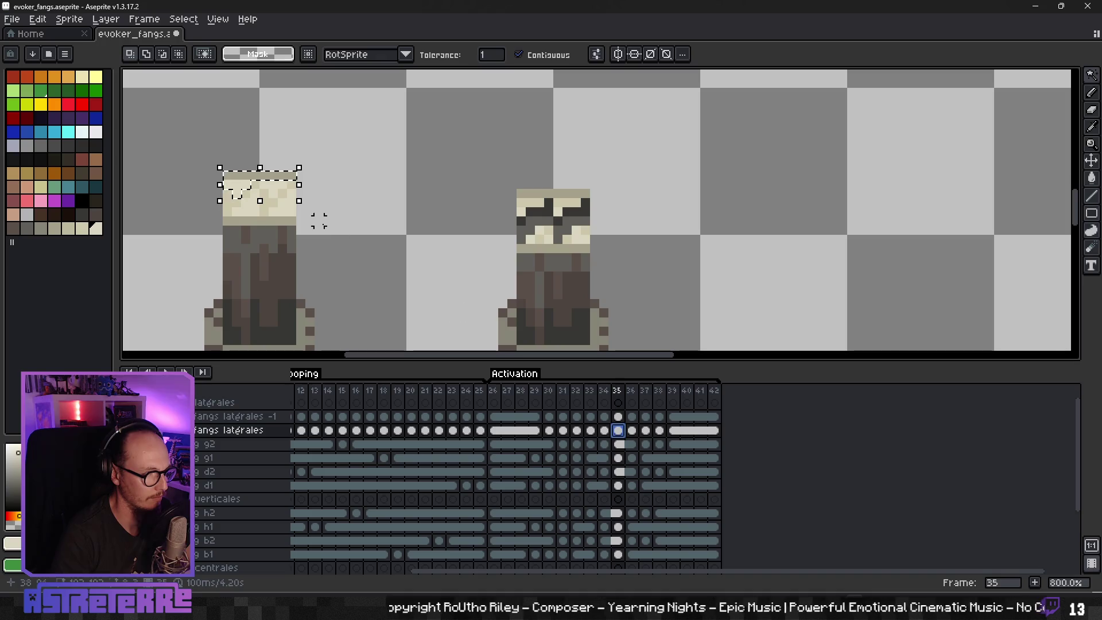
shift+click(241, 198)
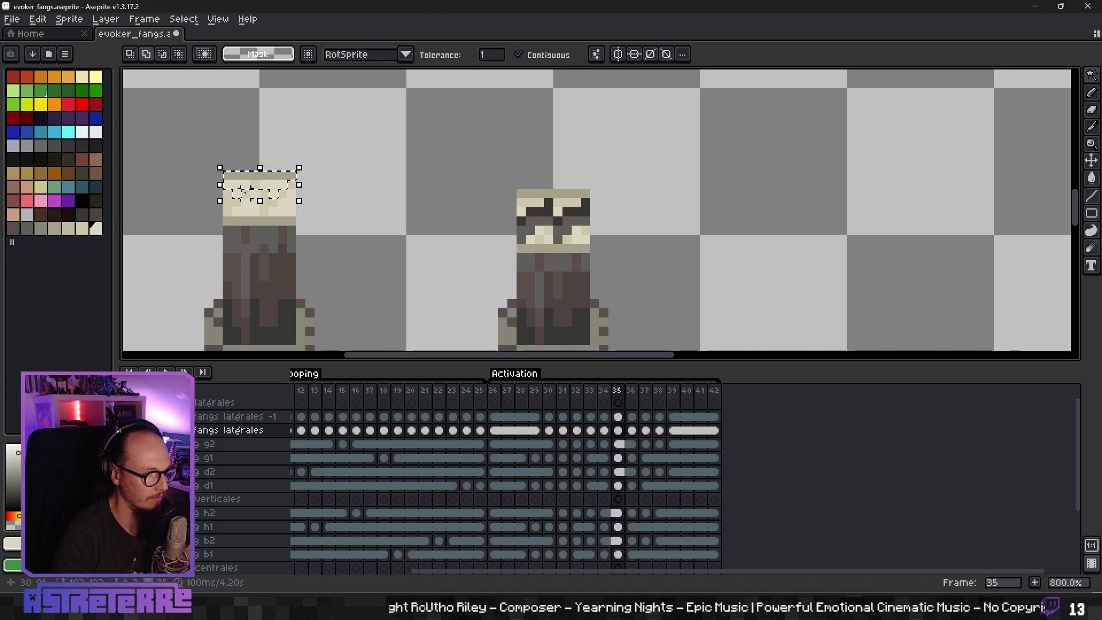
shift+click(270, 195)
shift+click(290, 201)
scroll(820, 246, right, 10)
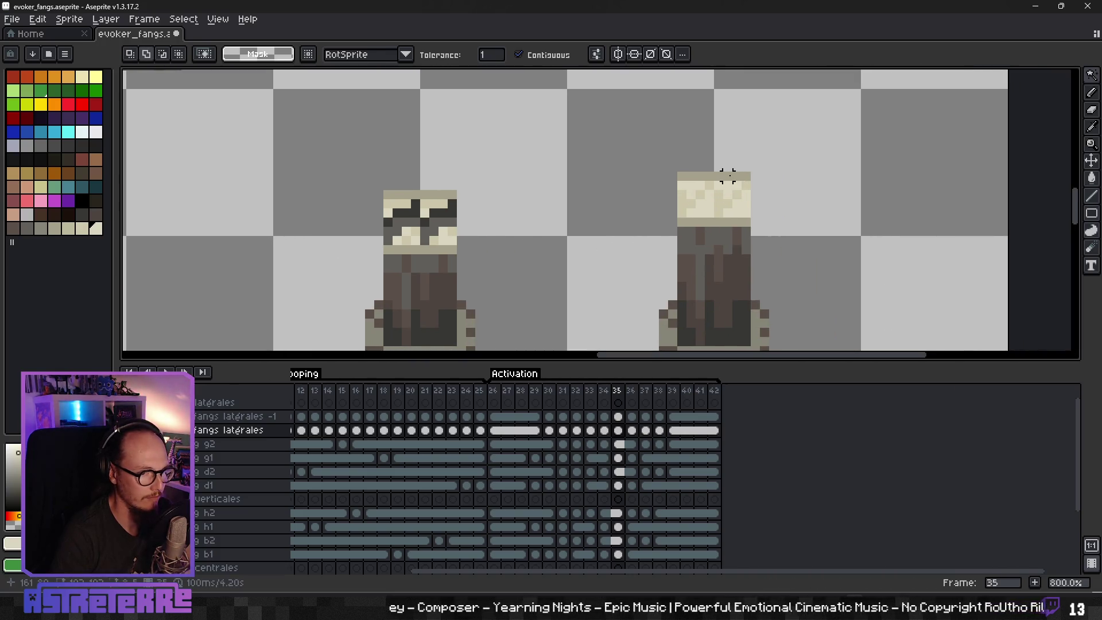
shift+click(728, 175)
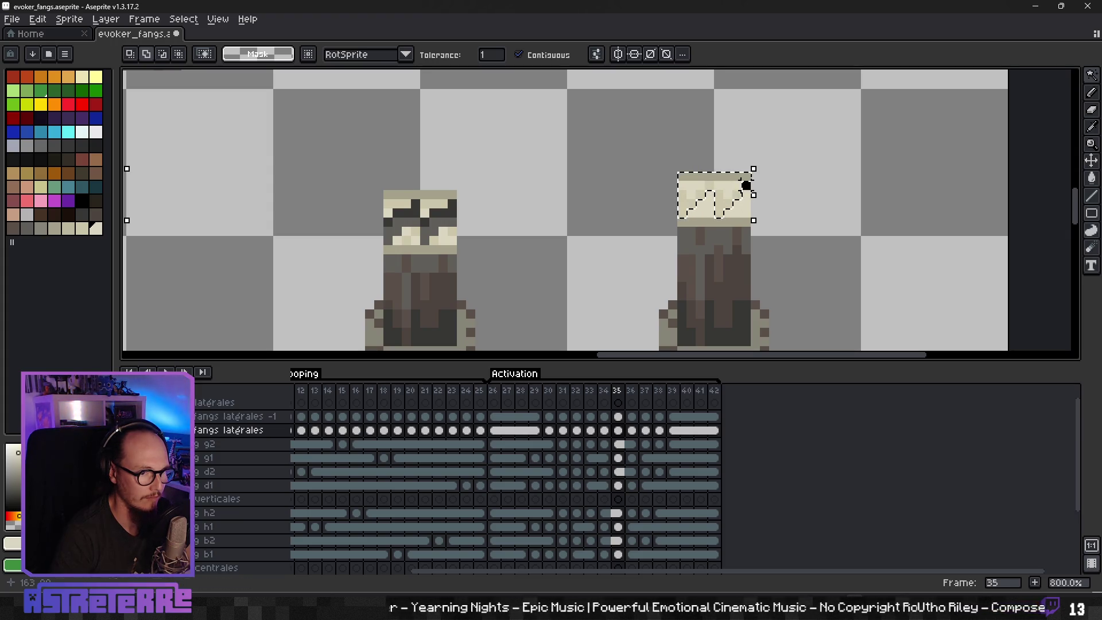
key(Delete)
click(618, 417)
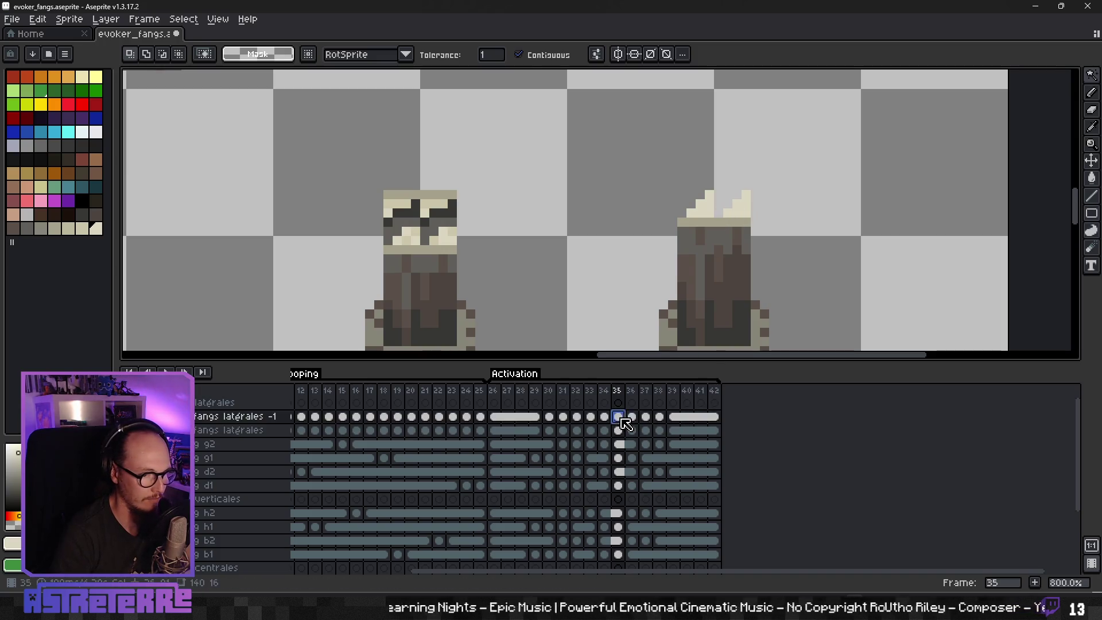
key(ctrl+v)
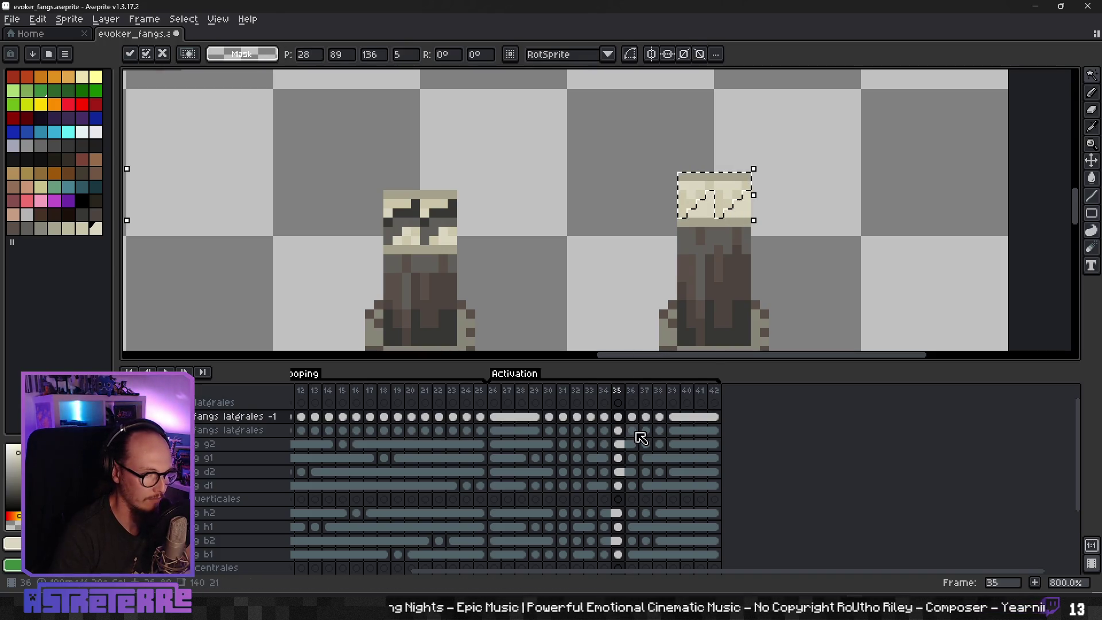
Step: Move the fang tips on frame 36 onto fangs latérales -1 as well
click(633, 431)
scroll(529, 244, down, 4)
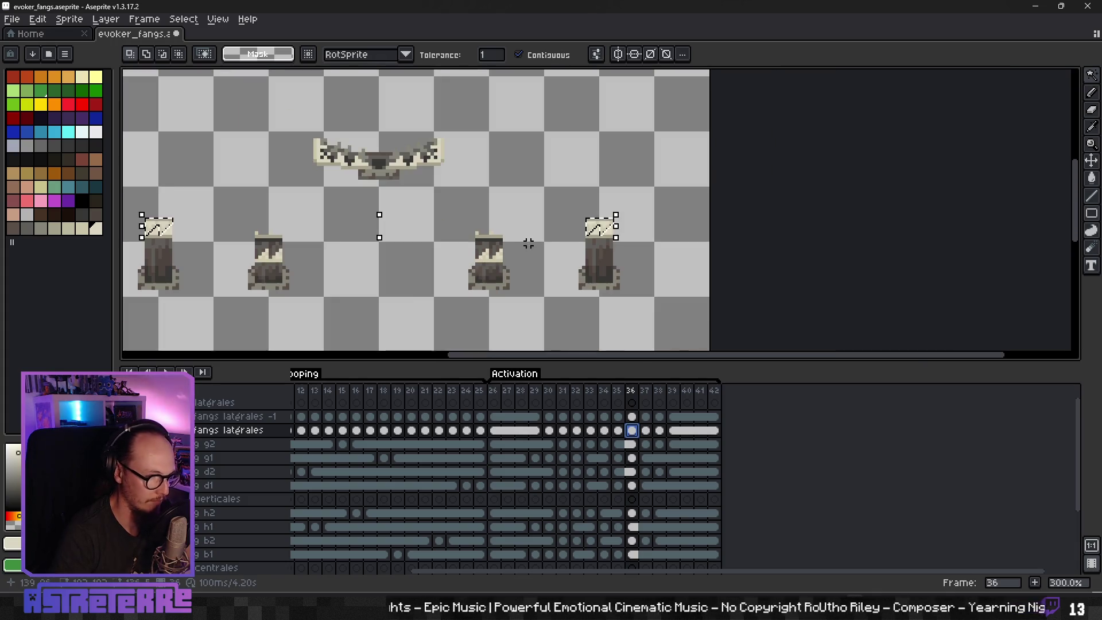
scroll(542, 247, left, 3)
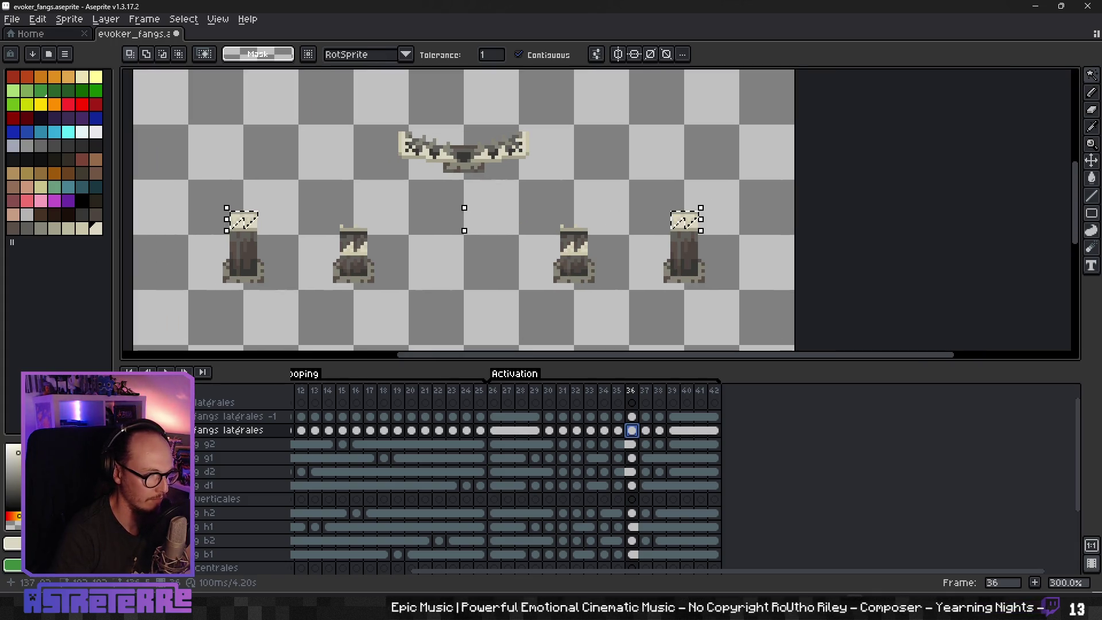
key(ctrl+d)
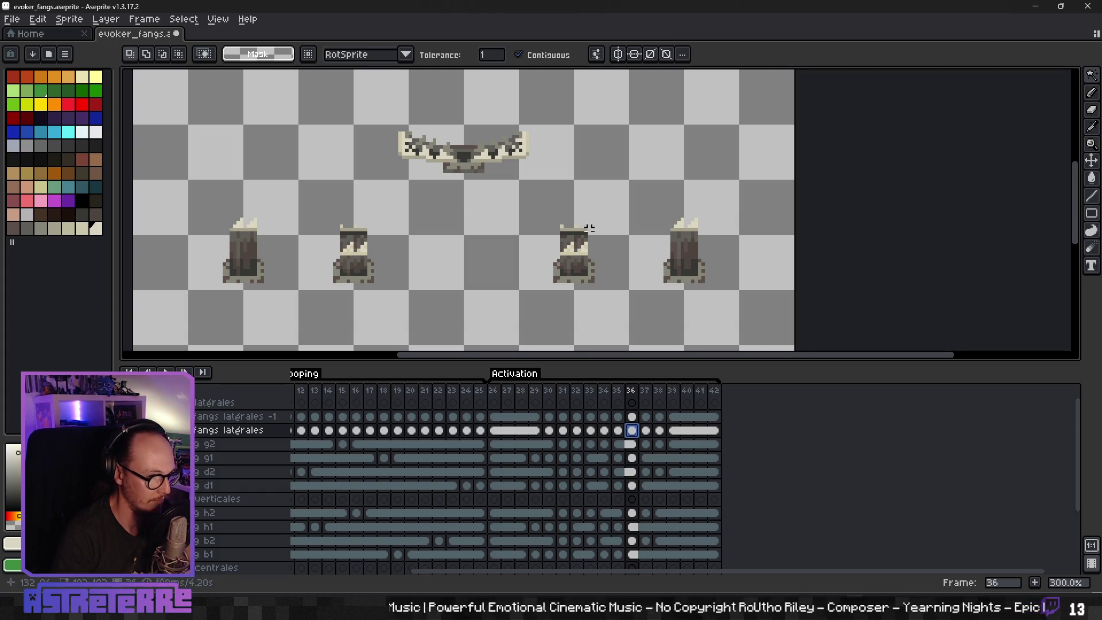
click(632, 416)
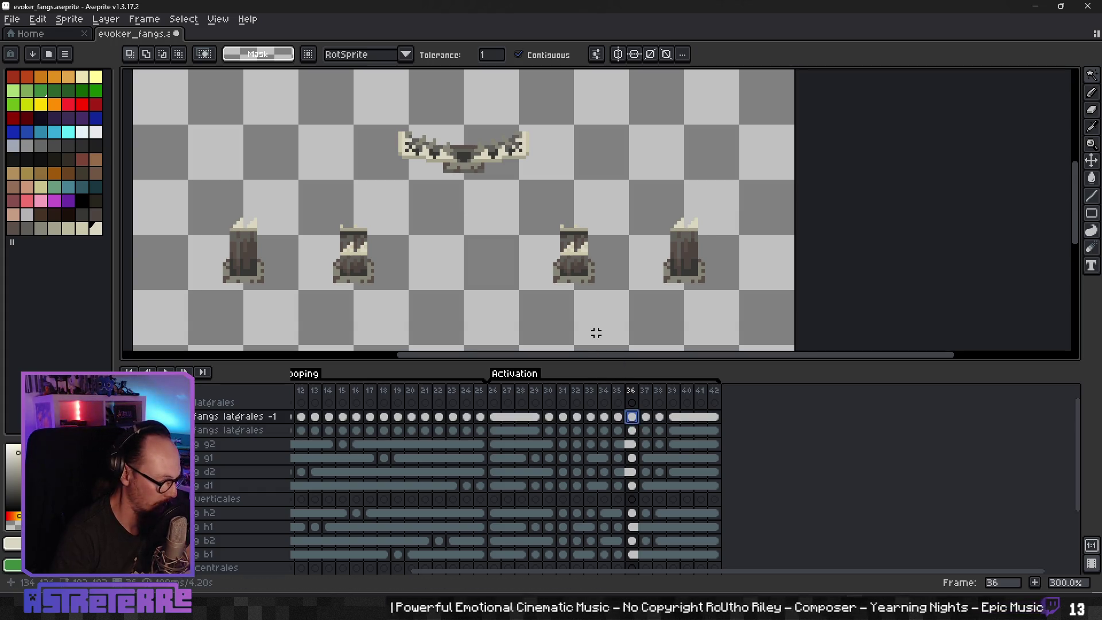
key(ctrl+v)
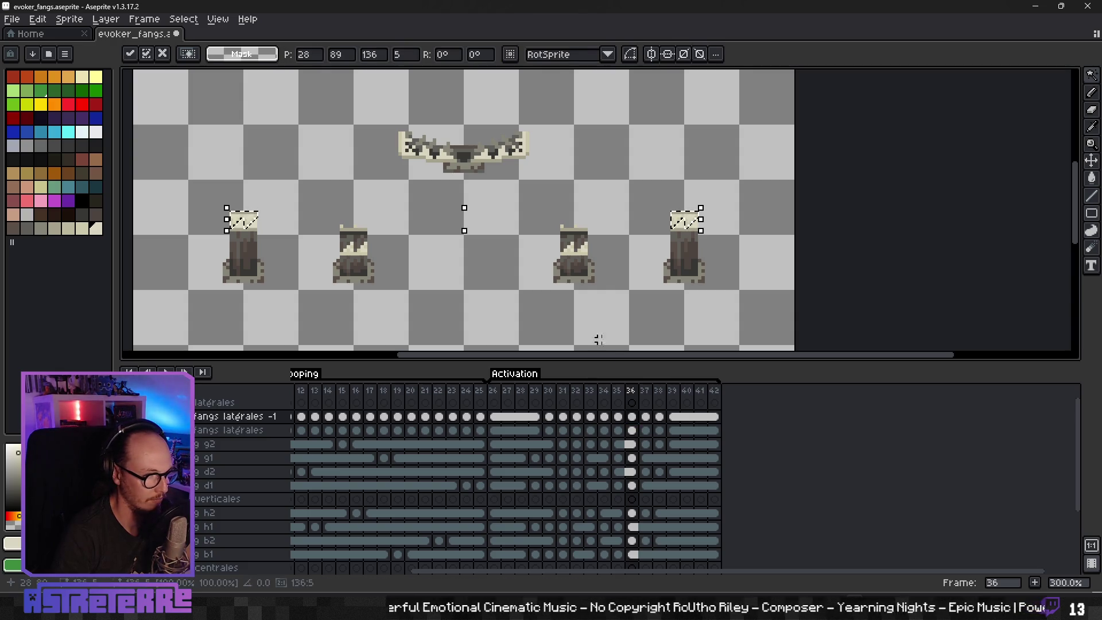
click(646, 430)
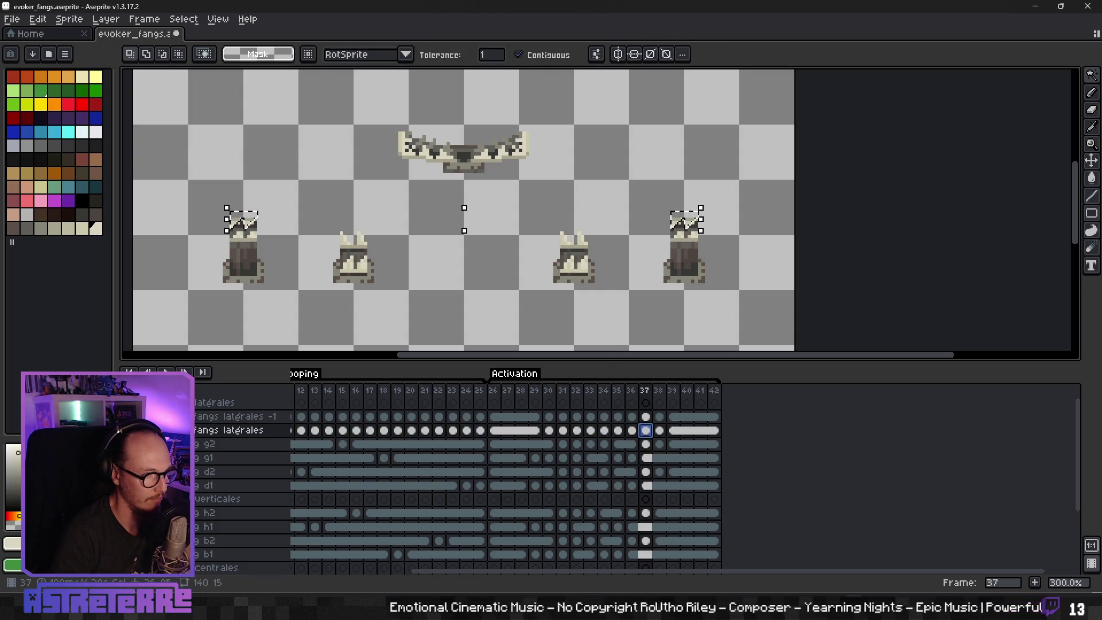
Step: Deselect, step back to frame 26 and play the animation to check it
key(ctrl+d)
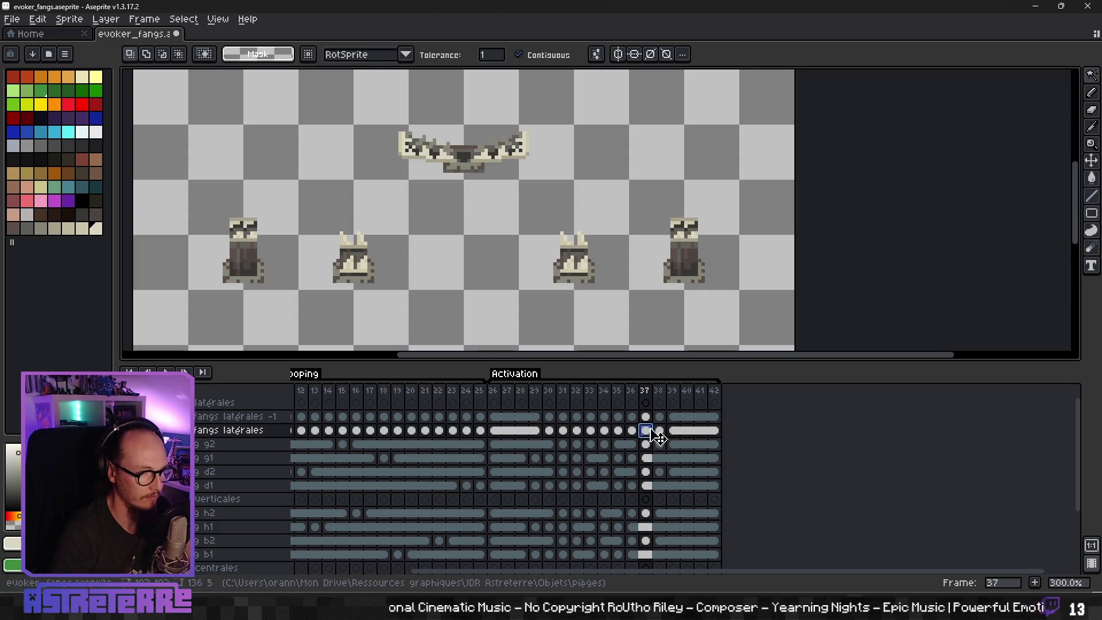
key(Return)
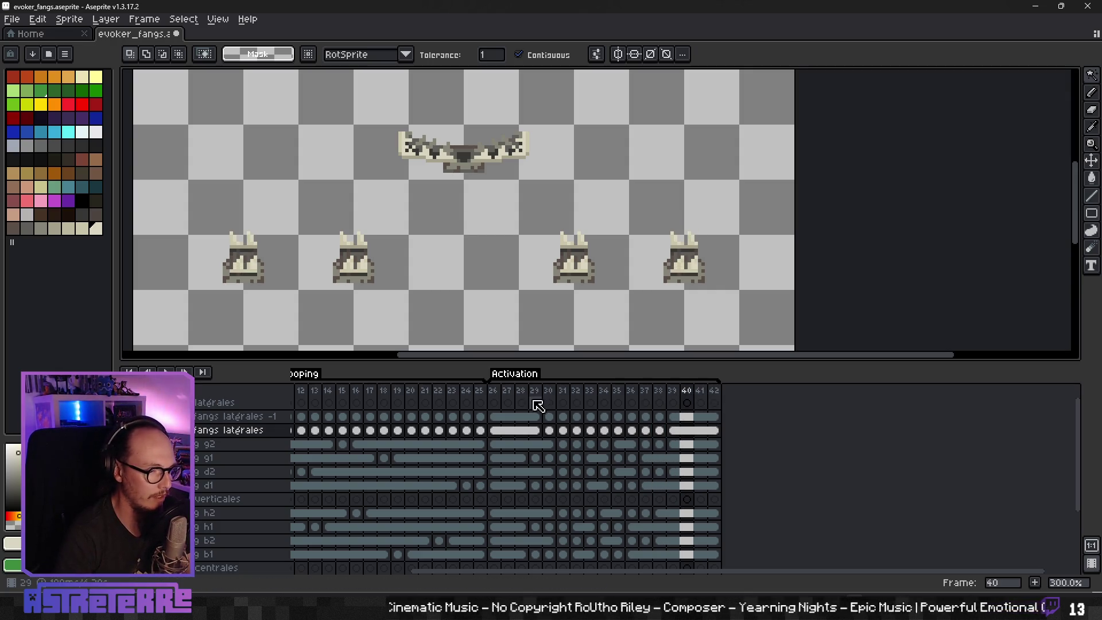
key(Left)
key(Left)
key(Left)
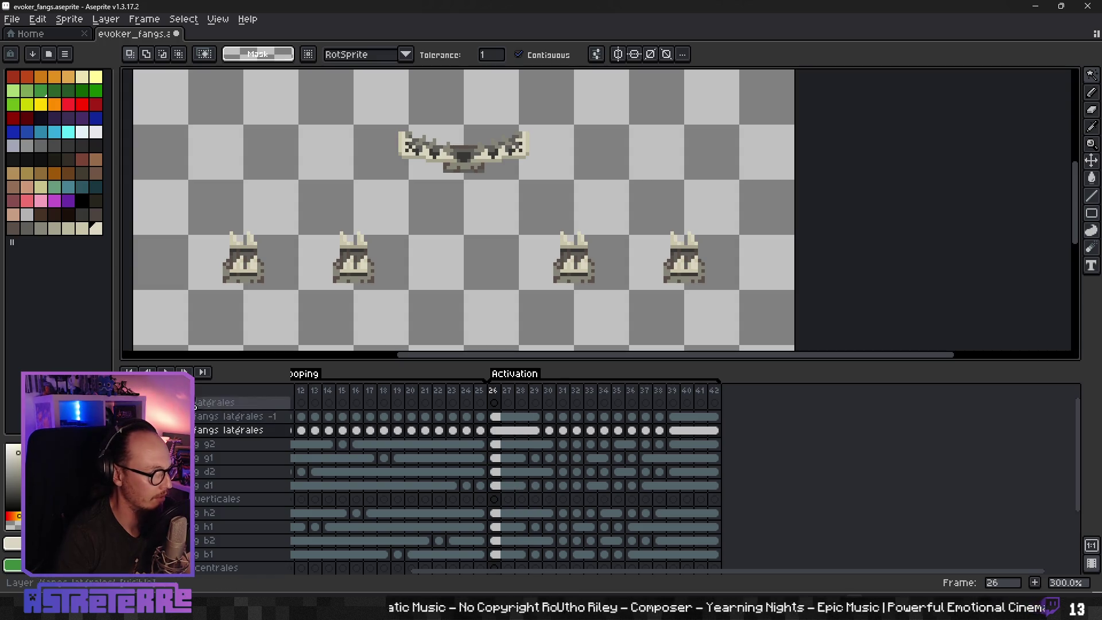
click(166, 372)
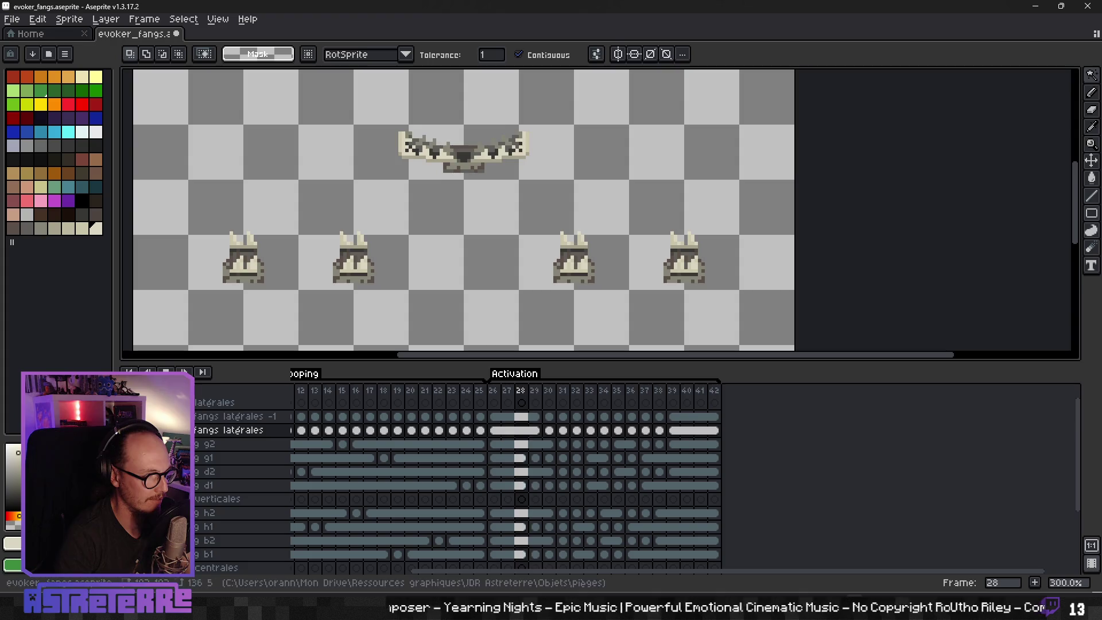
Step: Scroll around the timeline and canvas, then bring up the File menu for exporting
scroll(450, 474, down, 3)
scroll(449, 474, up, 3)
scroll(419, 525, left, 3)
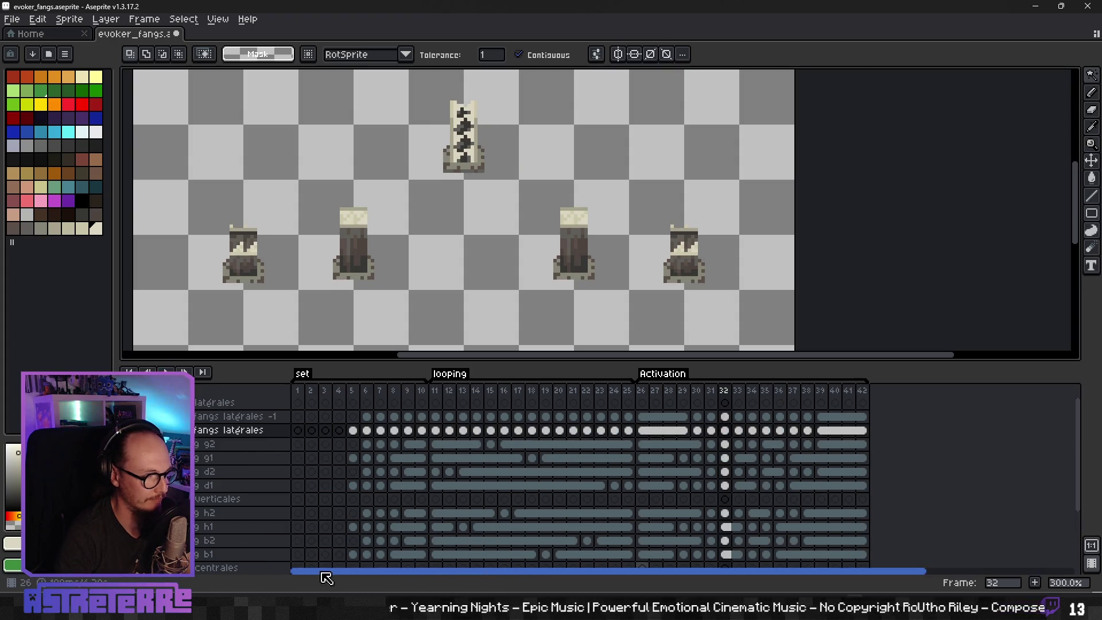
scroll(385, 262, down, 3)
scroll(405, 244, up, 1)
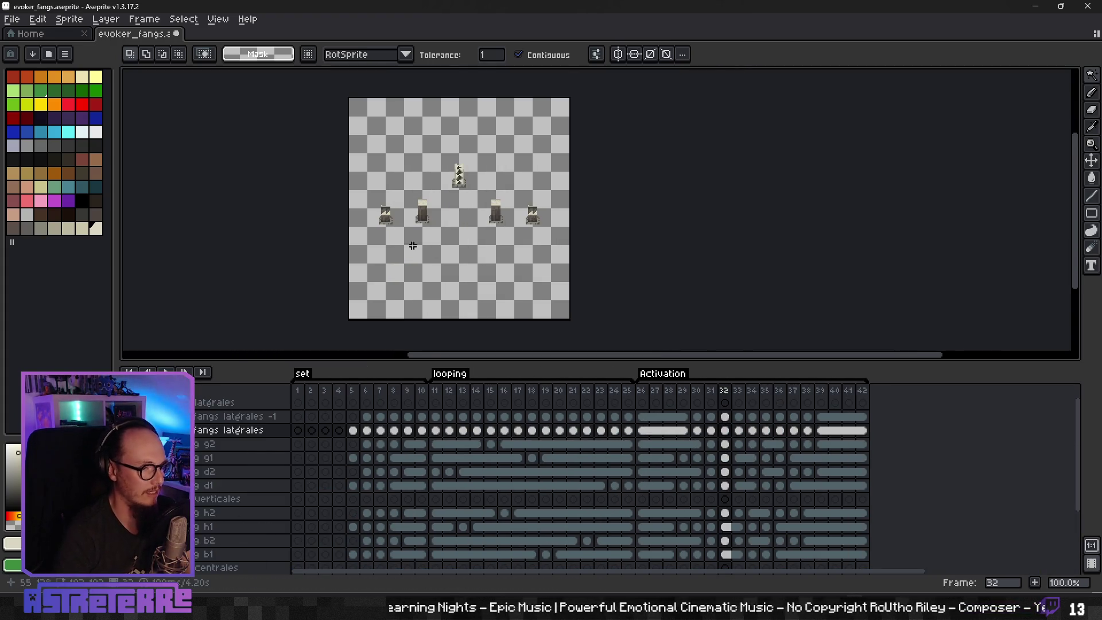
scroll(410, 248, left, 3)
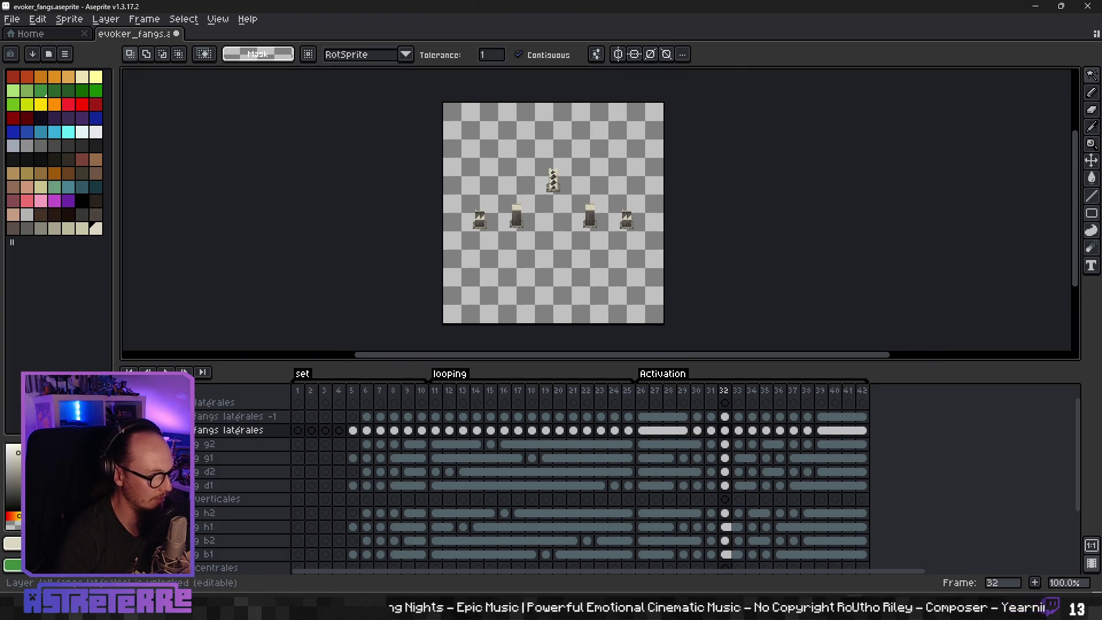
scroll(580, 482, up, 1)
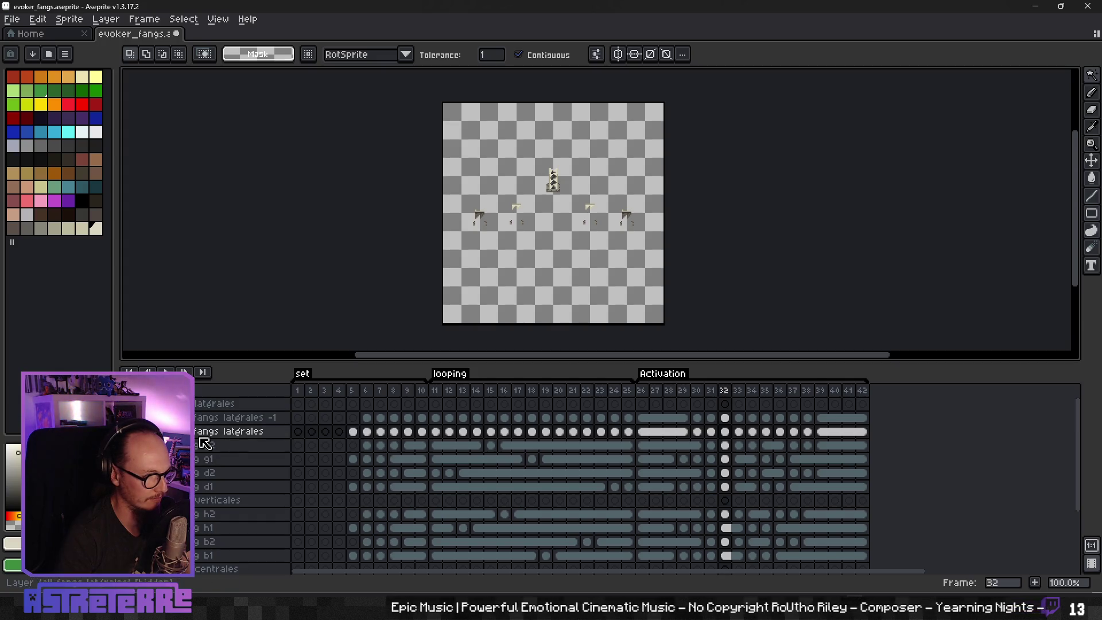
click(11, 19)
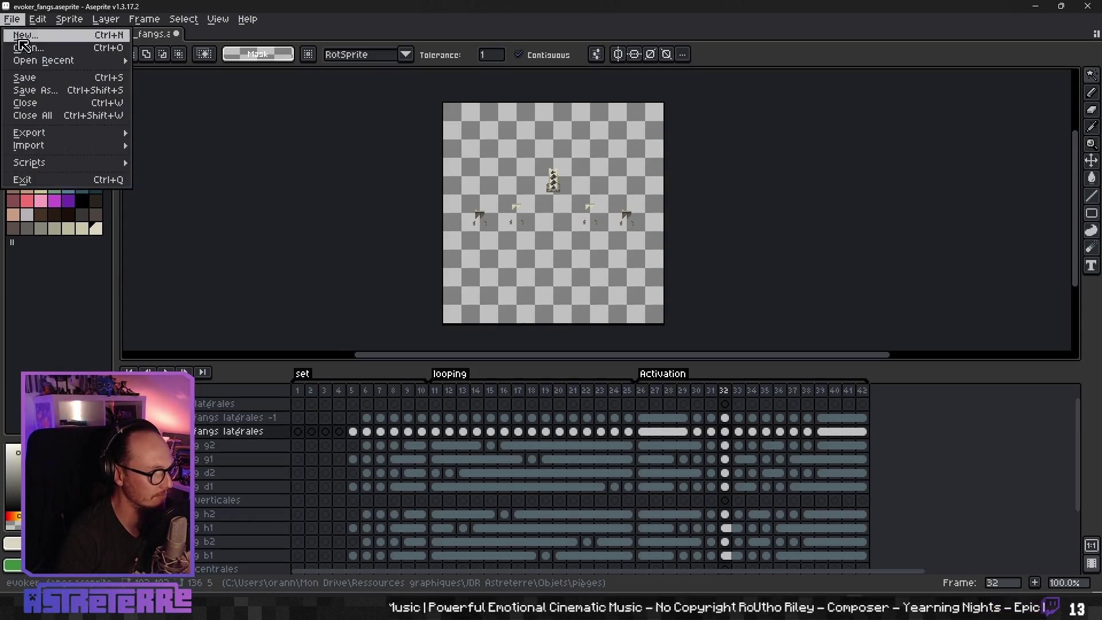
Step: Export the sprite sheet as sharp_fangs_trap_z-1.png and unhide the all fangs latérales layer
mouse_move(45, 136)
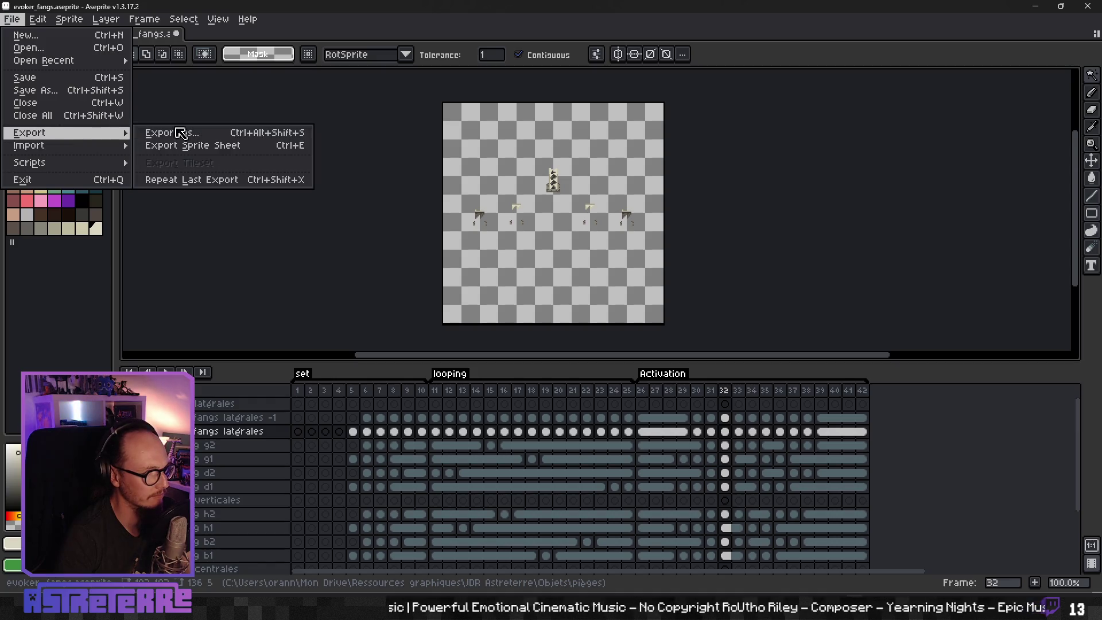
click(197, 149)
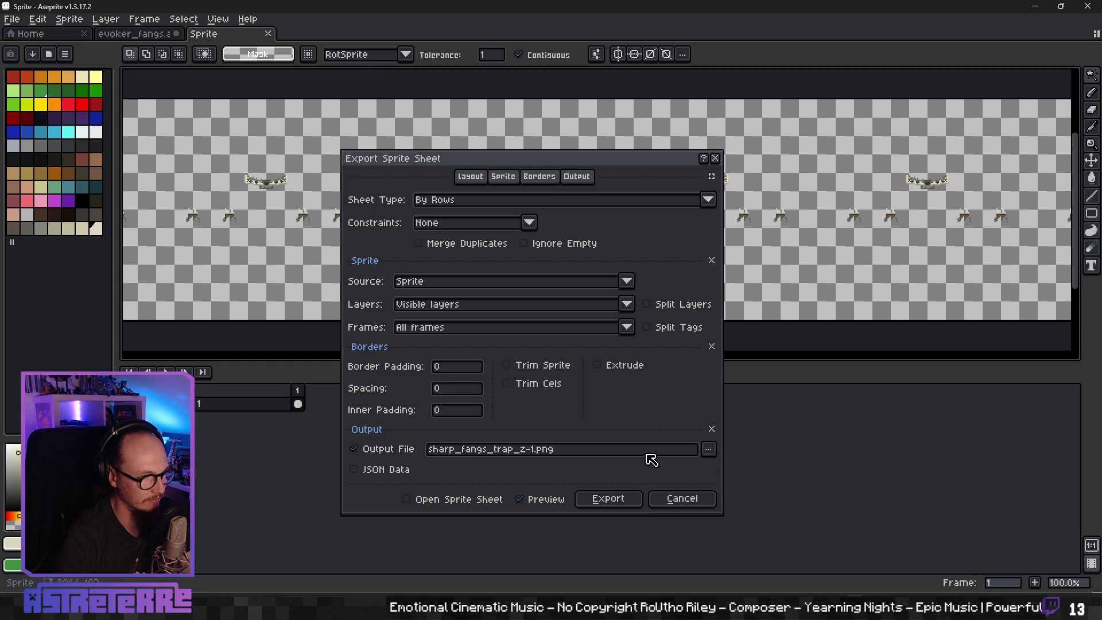
click(608, 499)
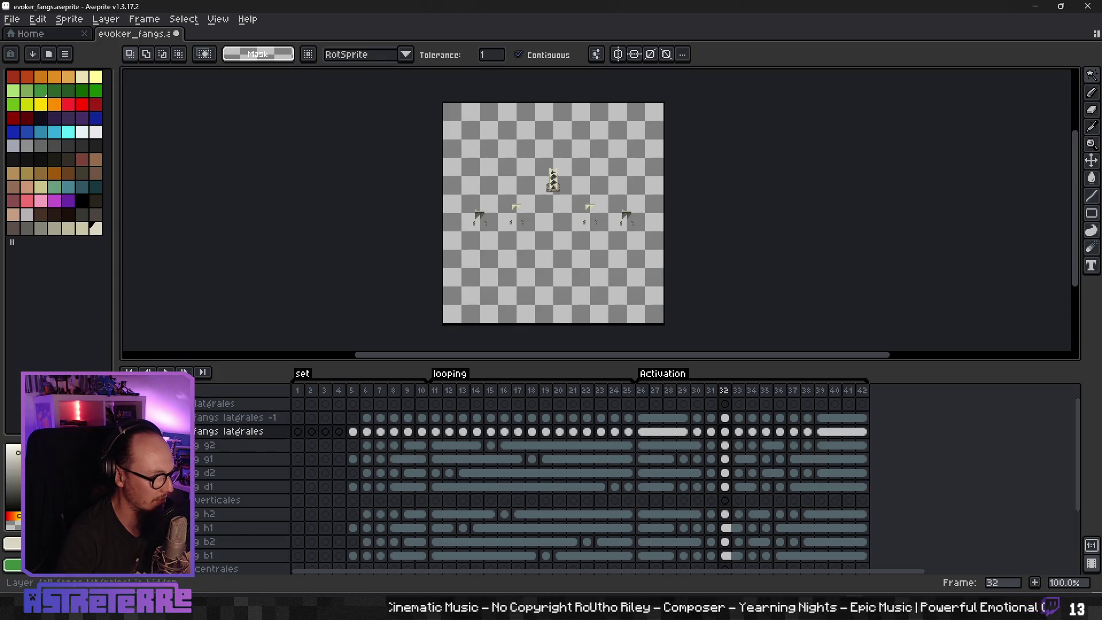
click(127, 404)
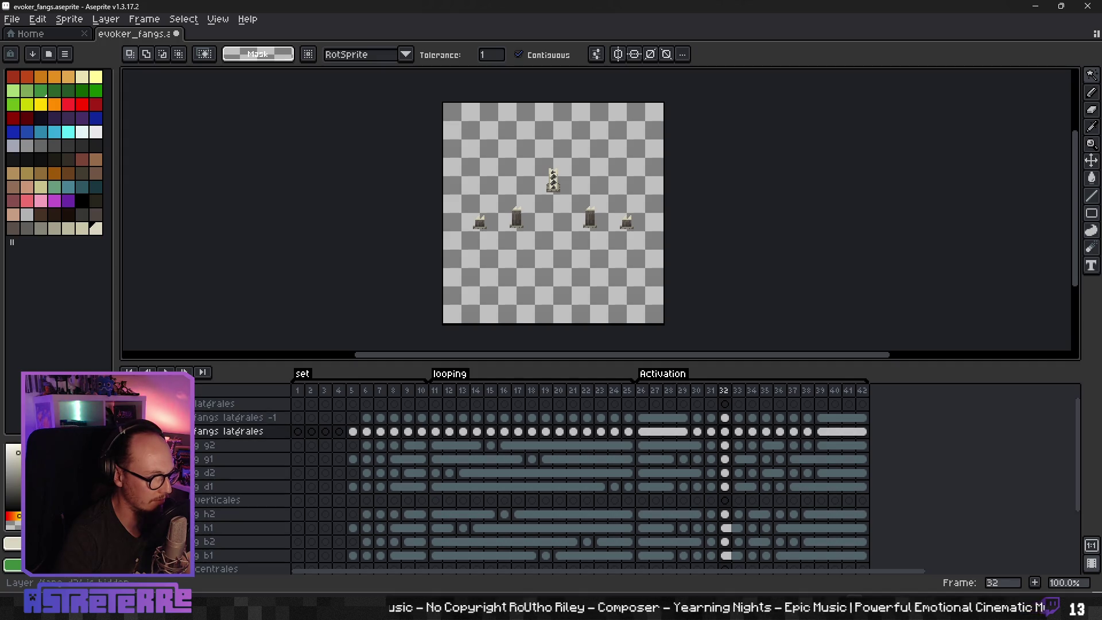
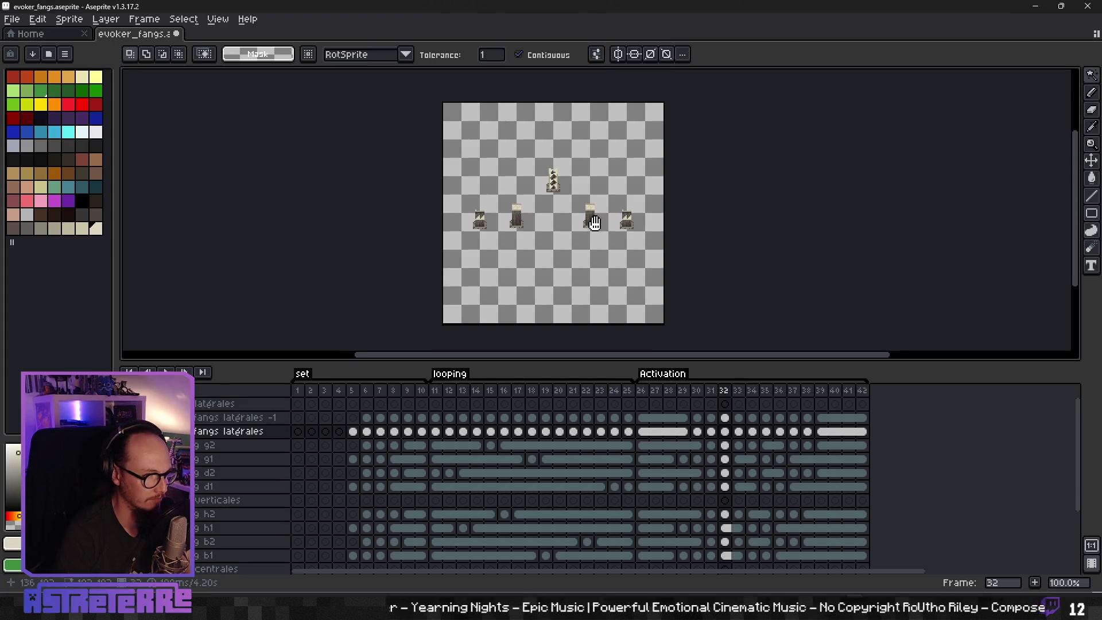
Step: Hide the side fangs layer, then show it again to inspect it
drag(555, 228, 538, 264)
scroll(538, 264, up, 3)
scroll(538, 263, down, 2)
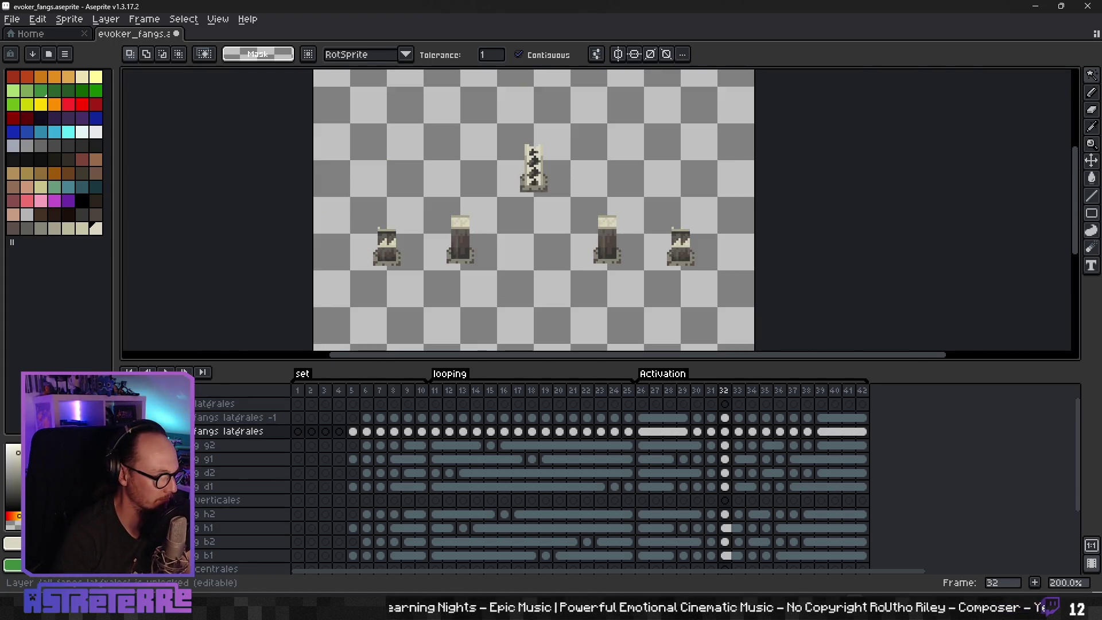
click(127, 404)
click(128, 404)
click(128, 403)
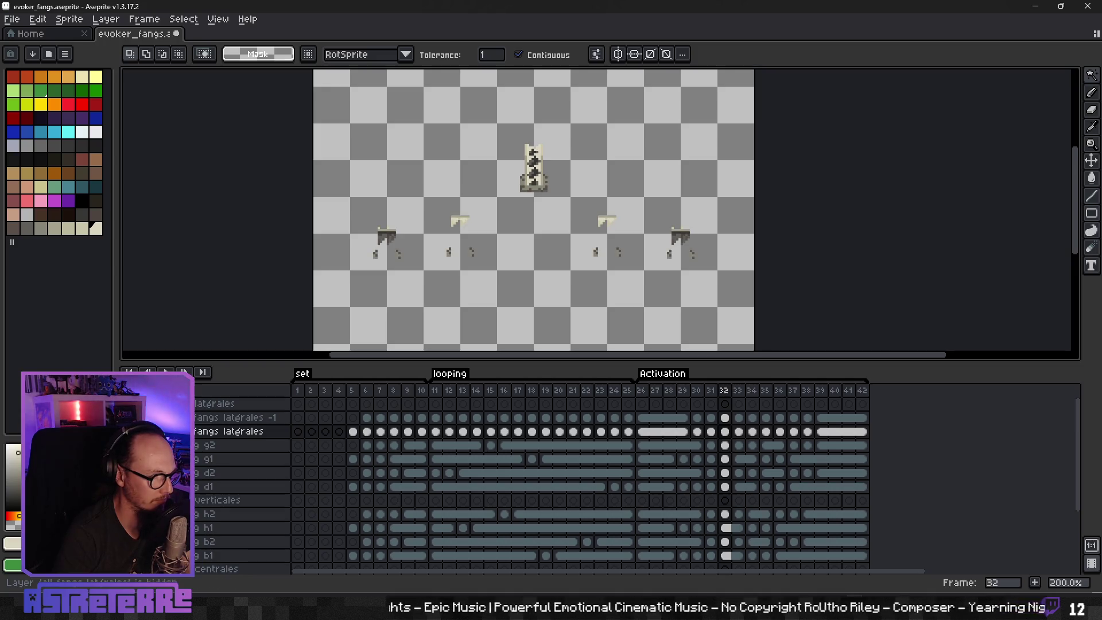
scroll(137, 486, down, 1)
scroll(574, 482, down, 1)
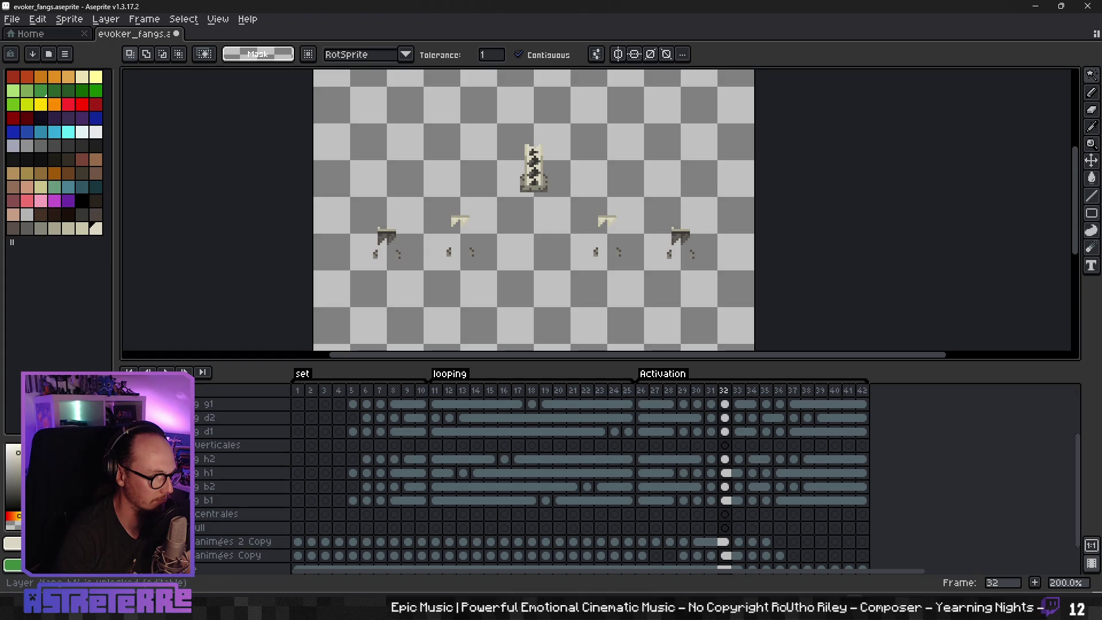
Step: Hide the top vertical fang, expand centrales, and compare the centre layer shown and hidden
click(128, 473)
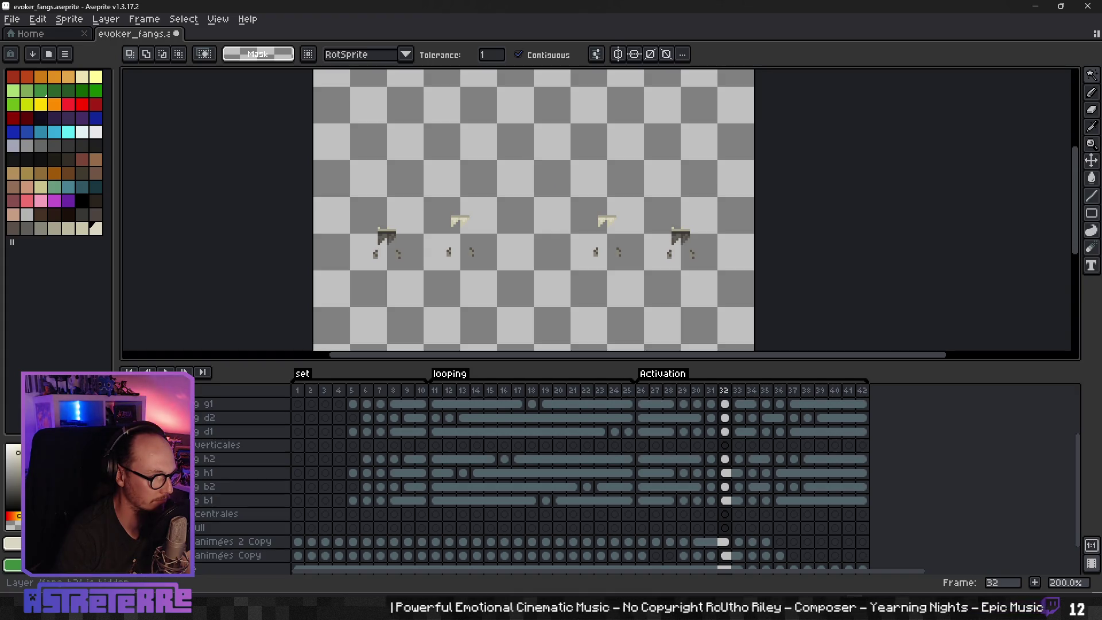
scroll(574, 482, down, 2)
click(128, 486)
click(191, 486)
click(199, 504)
click(128, 500)
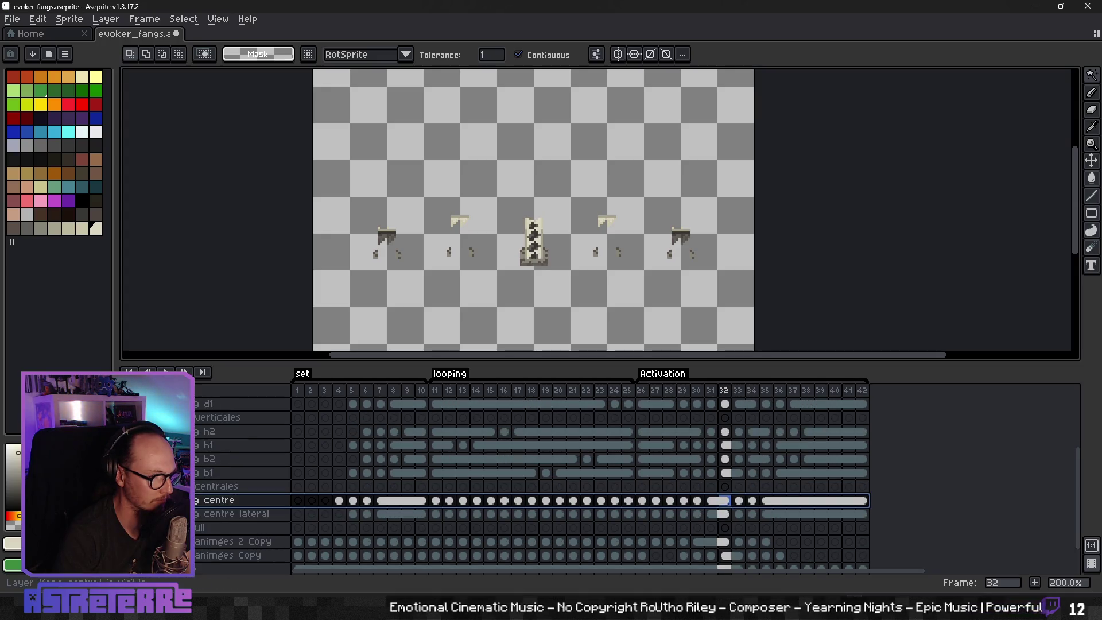
click(129, 500)
click(128, 500)
click(128, 500)
click(129, 500)
click(129, 500)
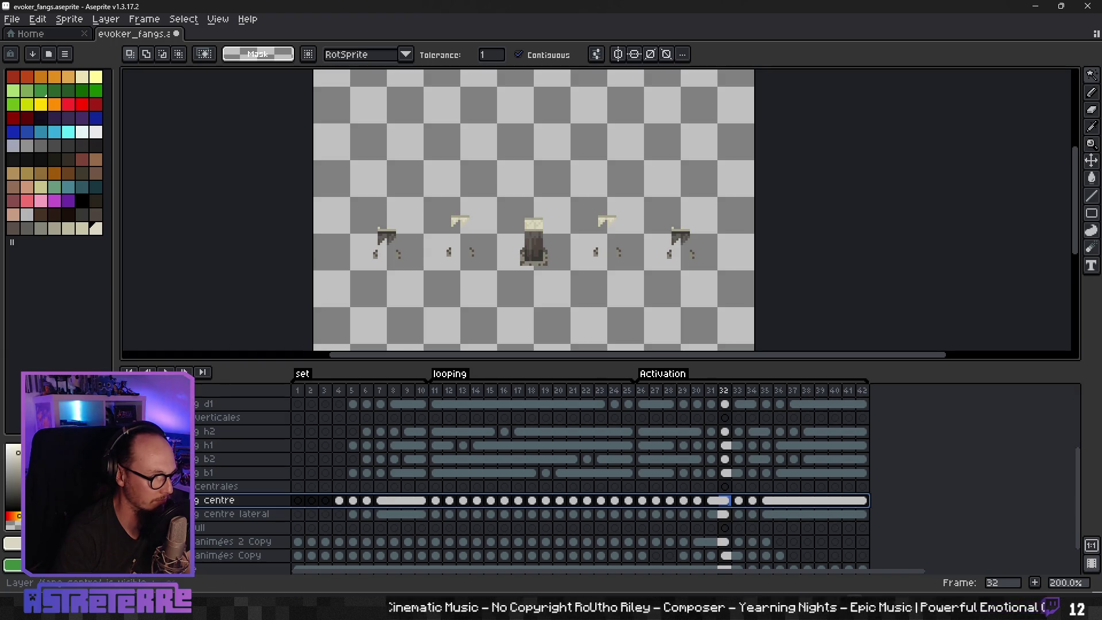
Step: Select the centre lateral layer and step the timeline to frame 5
click(221, 516)
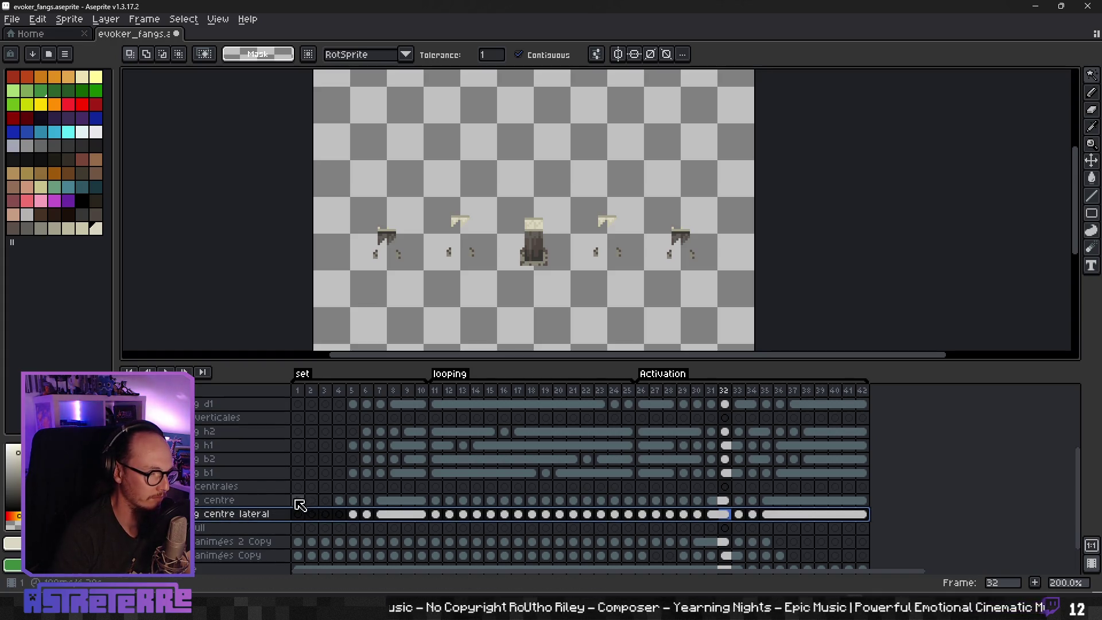
click(325, 501)
key(Right)
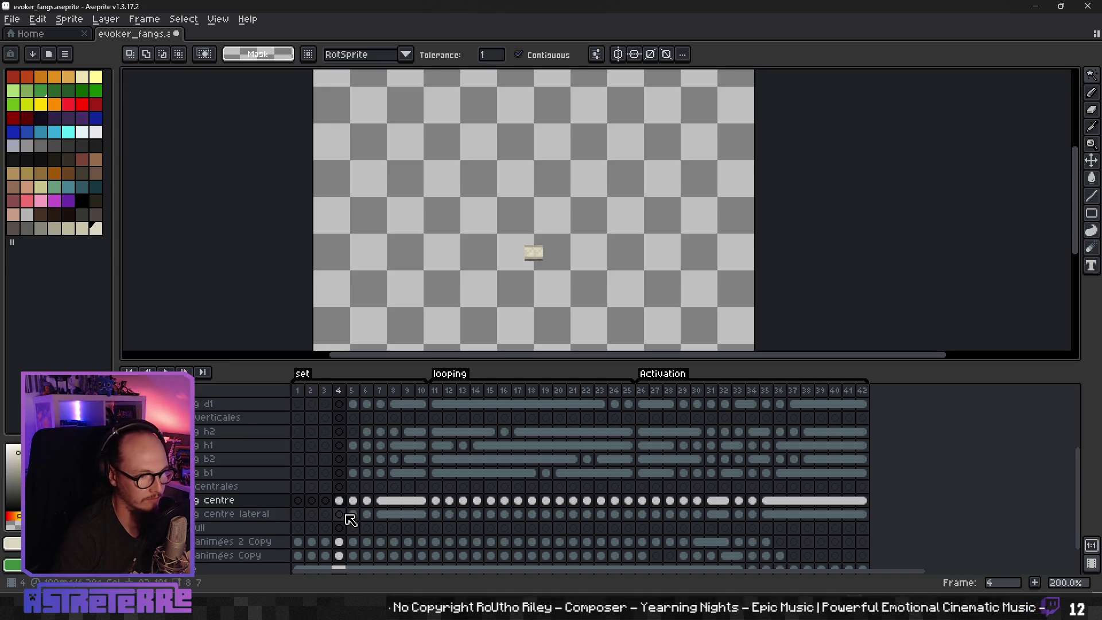
key(Right)
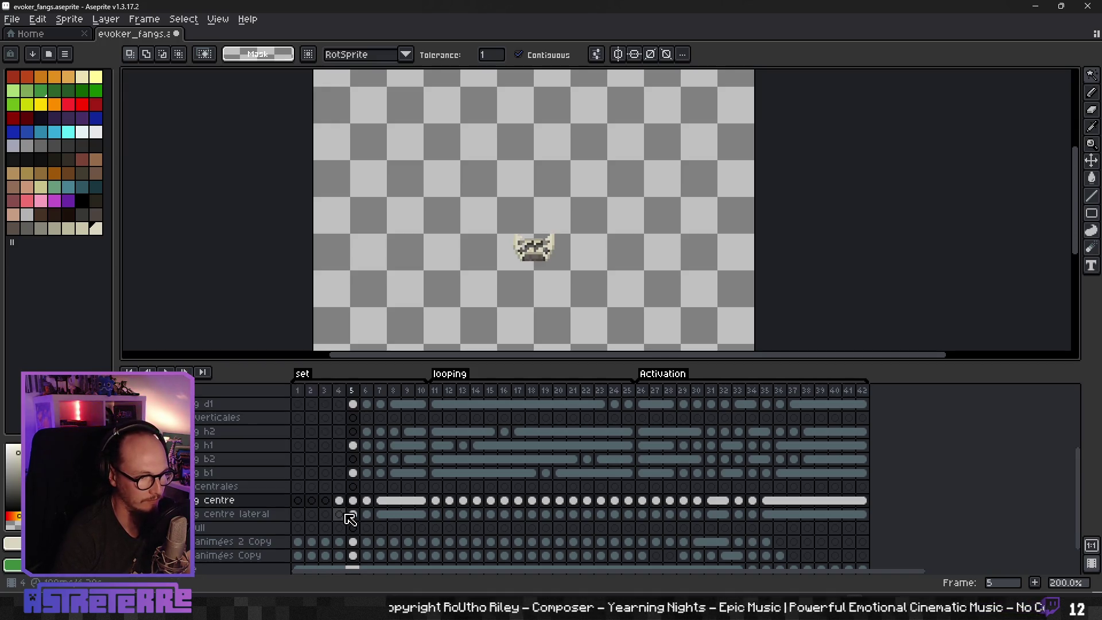
scroll(353, 517, down, 1)
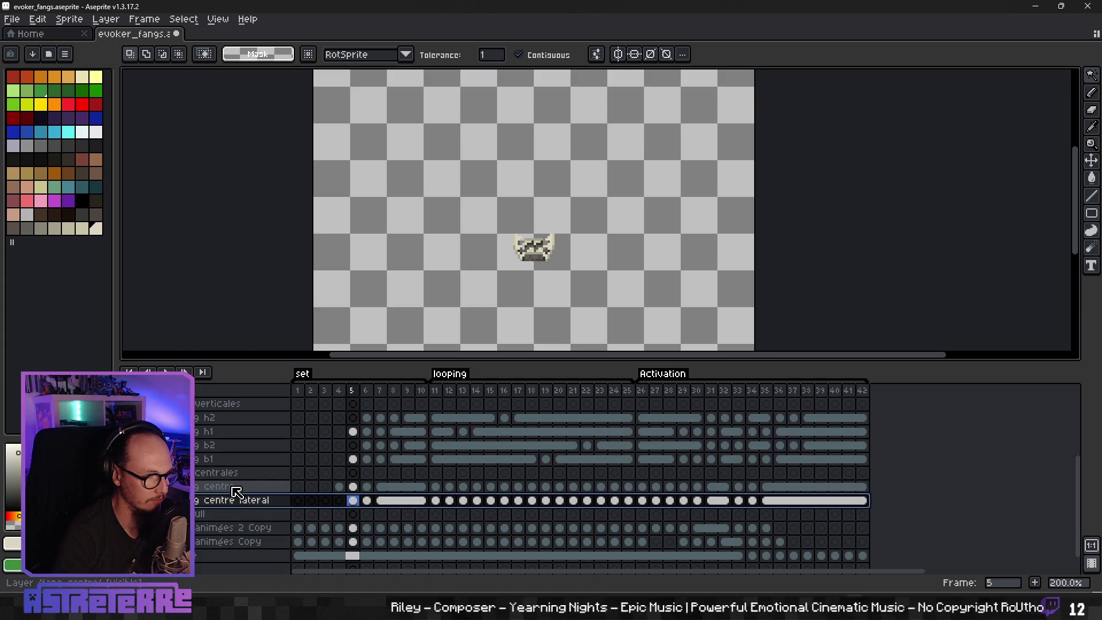
Step: Duplicate the centre and centre lateral layers
click(237, 491)
click(234, 500)
click(234, 487)
click(234, 500)
click(234, 488)
right_click(231, 491)
mouse_move(270, 502)
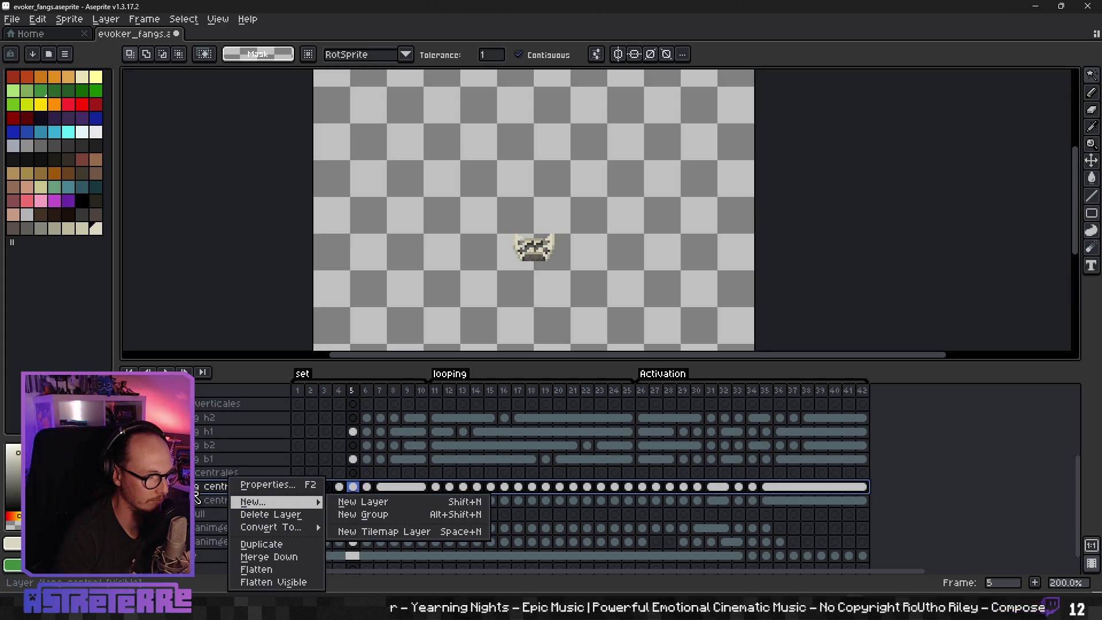
click(272, 545)
click(234, 515)
right_click(235, 515)
click(272, 545)
Step: Move centre lateral Copy under centre Copy and merge the two copies down
click(259, 515)
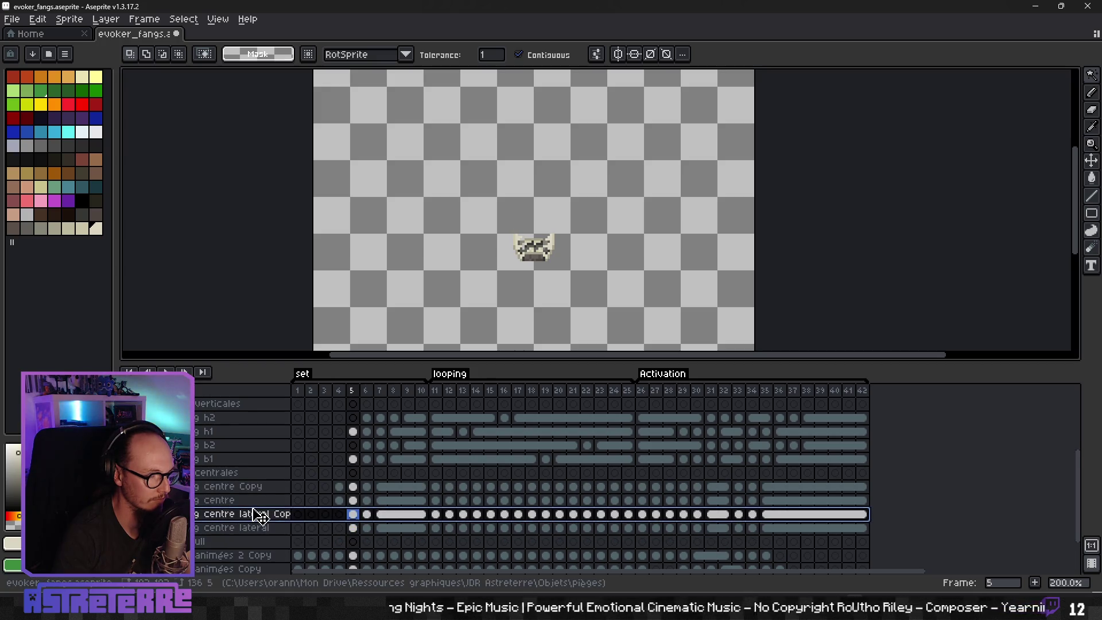
drag(260, 515, 253, 500)
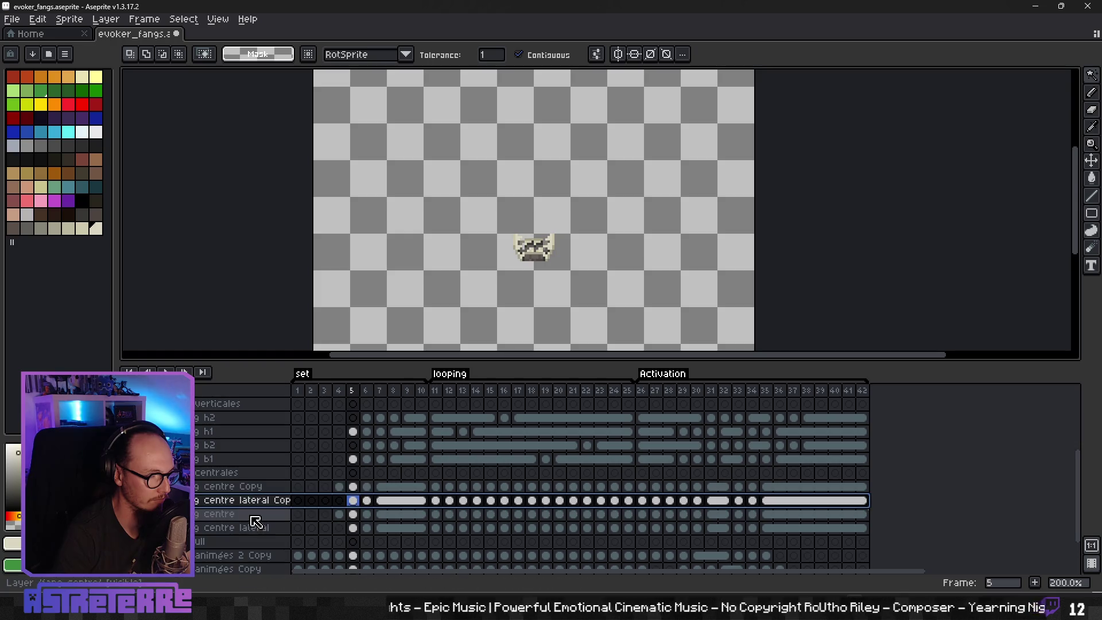
click(253, 517)
click(243, 529)
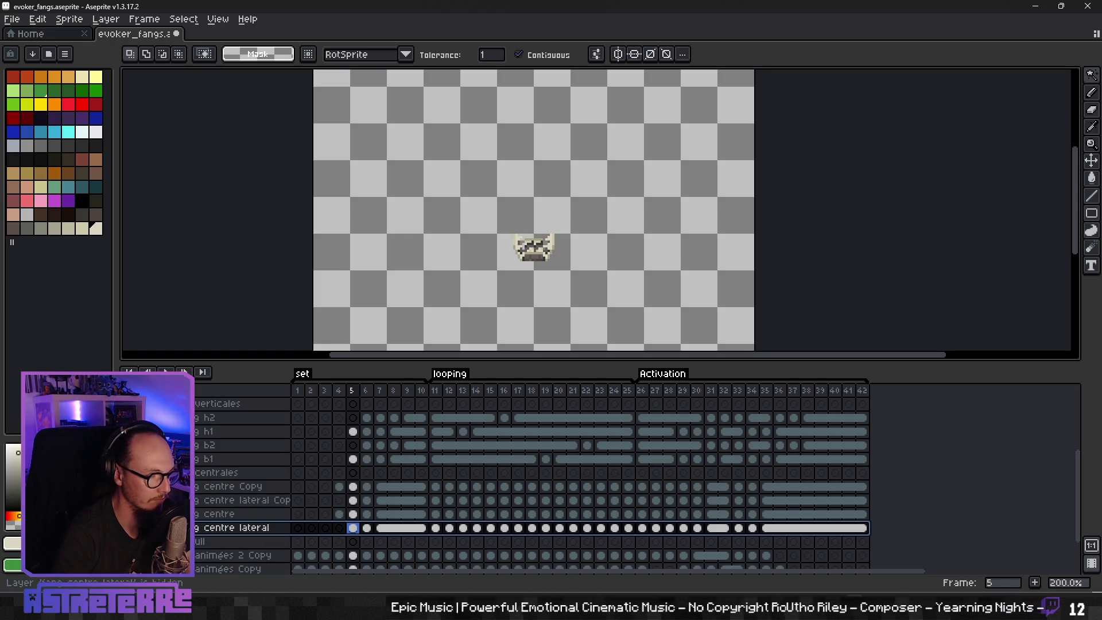
click(226, 489)
right_click(232, 486)
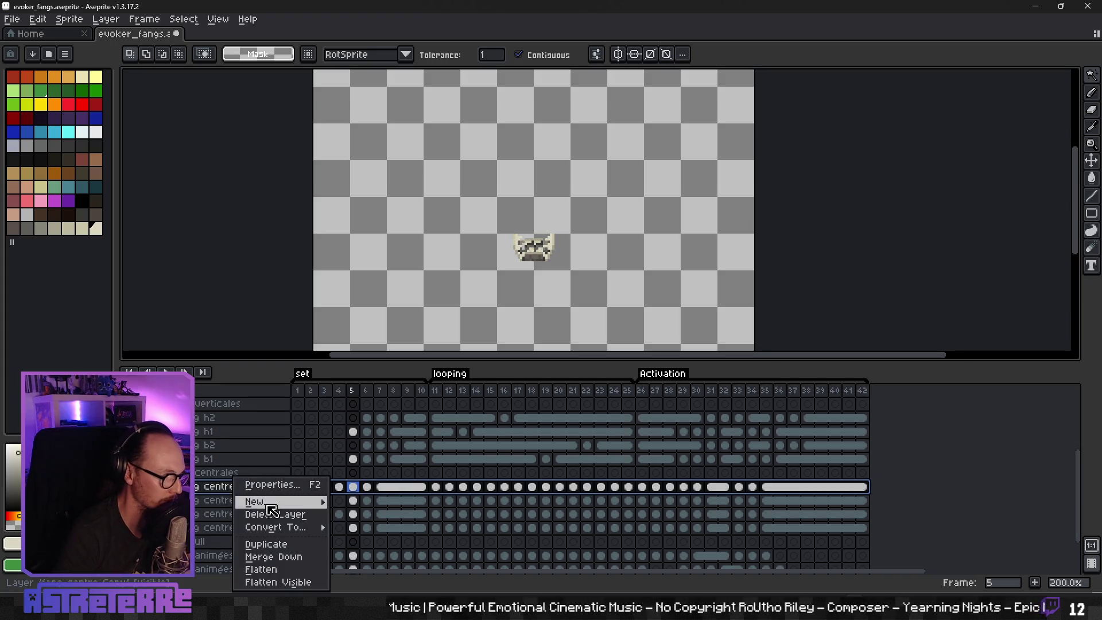
click(275, 557)
Step: Rename the merged layer to 'fang centre all'
double_click(235, 488)
click(595, 290)
drag(557, 287, 629, 291)
key(BackSpace)
text(all)
key(Return)
Step: Add a new empty layer named 'fang centre all -1' above it
right_click(240, 487)
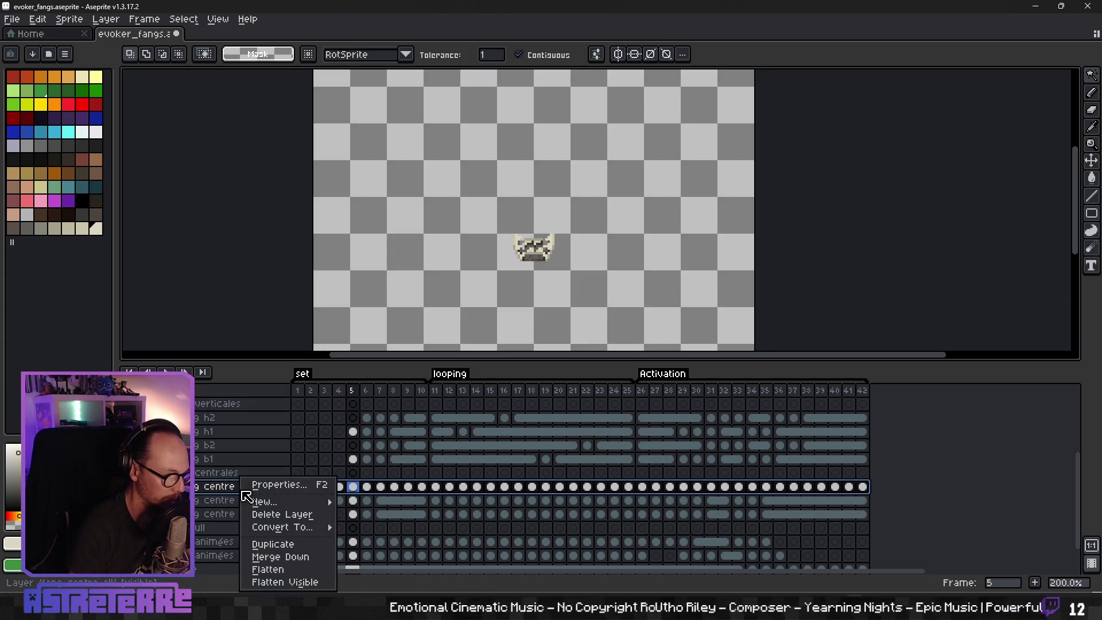
click(209, 487)
right_click(209, 485)
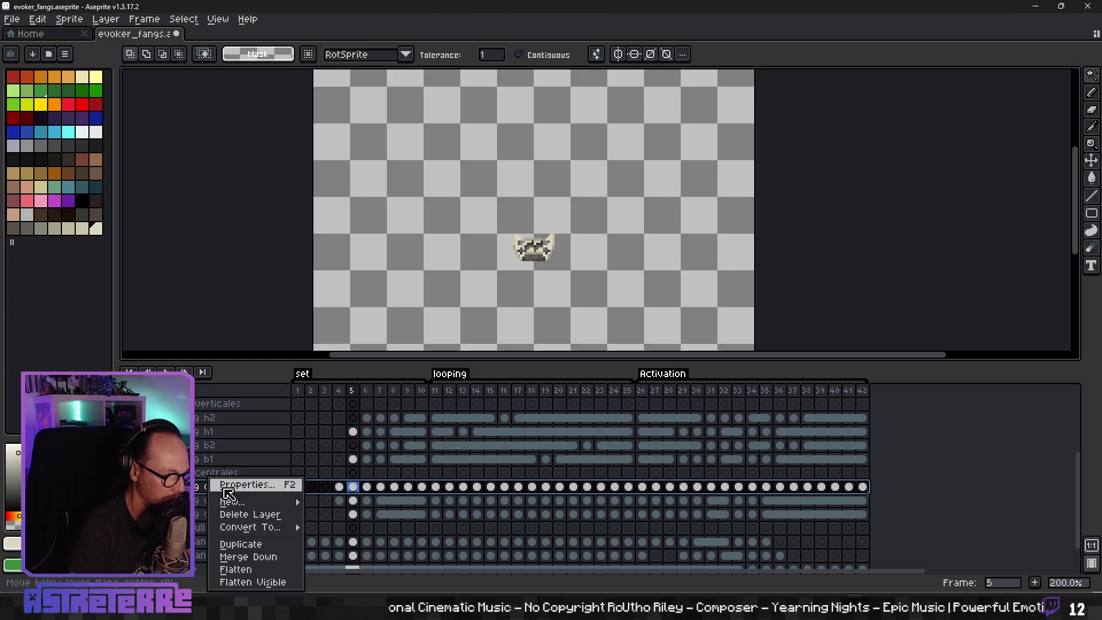
mouse_move(297, 504)
click(342, 502)
double_click(217, 487)
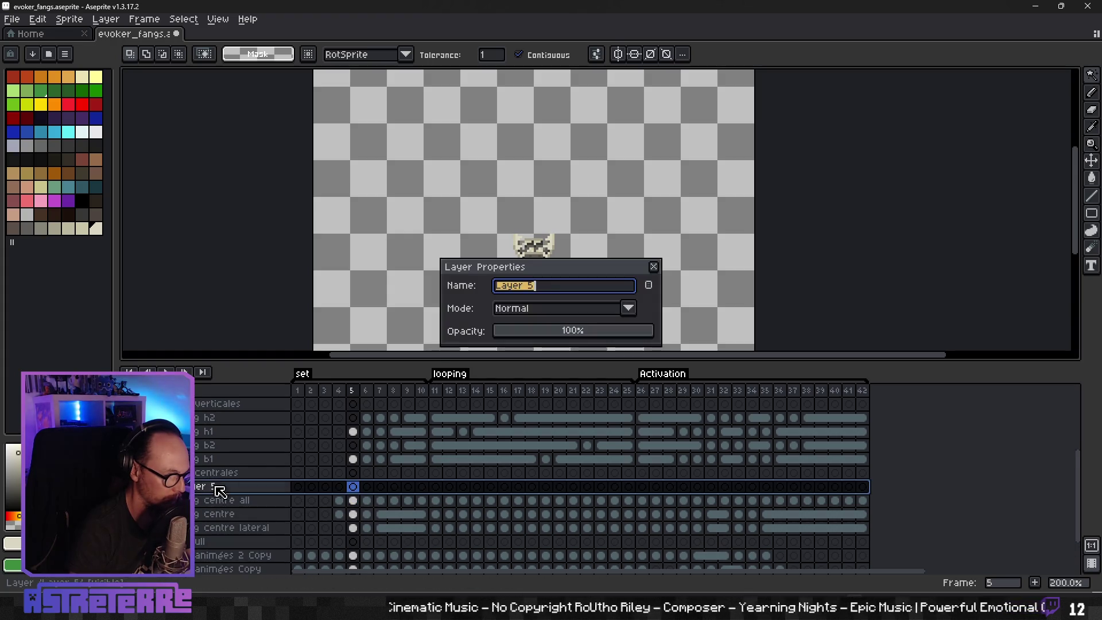
text(fang centre all -&)
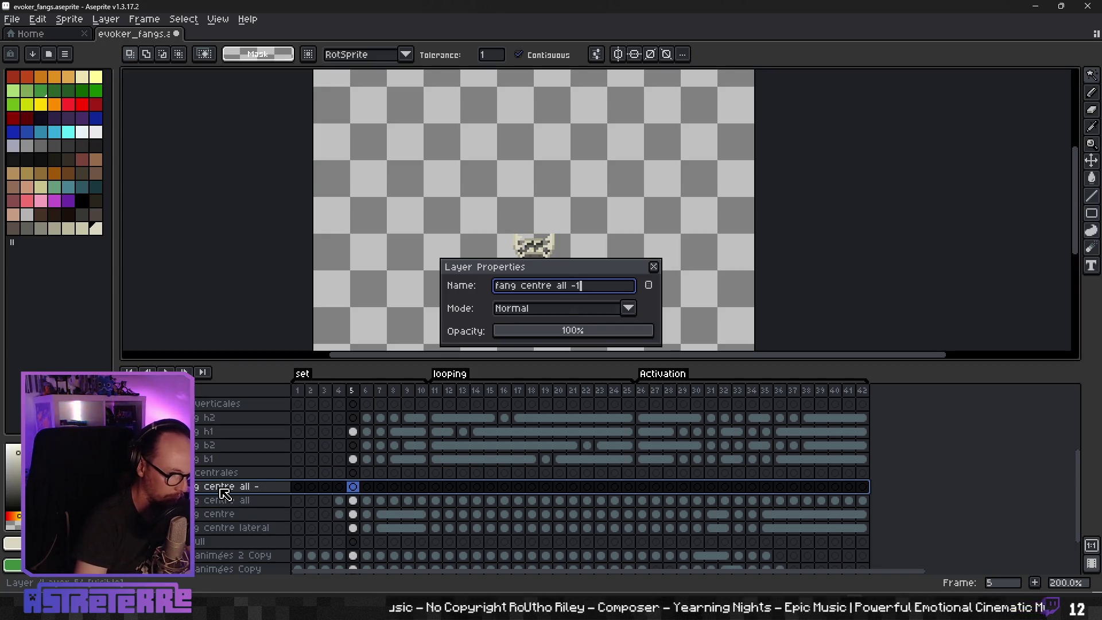
key(Return)
click(339, 501)
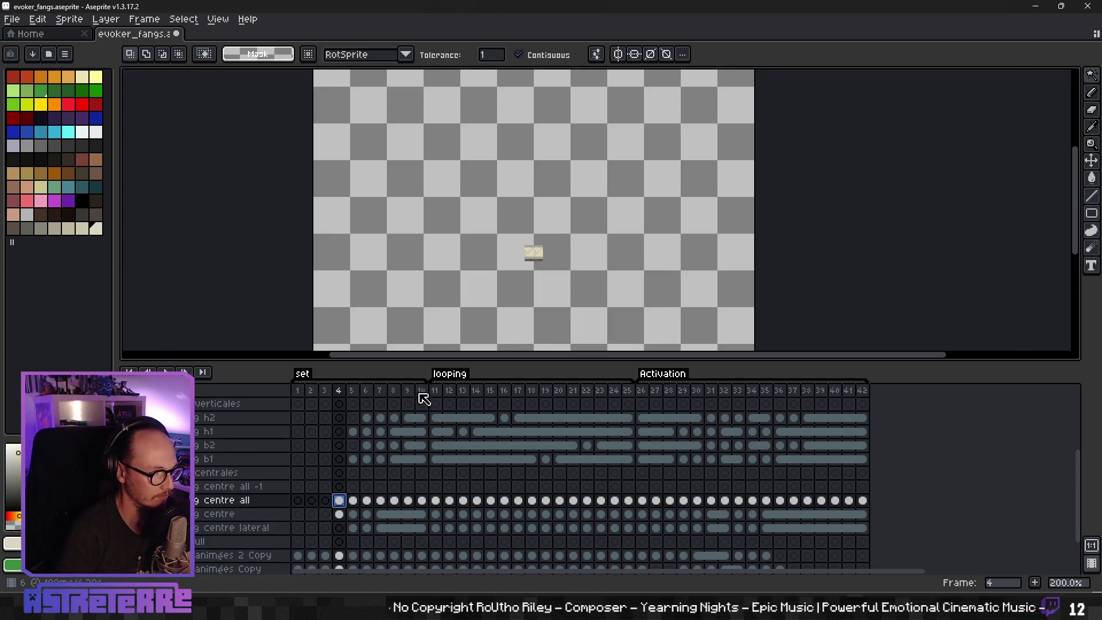
Step: On frame 5, select the top band of the fang sprite using rectangular selection
scroll(539, 286, up, 2)
key(Right)
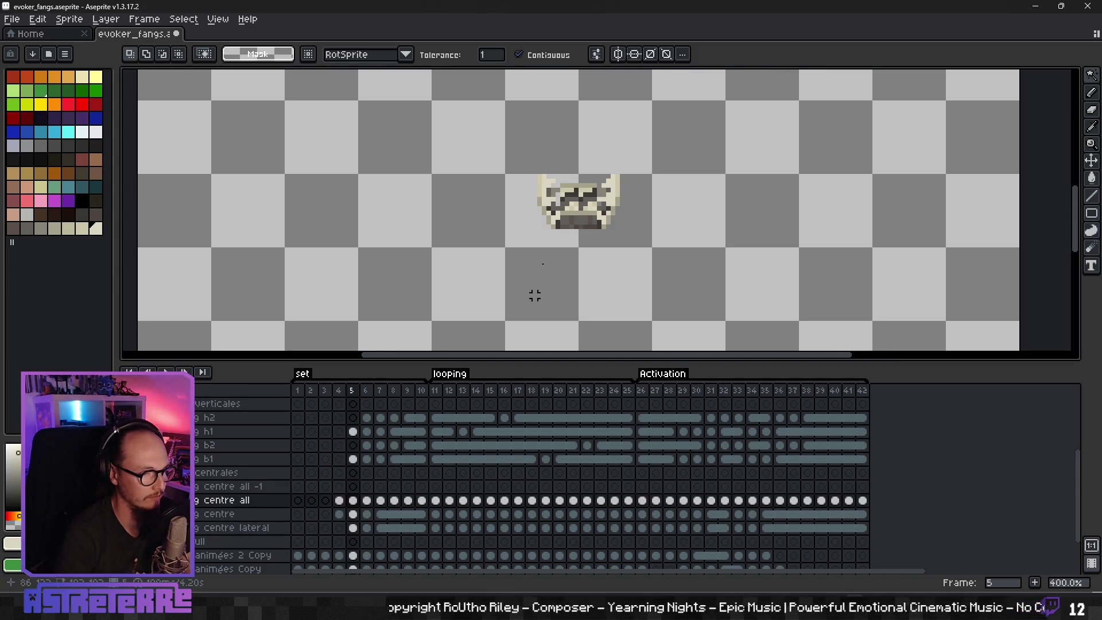
scroll(637, 214, up, 3)
drag(691, 253, 620, 278)
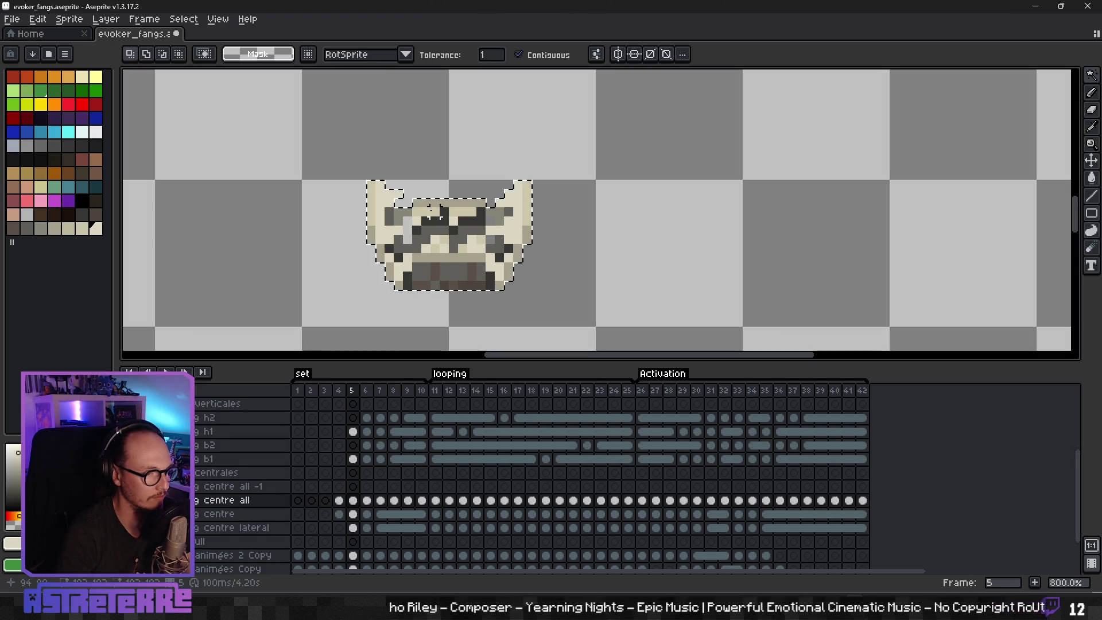
click(553, 219)
click(550, 219)
click(428, 206)
shift+click(422, 219)
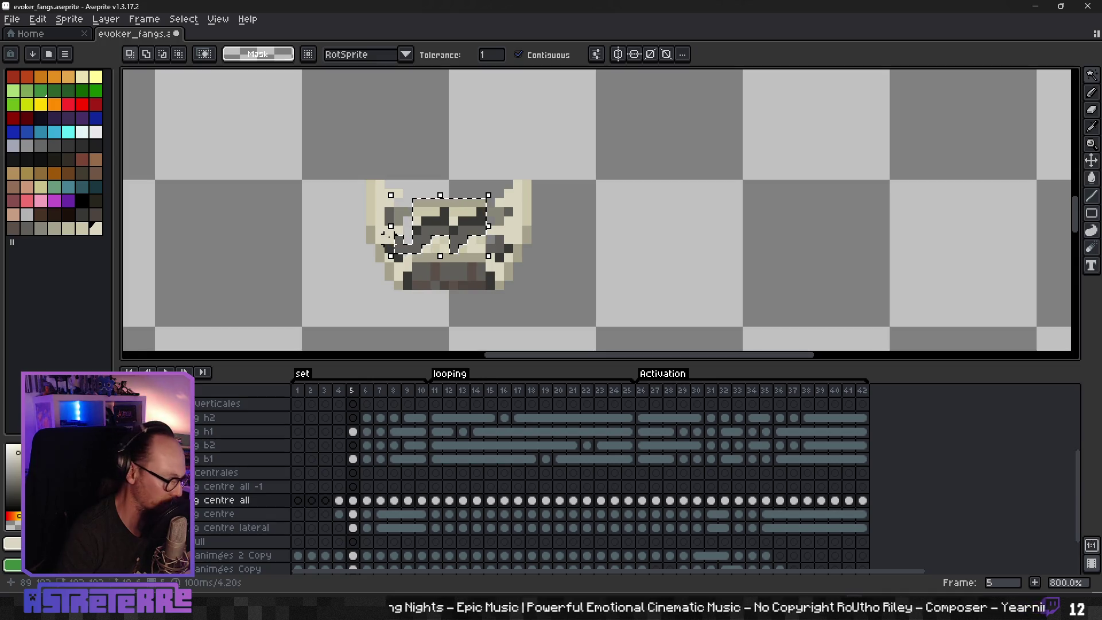
click(1092, 75)
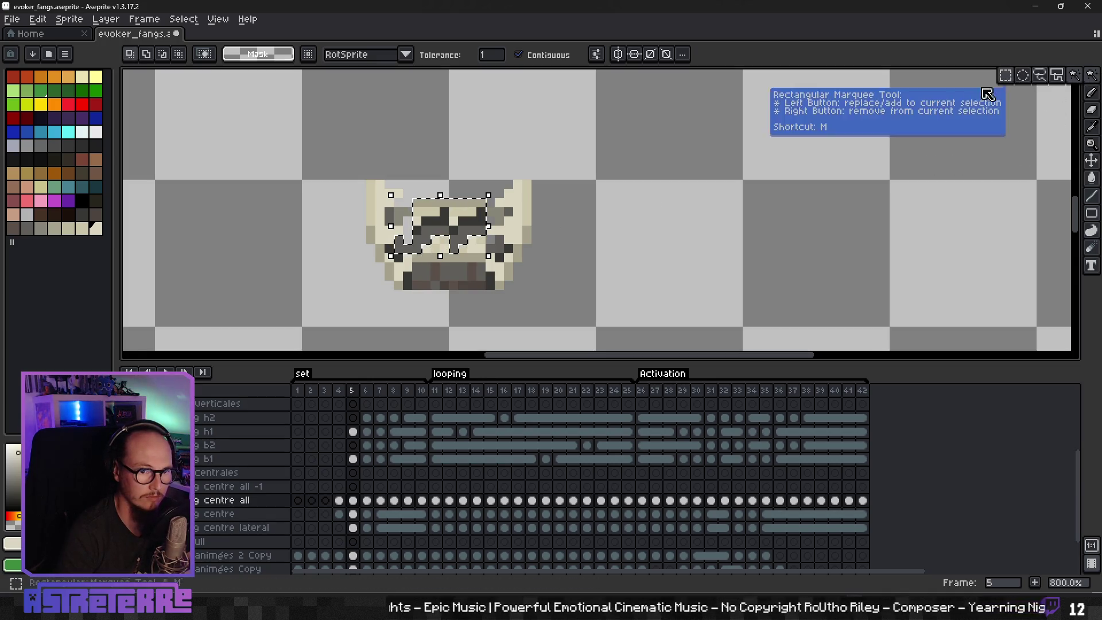
click(1091, 75)
click(1005, 75)
scroll(518, 207, up, 3)
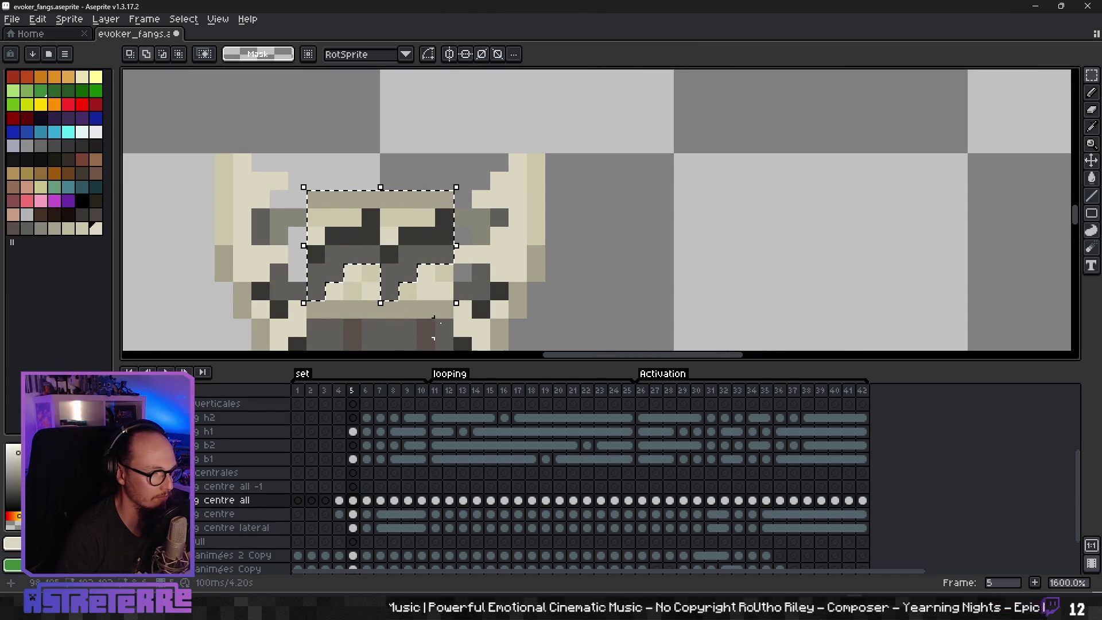
scroll(478, 316, down, 4)
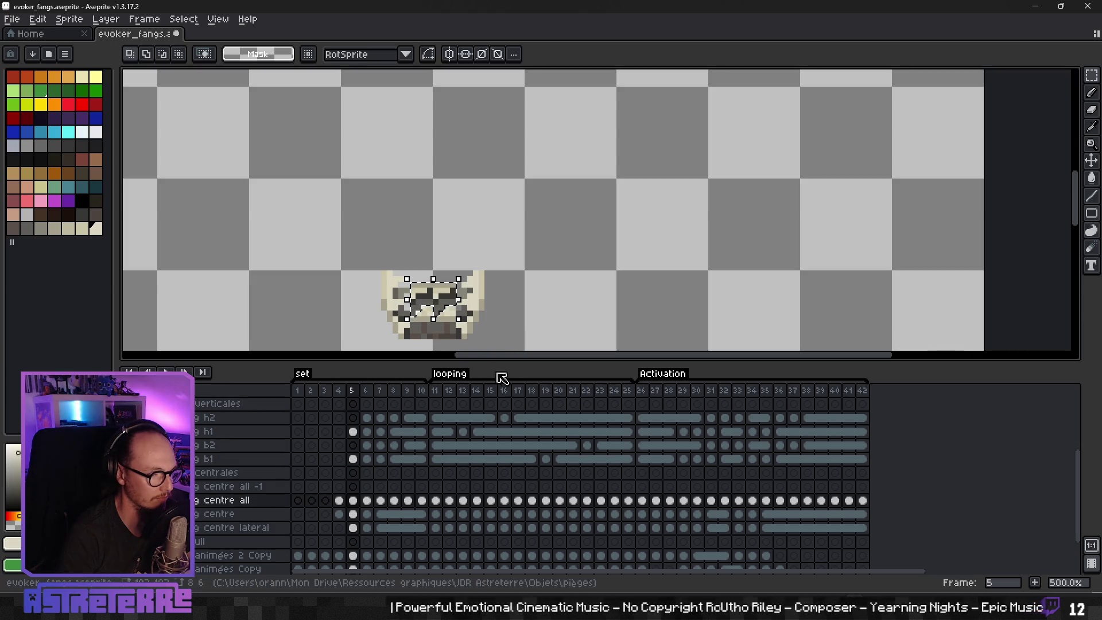
Step: Cut the selected fang pixels and paste them into frame 5 of fang centre all -1
key(ctrl+d)
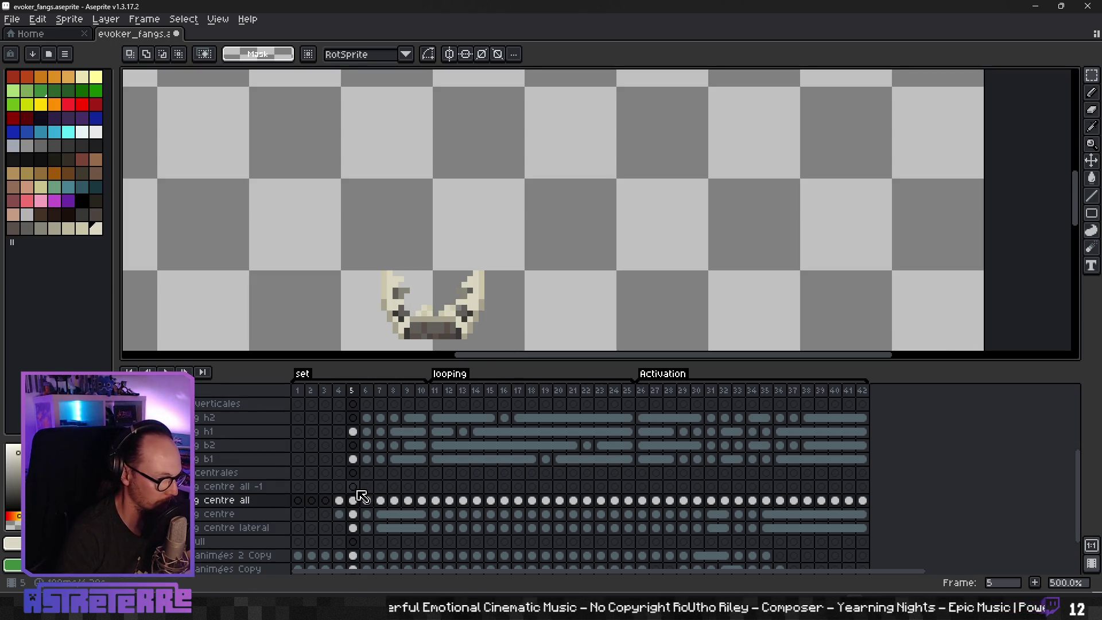
click(354, 488)
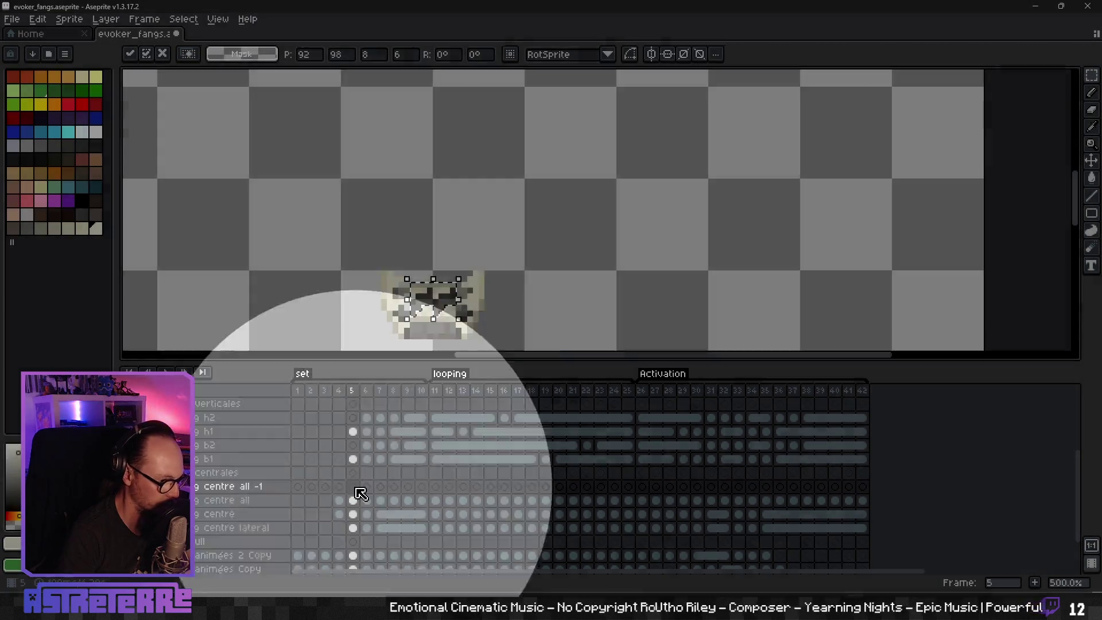
key(ctrl+v)
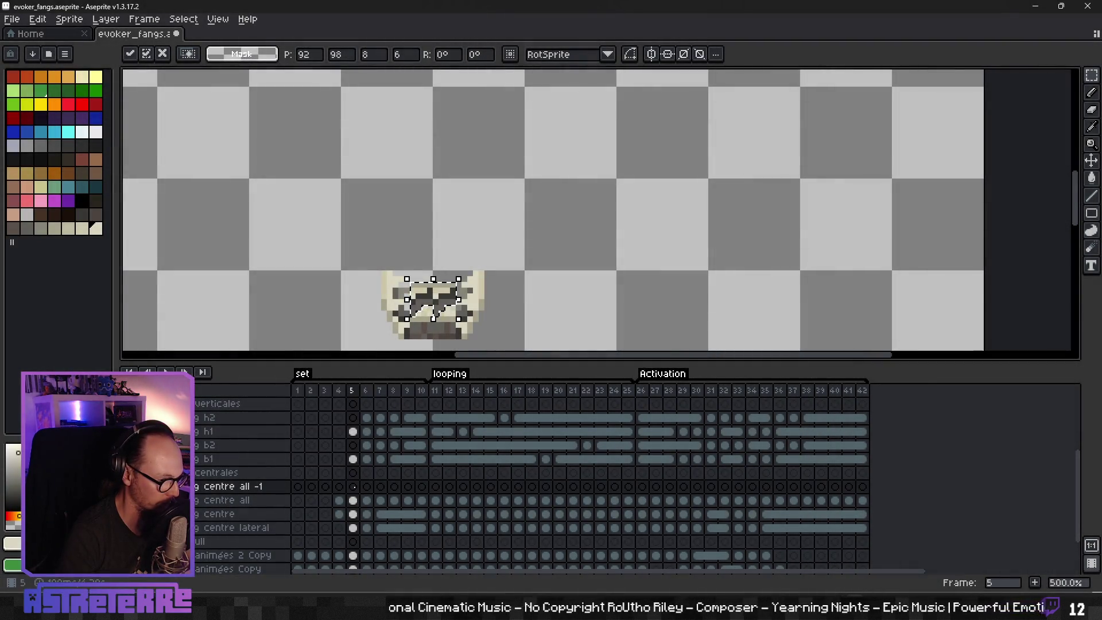
click(367, 488)
key(Left)
key(Right)
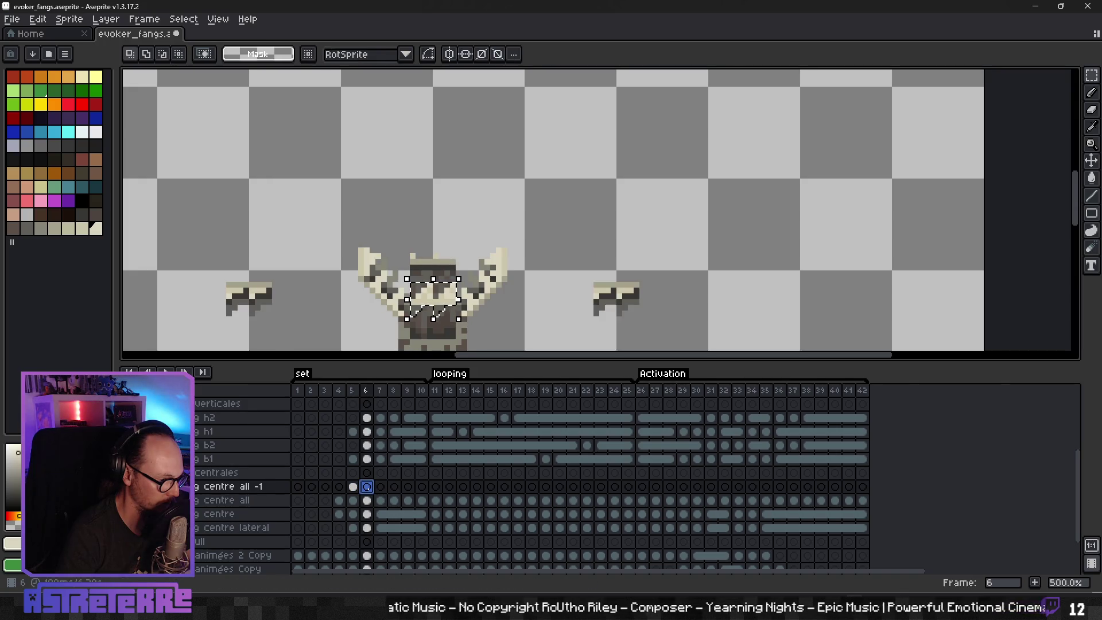
Step: Drop the selection and check the frame 6 cels of both centre all layers
key(ctrl+d)
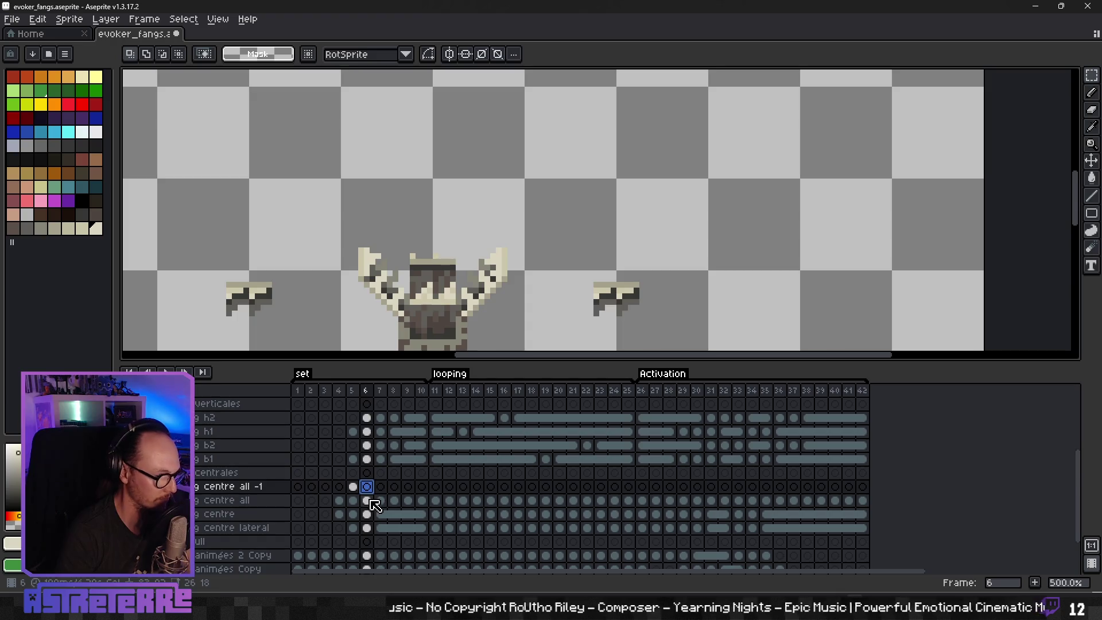
click(366, 500)
click(367, 486)
click(366, 500)
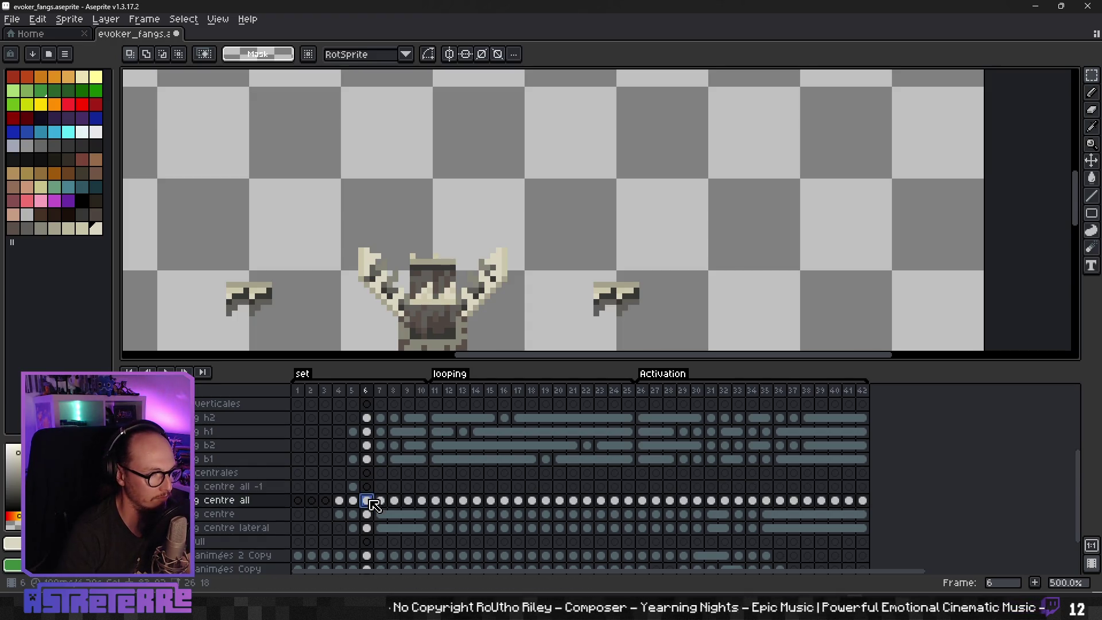
scroll(550, 309, up, 1)
scroll(549, 308, up, 1)
Step: On frame 7, lasso the upper central fang tips and stretch the piece wider
mouse_move(374, 215)
mouse_down()
mouse_move(429, 175)
mouse_move(505, 215)
mouse_move(511, 227)
mouse_move(451, 241)
mouse_move(470, 229)
mouse_move(467, 253)
mouse_up()
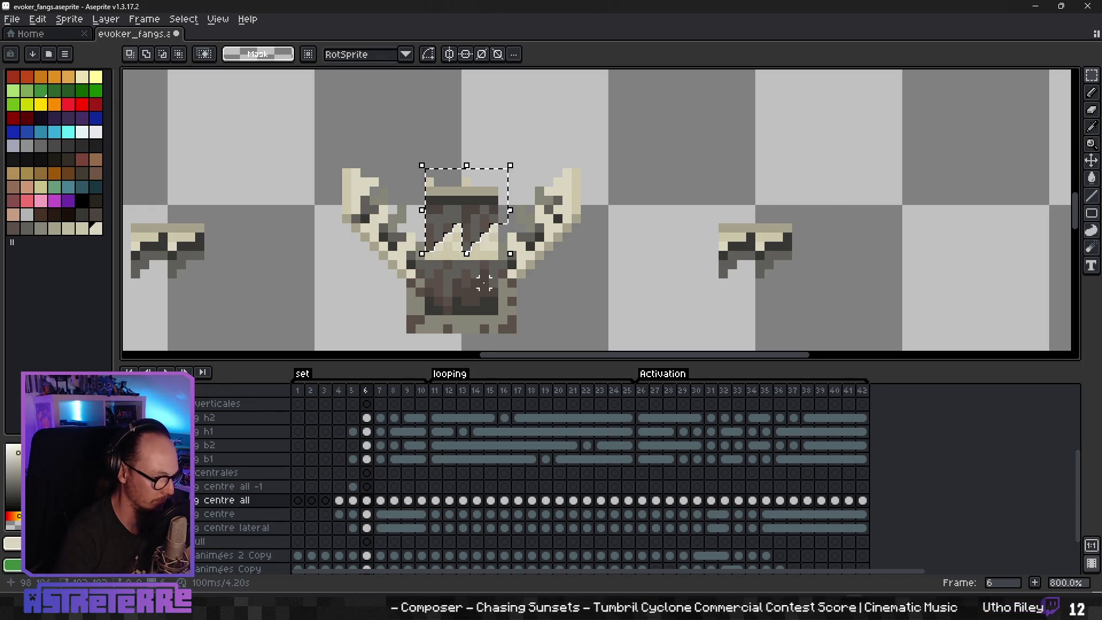
click(366, 500)
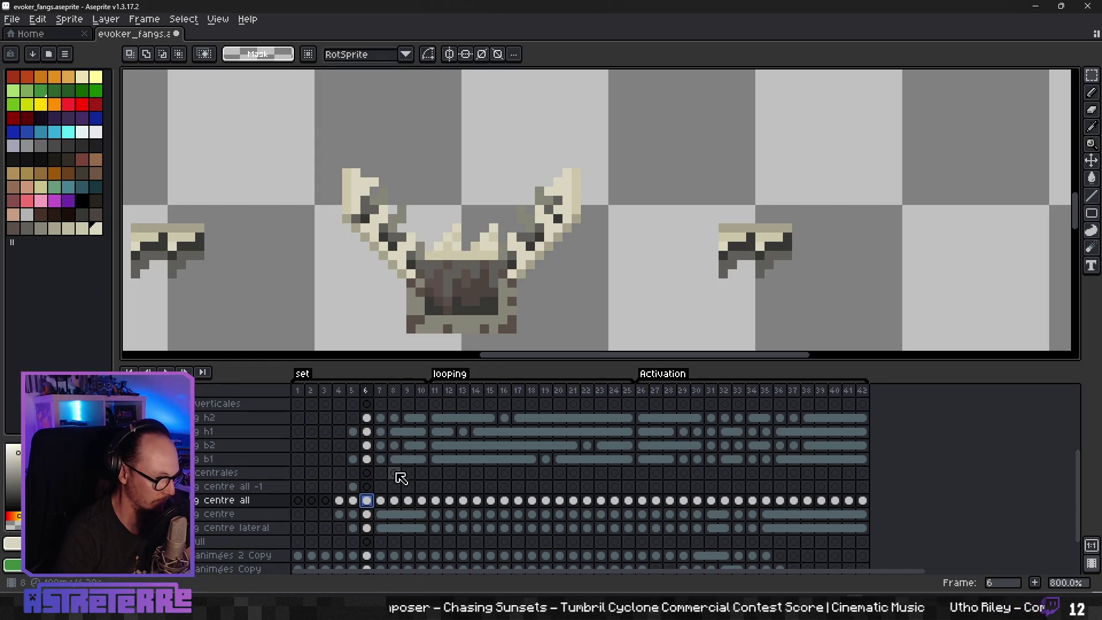
click(366, 486)
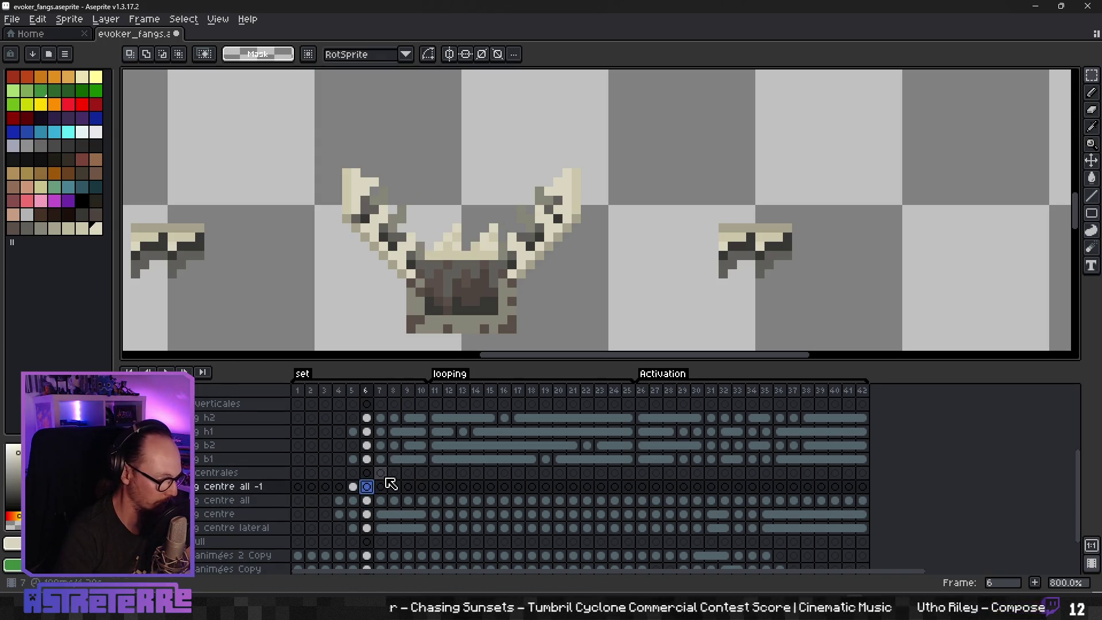
click(384, 499)
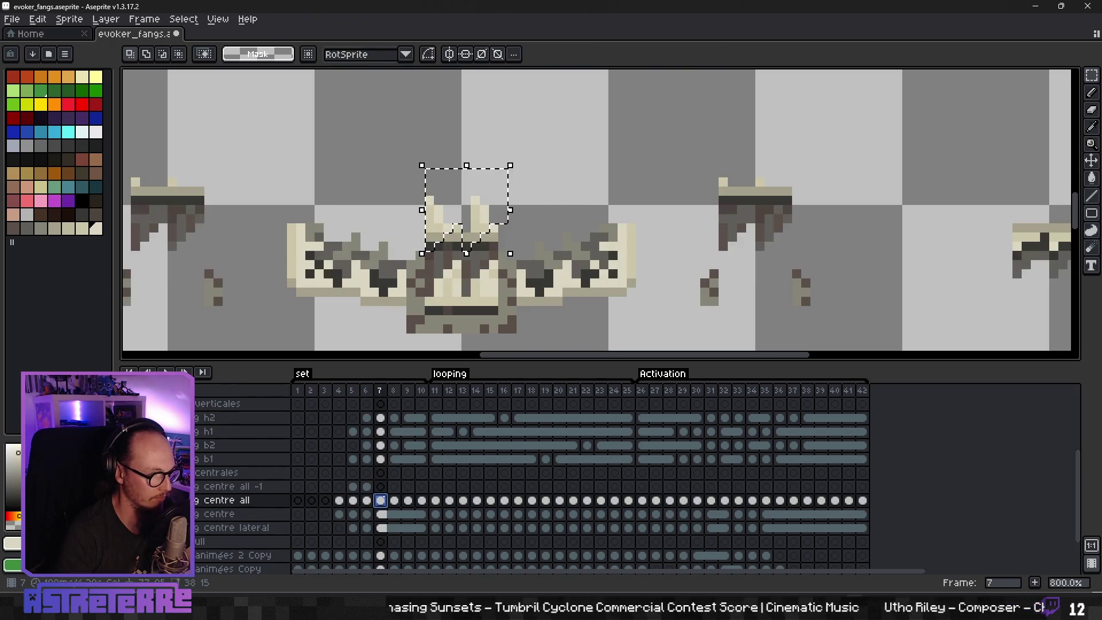
click(474, 274)
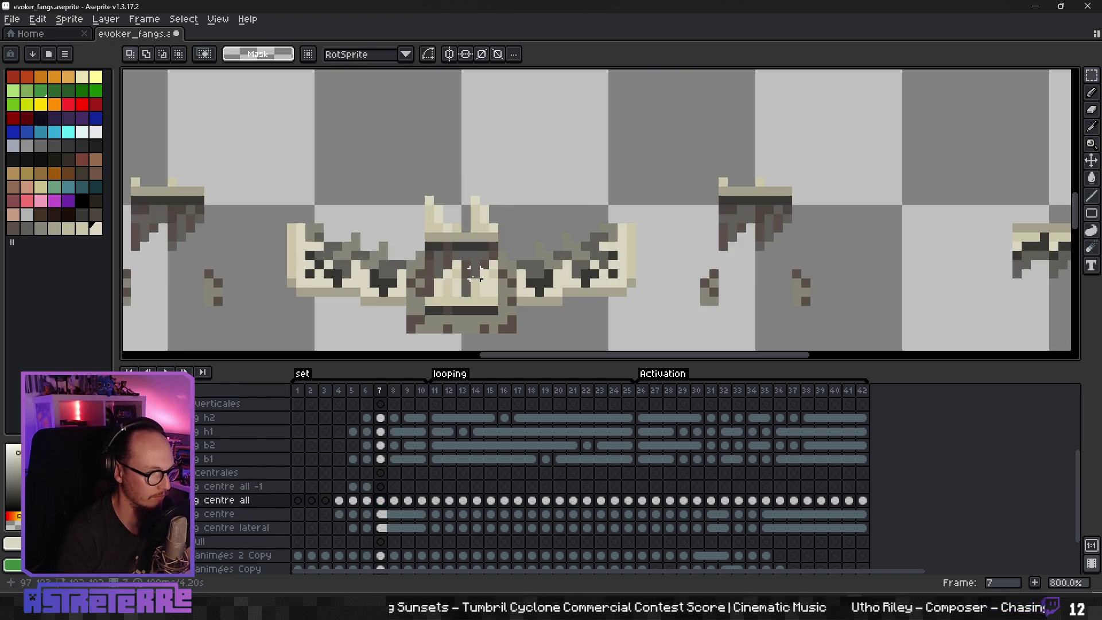
mouse_move(424, 198)
mouse_down()
mouse_move(474, 237)
mouse_move(453, 269)
mouse_up()
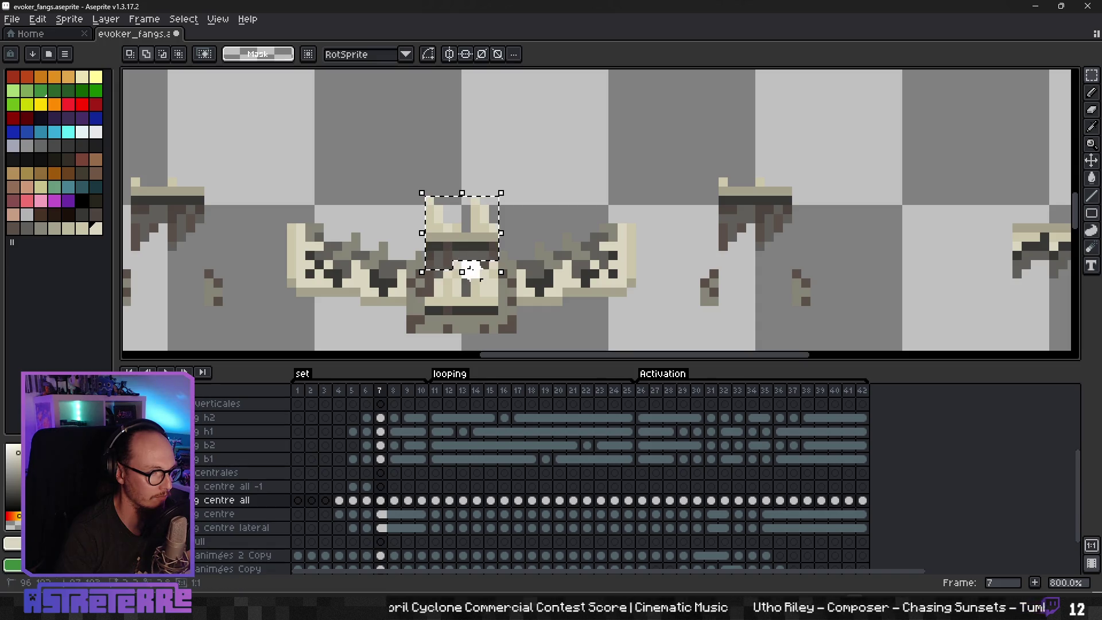
mouse_move(483, 264)
mouse_down()
mouse_move(466, 295)
mouse_move(453, 264)
mouse_move(434, 284)
mouse_move(465, 311)
mouse_up()
key(ctrl+z)
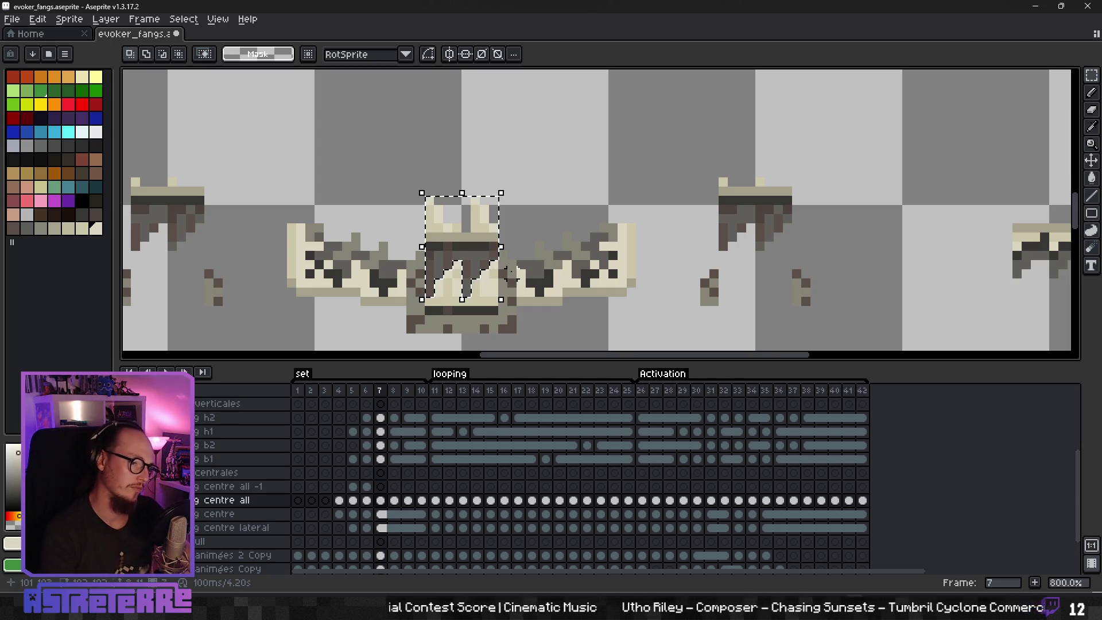
scroll(508, 268, down, 2)
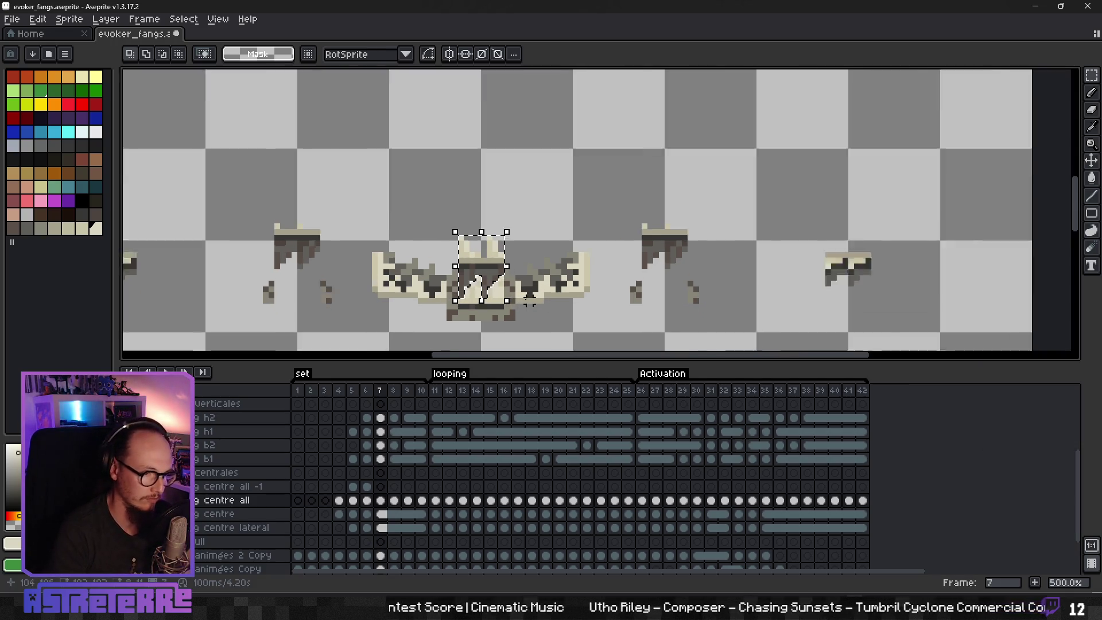
scroll(500, 286, up, 2)
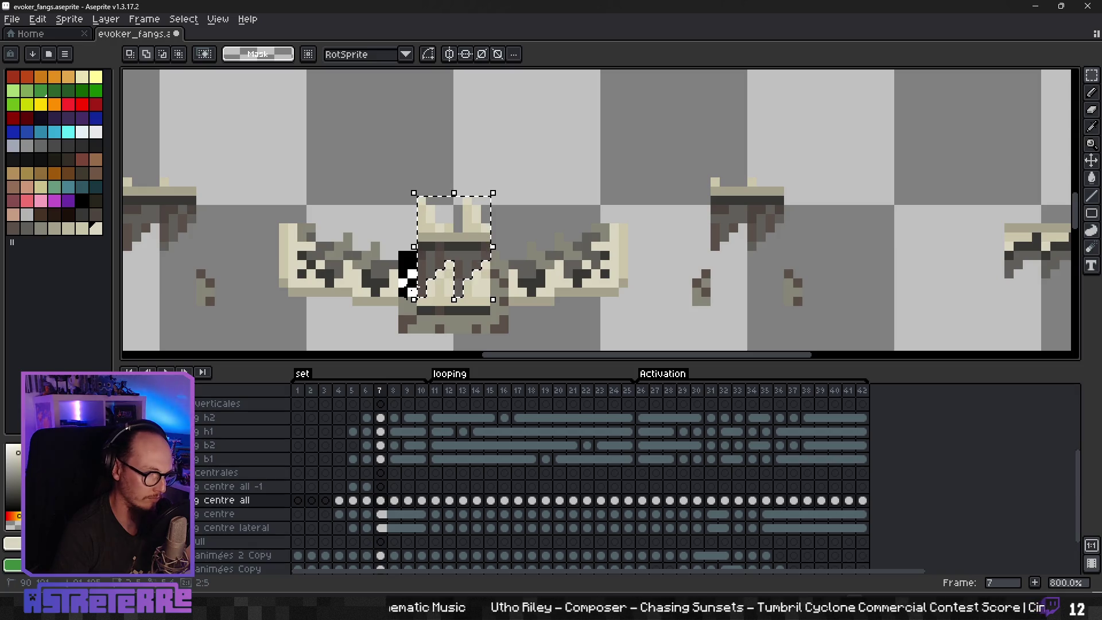
drag(414, 300, 395, 308)
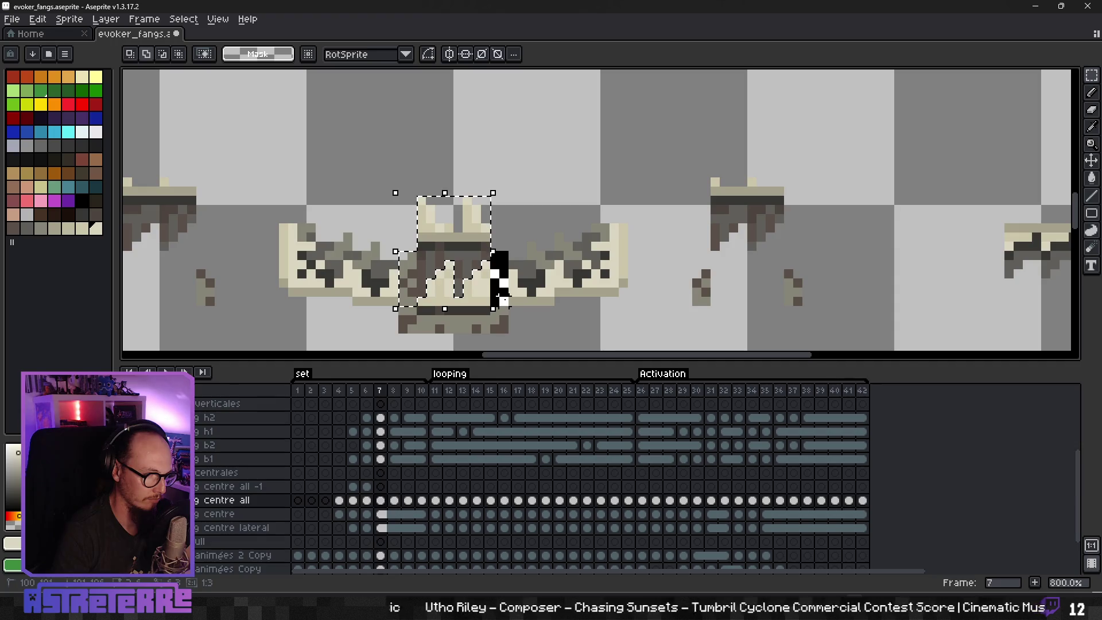
drag(503, 299, 522, 301)
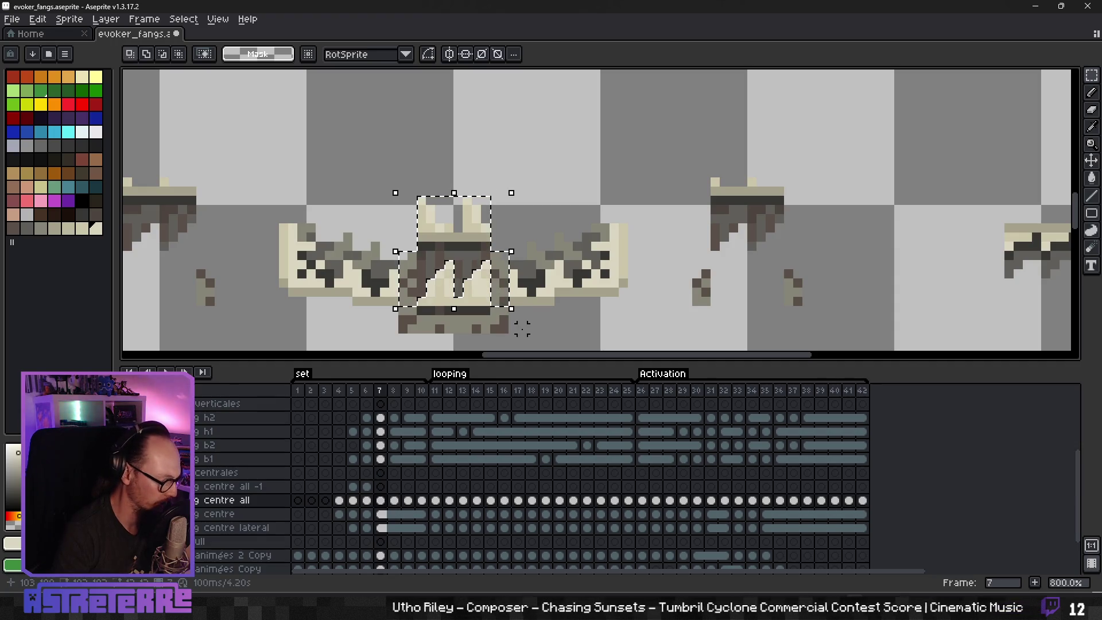
click(381, 487)
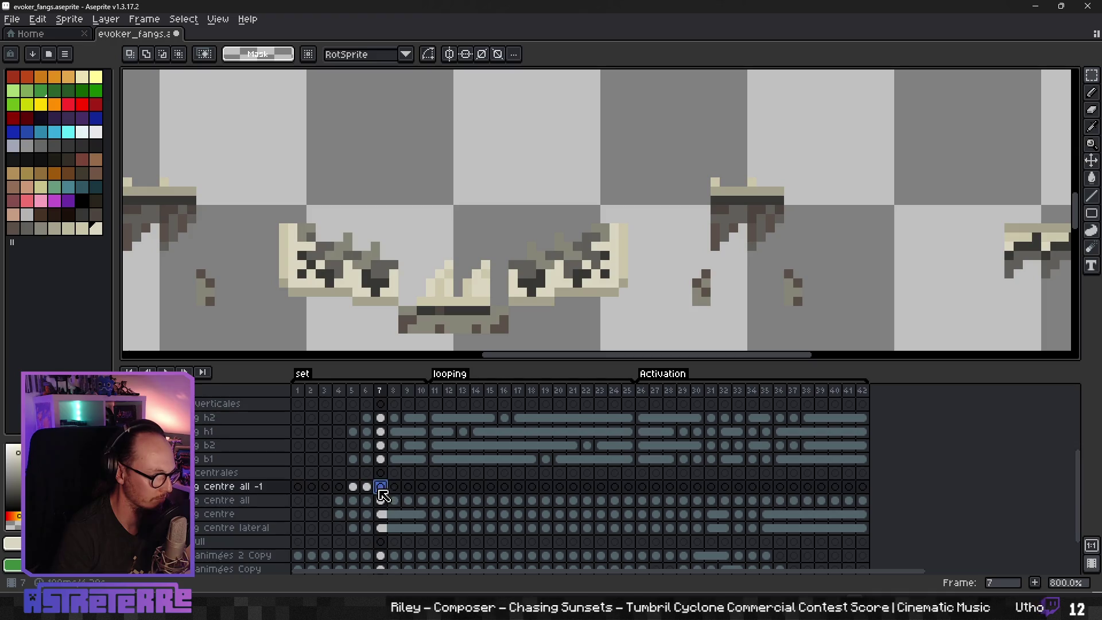
Step: Paste the upper fang piece into fang centre all -1 frames 10 and 11
click(395, 500)
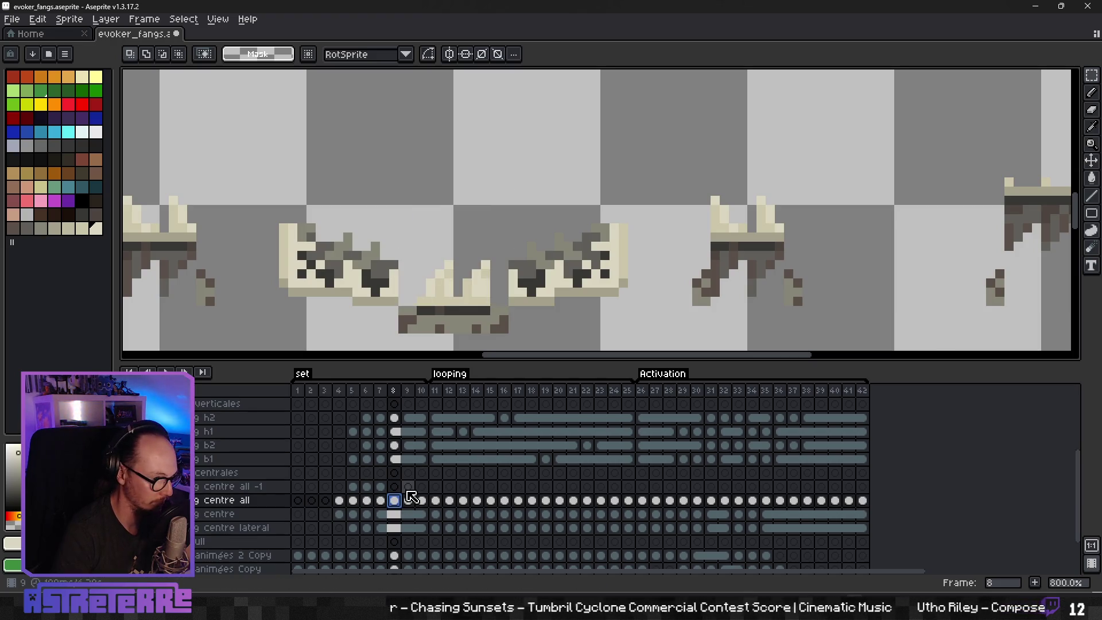
click(408, 500)
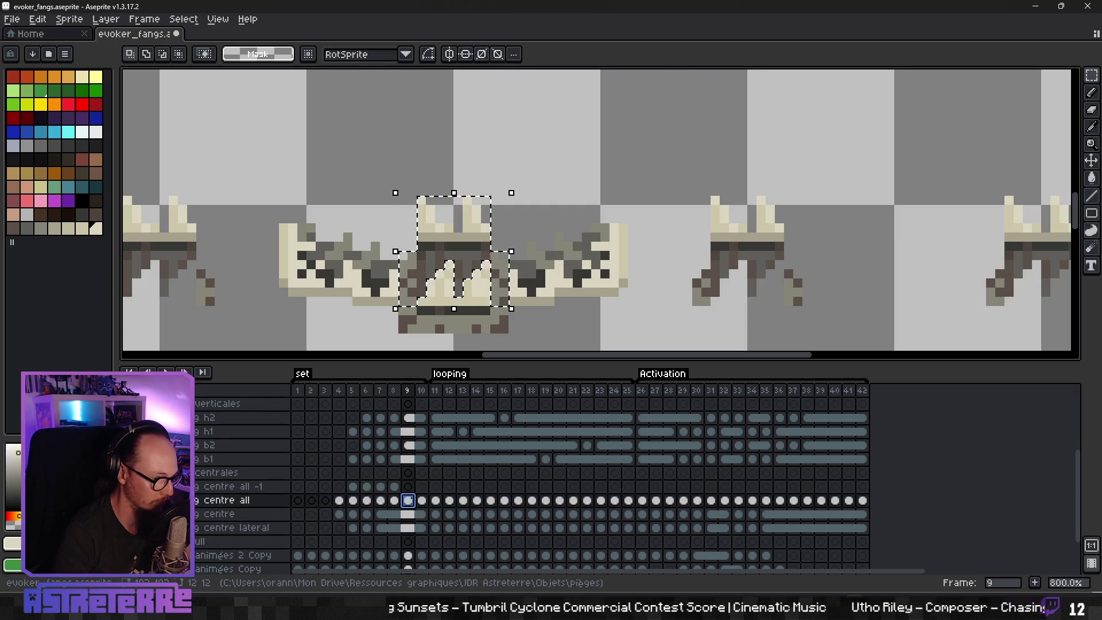
click(409, 488)
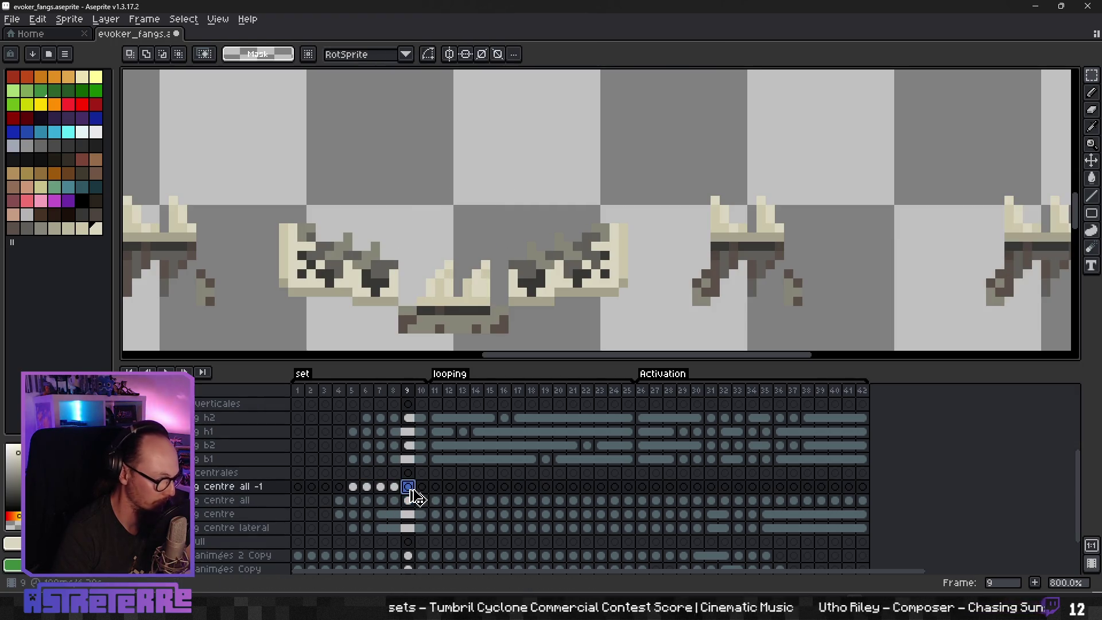
click(421, 500)
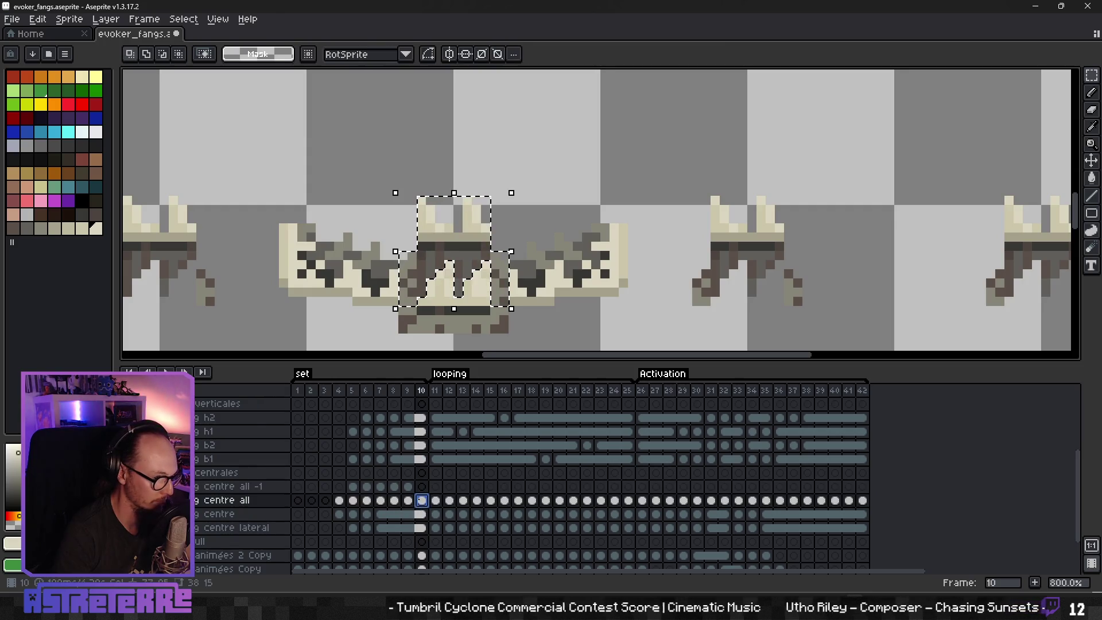
click(424, 490)
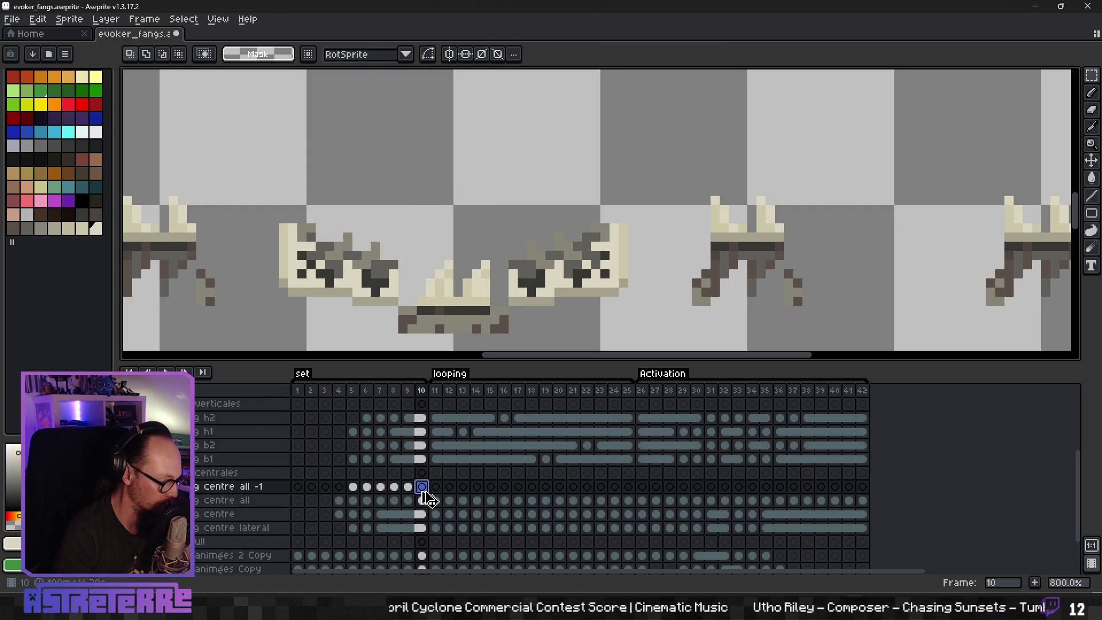
key(ctrl+shift+d)
click(436, 500)
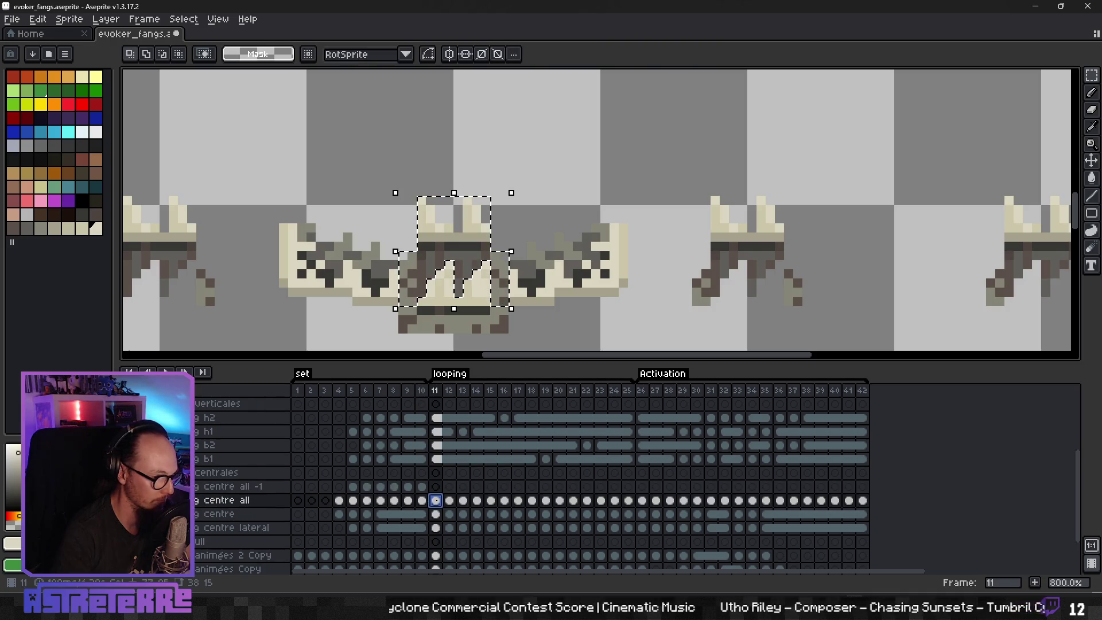
click(439, 489)
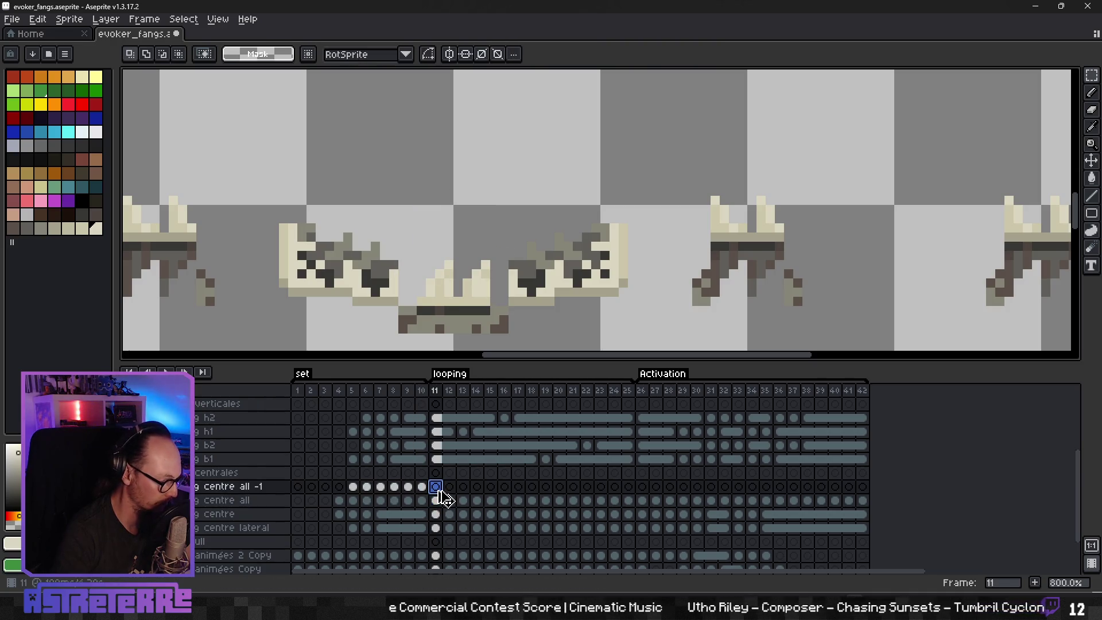
key(ctrl+shift+d)
Step: Paste the upper fang piece into fang centre all -1 frames 12 and 13
click(449, 500)
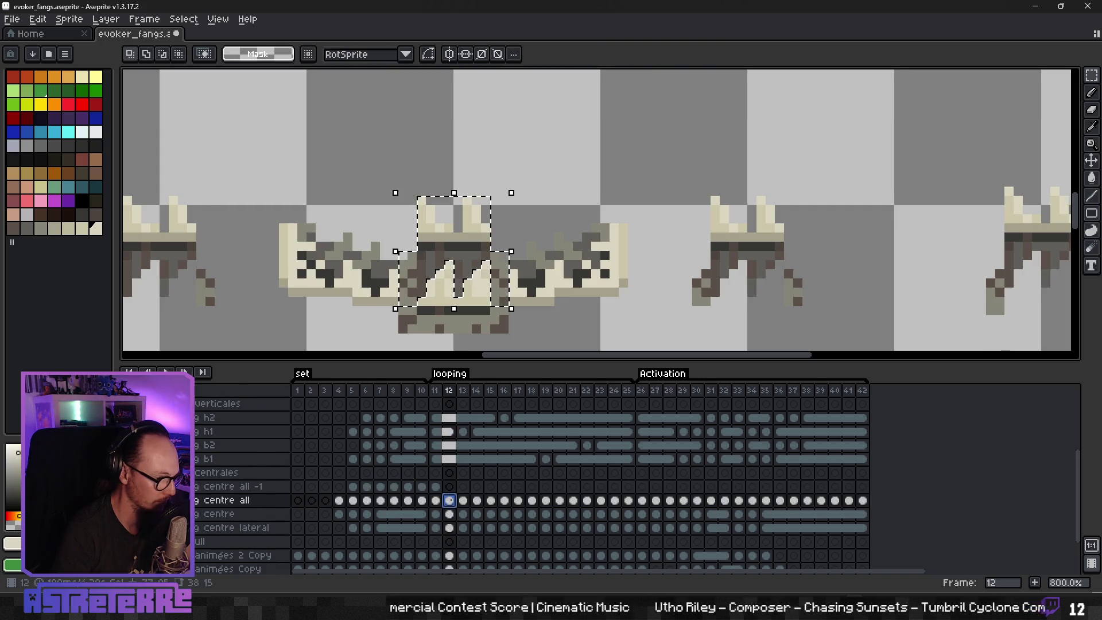
click(452, 489)
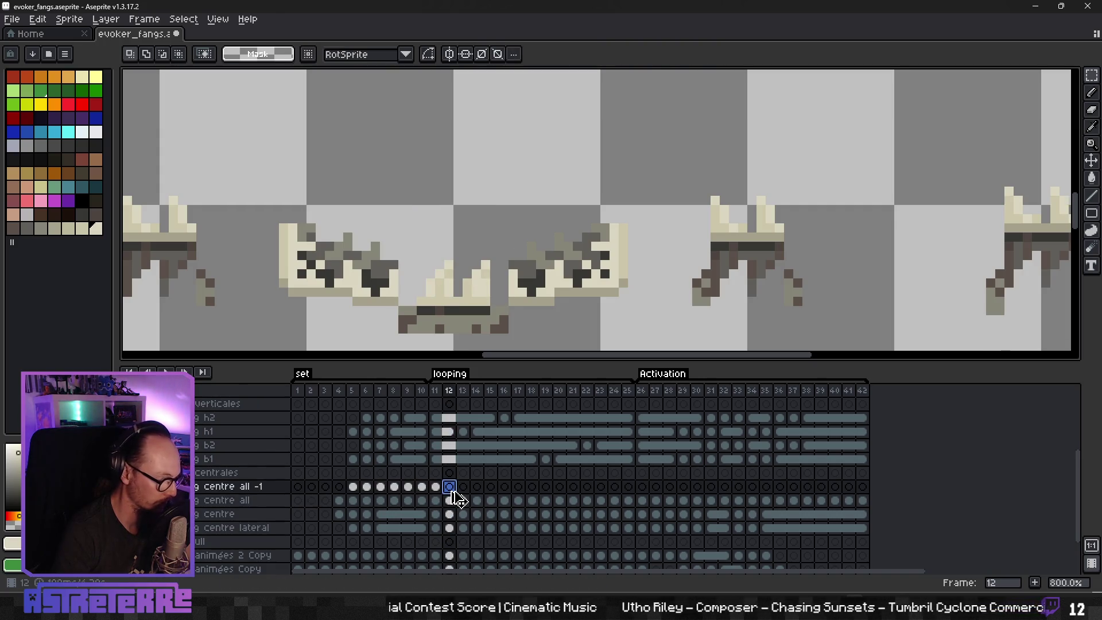
key(ctrl+shift+d)
click(463, 500)
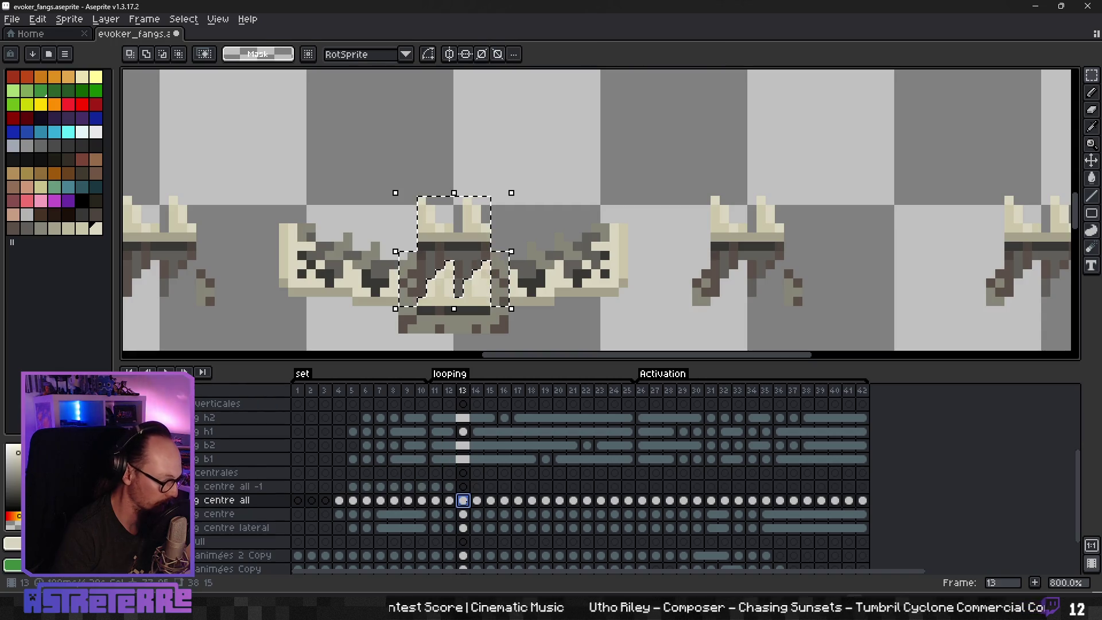
click(464, 486)
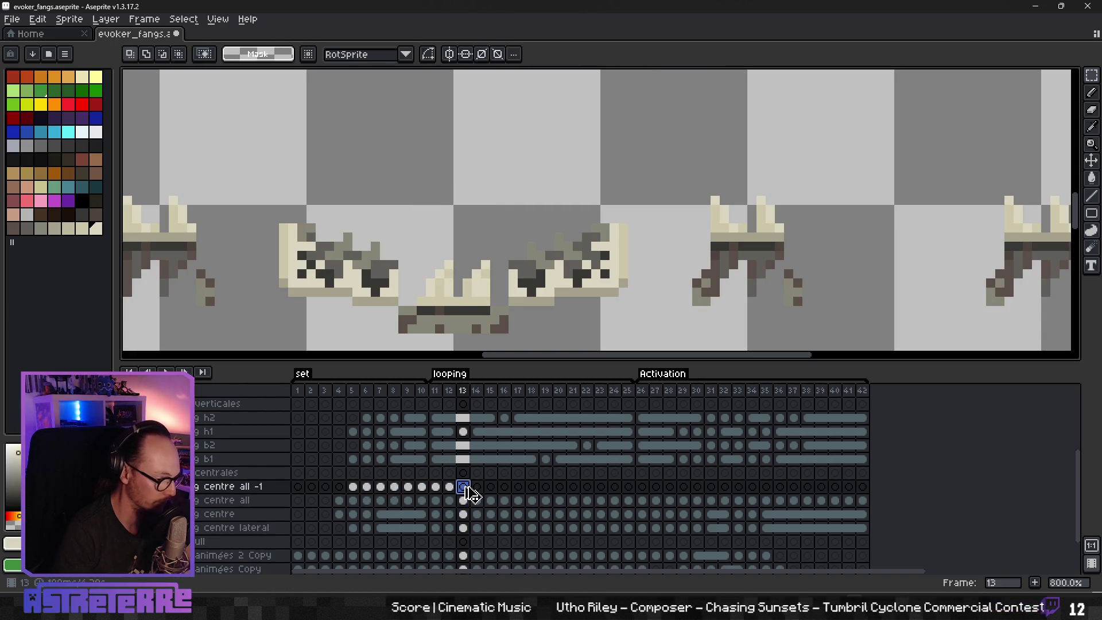
key(ctrl+shift+d)
Step: Paste the piece into frames 14–15, drop the selection, and play the animation
click(465, 500)
click(477, 501)
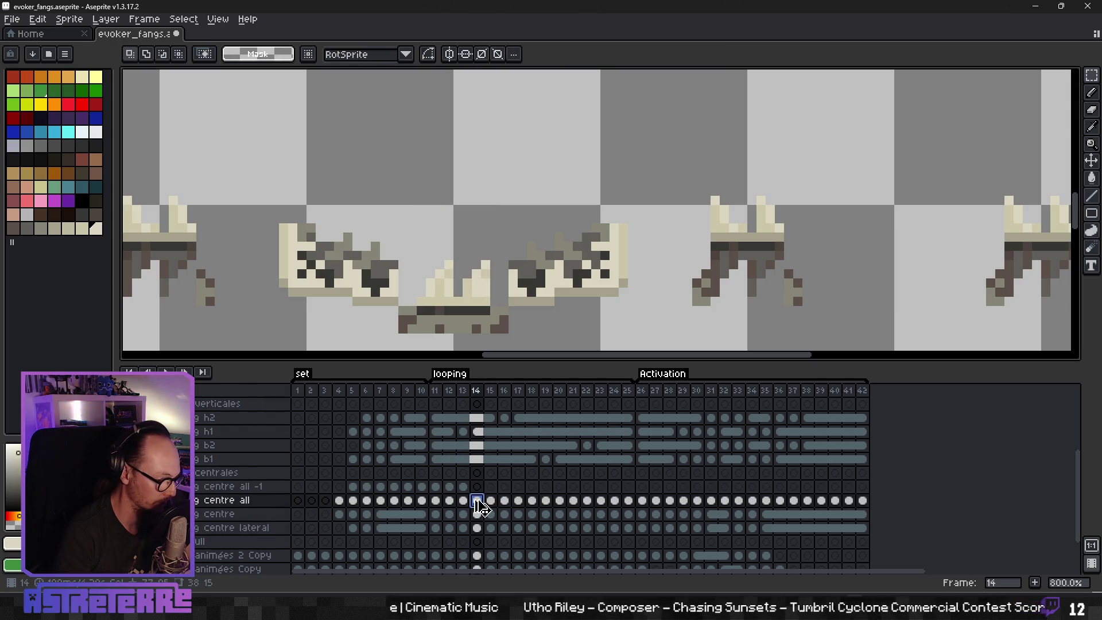
click(477, 487)
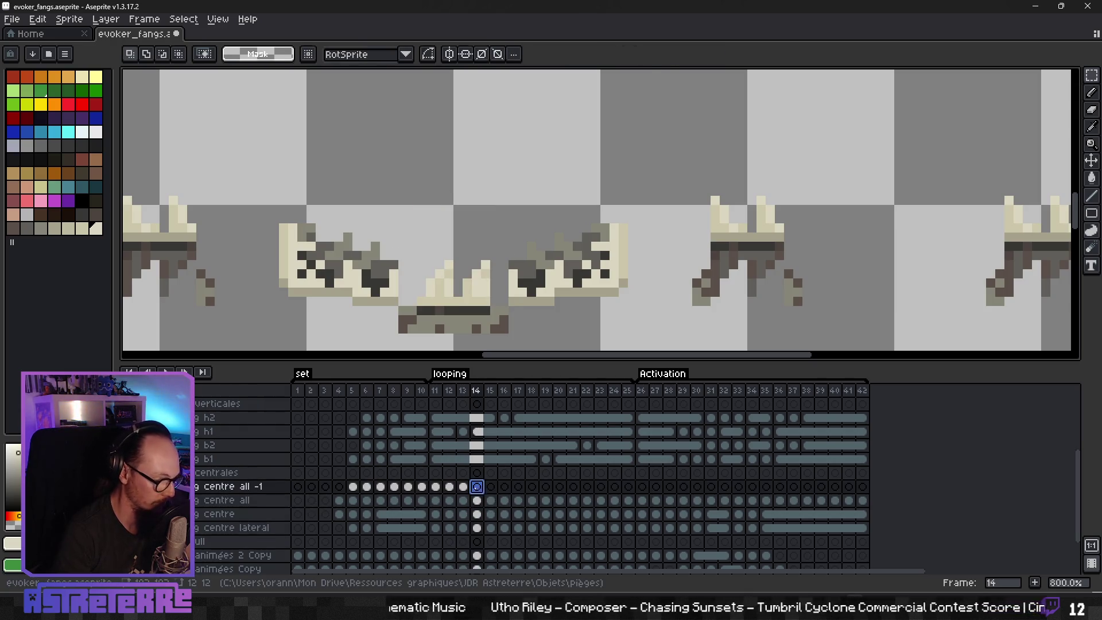
key(ctrl+v)
click(491, 486)
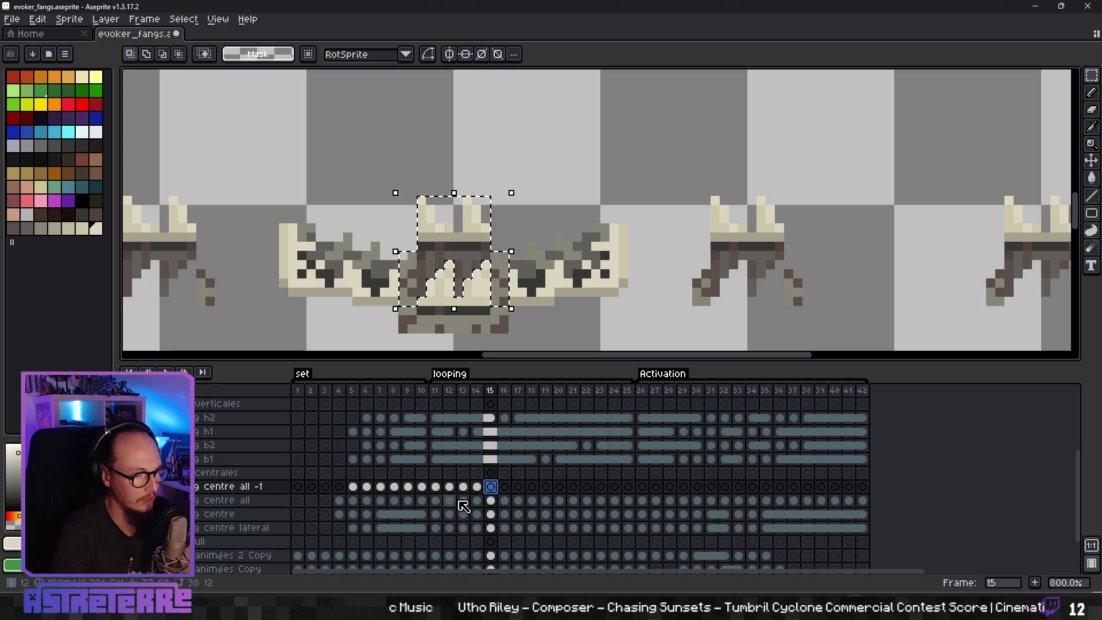
key(Return)
click(450, 501)
key(Return)
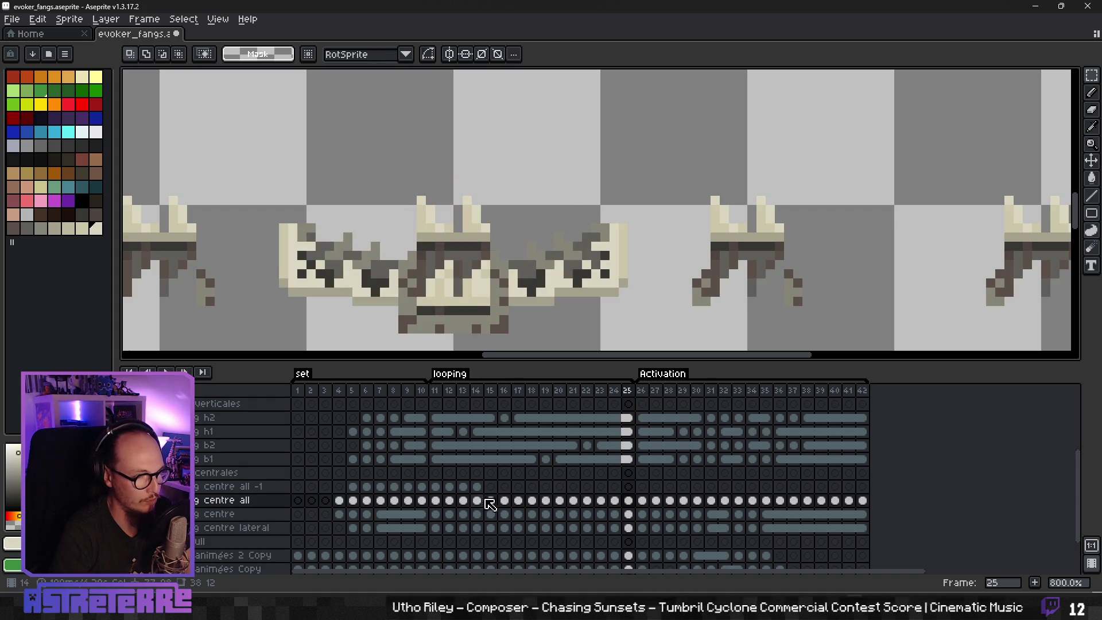
Step: Link frames 11–25 as linked cels on both fang centre all -1 and fang centre all
drag(435, 487, 634, 492)
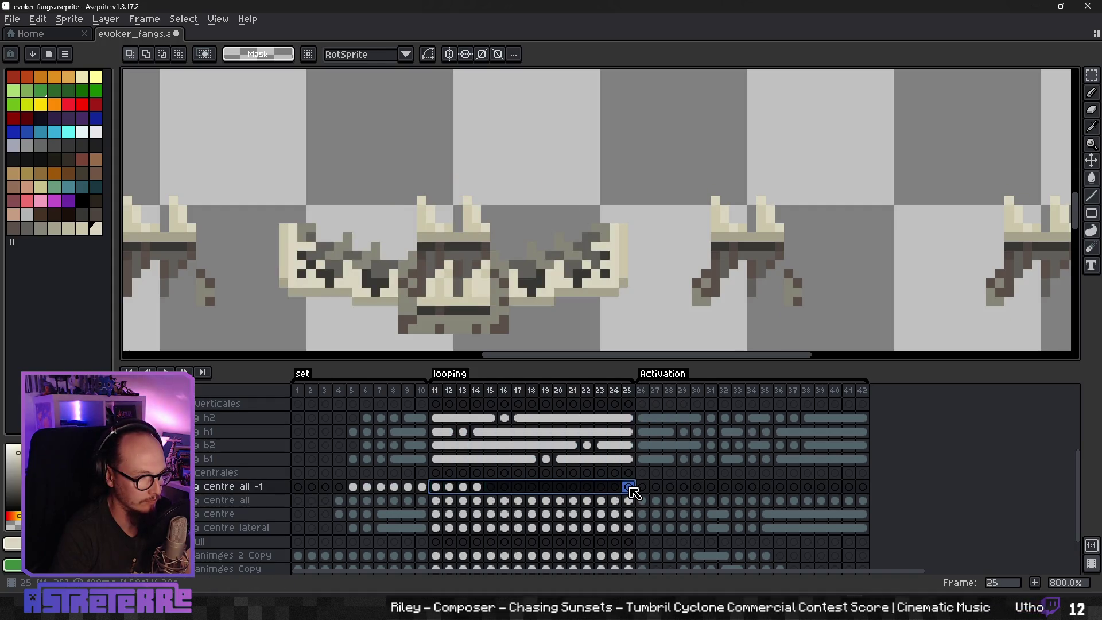
right_click(632, 491)
click(648, 536)
click(435, 500)
shift+click(629, 501)
right_click(629, 501)
click(651, 555)
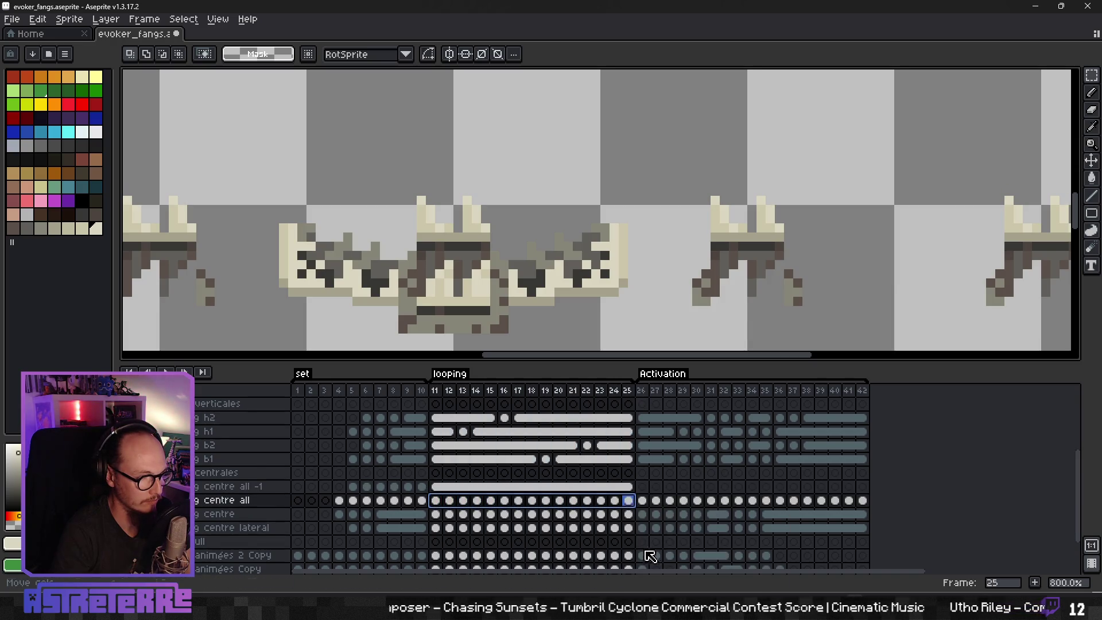
Step: Step through the frames and select the frame 25–27 cels of the centre layers
key(Up)
key(Left)
key(Left)
key(Left)
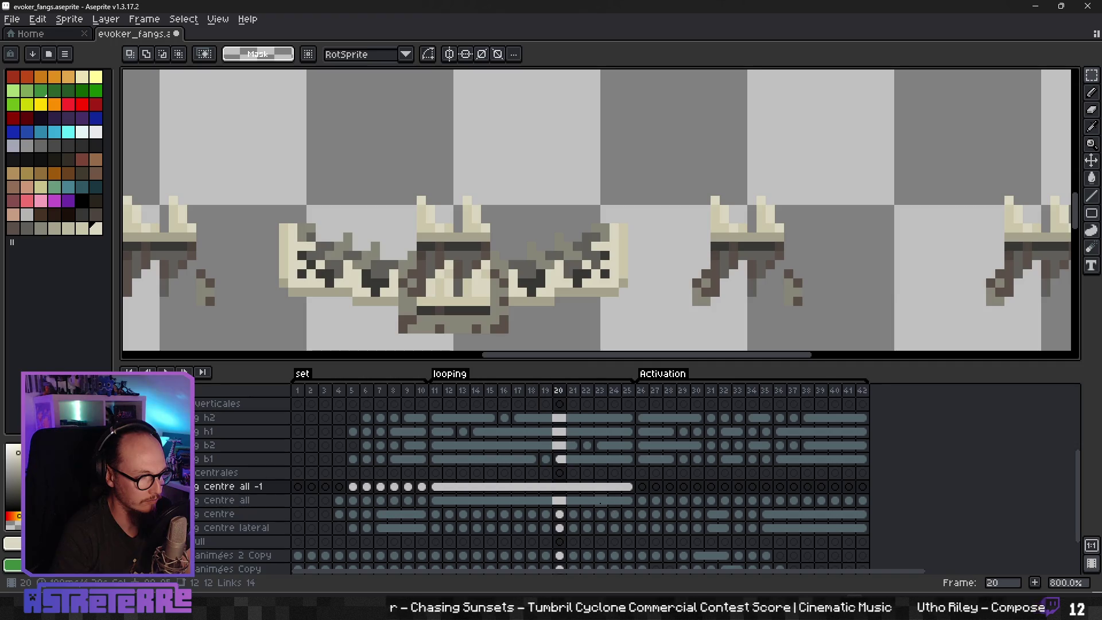
key(Right)
key(Right)
key(Right)
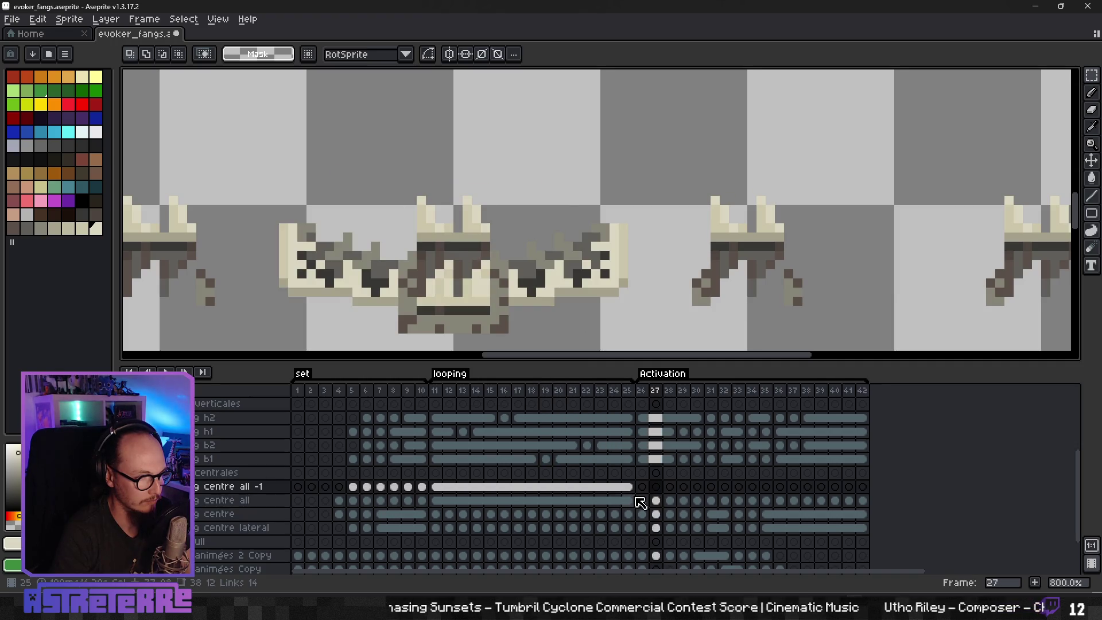
click(642, 500)
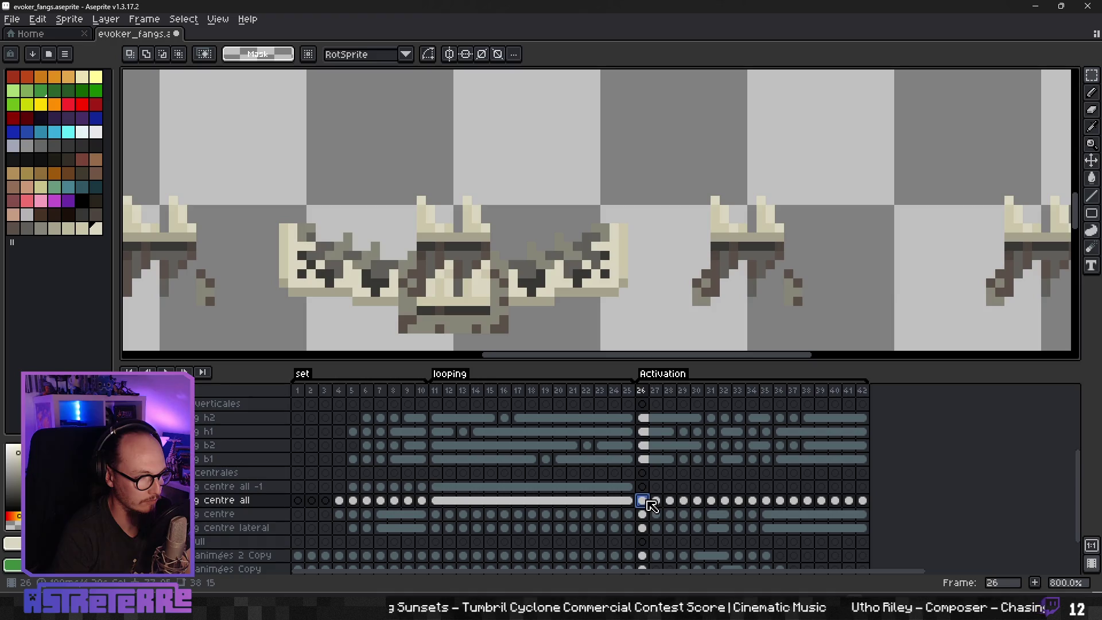
drag(628, 486, 637, 503)
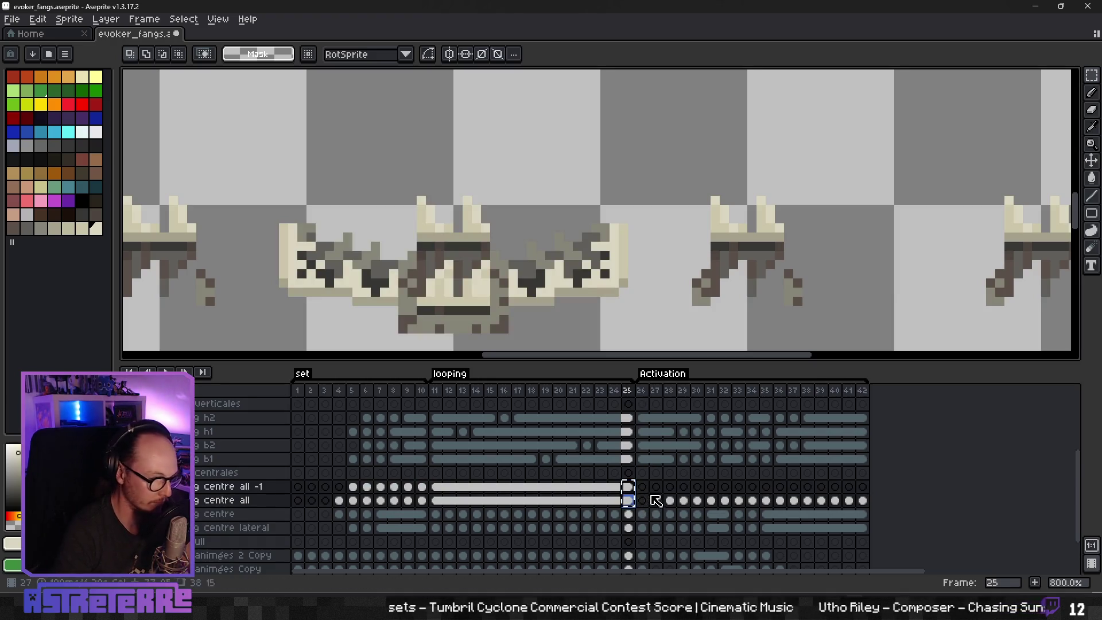
click(643, 486)
click(667, 487)
click(659, 489)
right_click(660, 490)
click(683, 542)
Step: Link fang centre all frames 26 and 27
click(642, 500)
shift+click(656, 500)
right_click(656, 501)
click(692, 548)
click(670, 502)
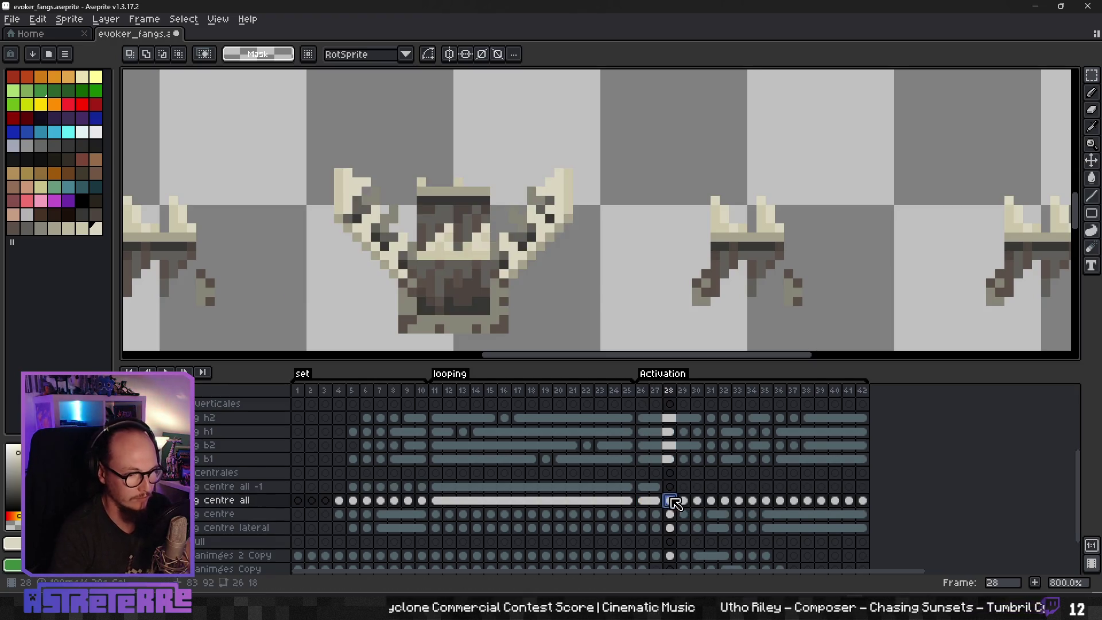
Step: Select the top of the central fang on frame 28 and cut it from centre all
scroll(694, 489, up, 2)
scroll(660, 471, down, 1)
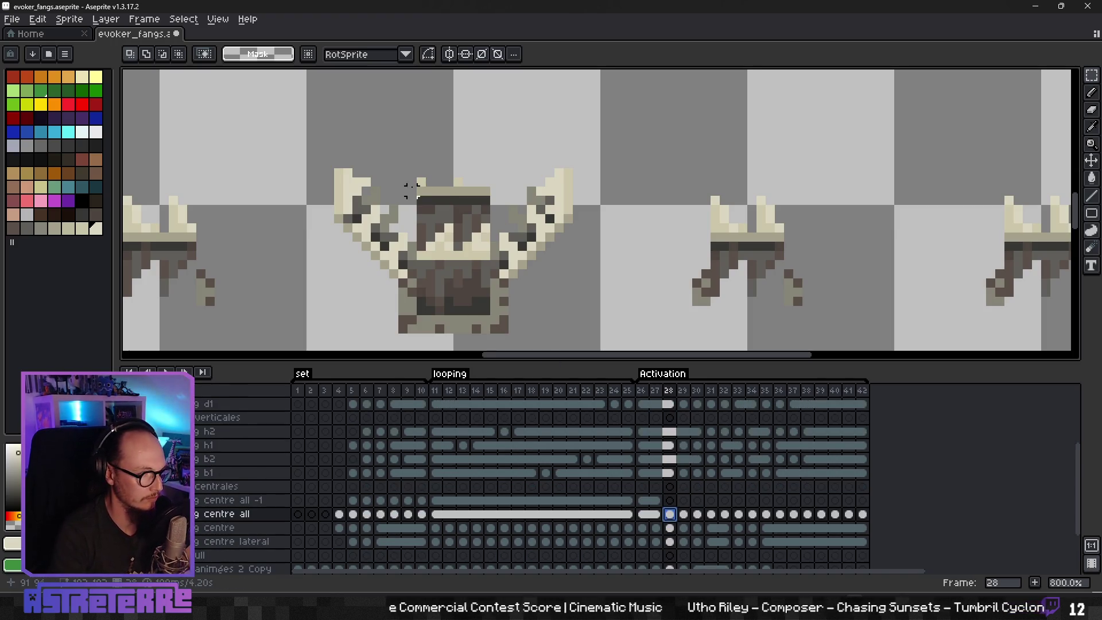
mouse_move(420, 182)
mouse_down()
mouse_move(465, 229)
mouse_move(483, 211)
mouse_move(499, 223)
mouse_up()
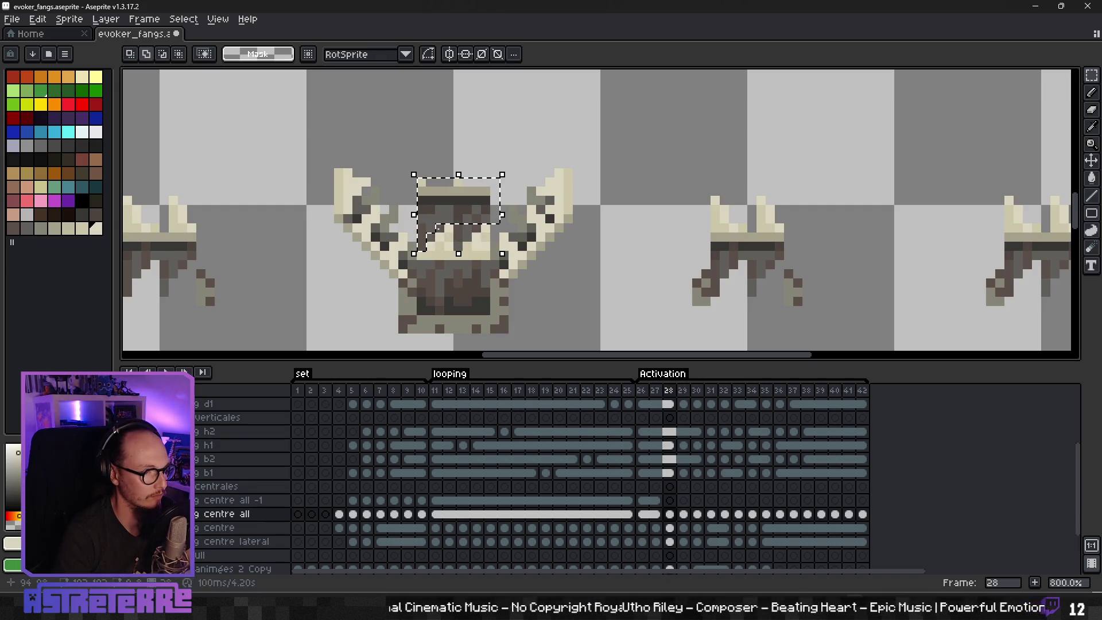
drag(466, 232, 476, 228)
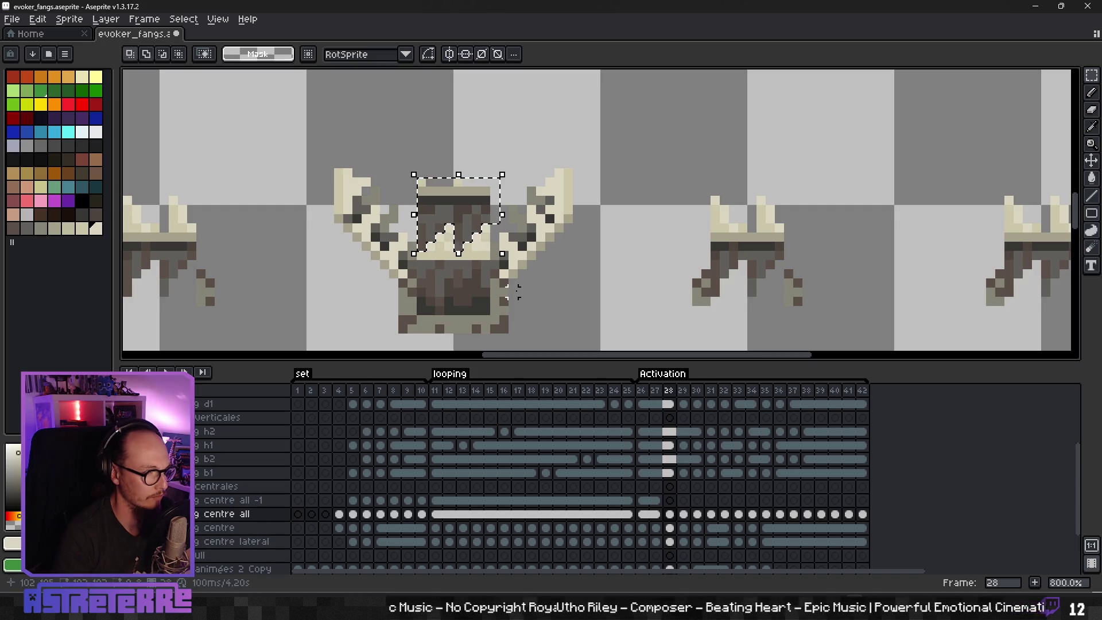
key(Delete)
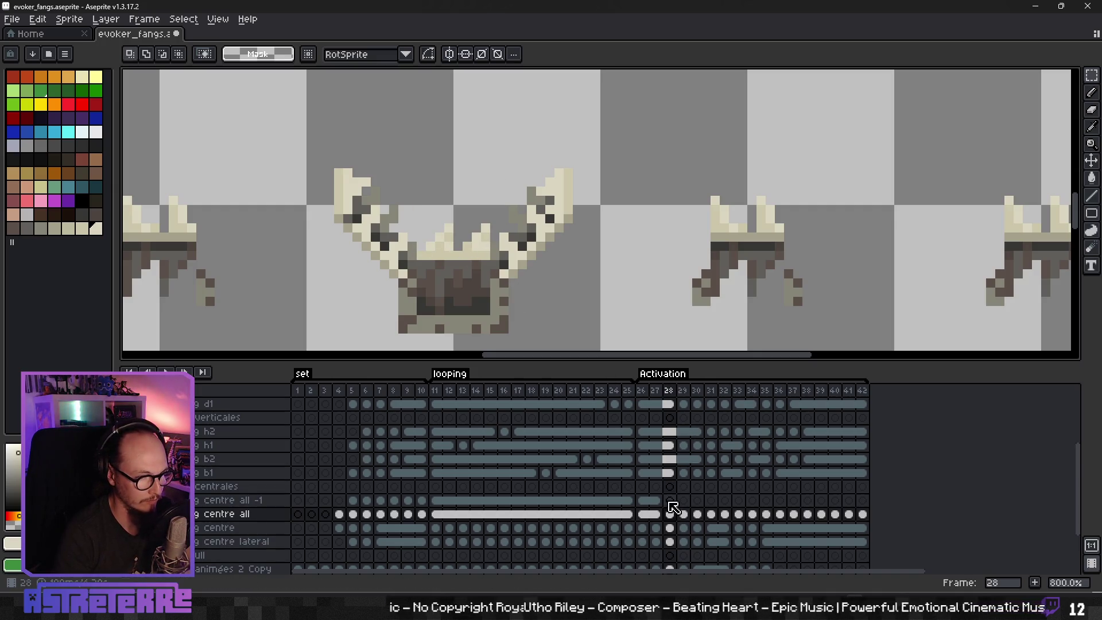
key(ctrl+z)
Step: Cut frame 29's upper fang piece from centre all and paste it onto centre all -1
click(683, 514)
click(481, 226)
mouse_move(418, 159)
mouse_down()
mouse_move(491, 178)
mouse_move(491, 197)
mouse_up()
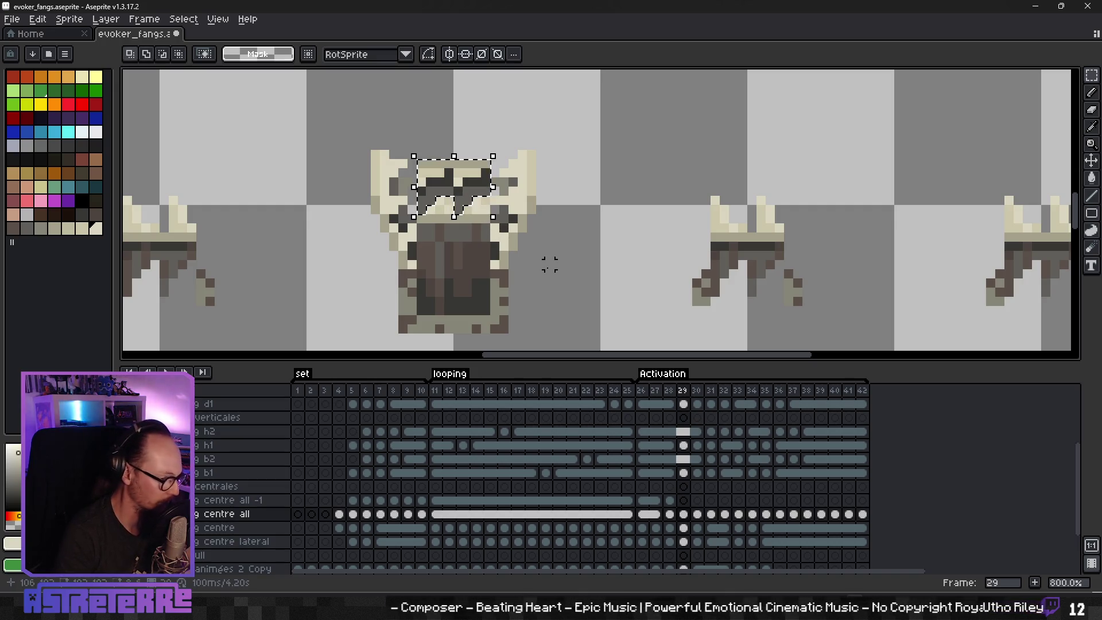
key(Delete)
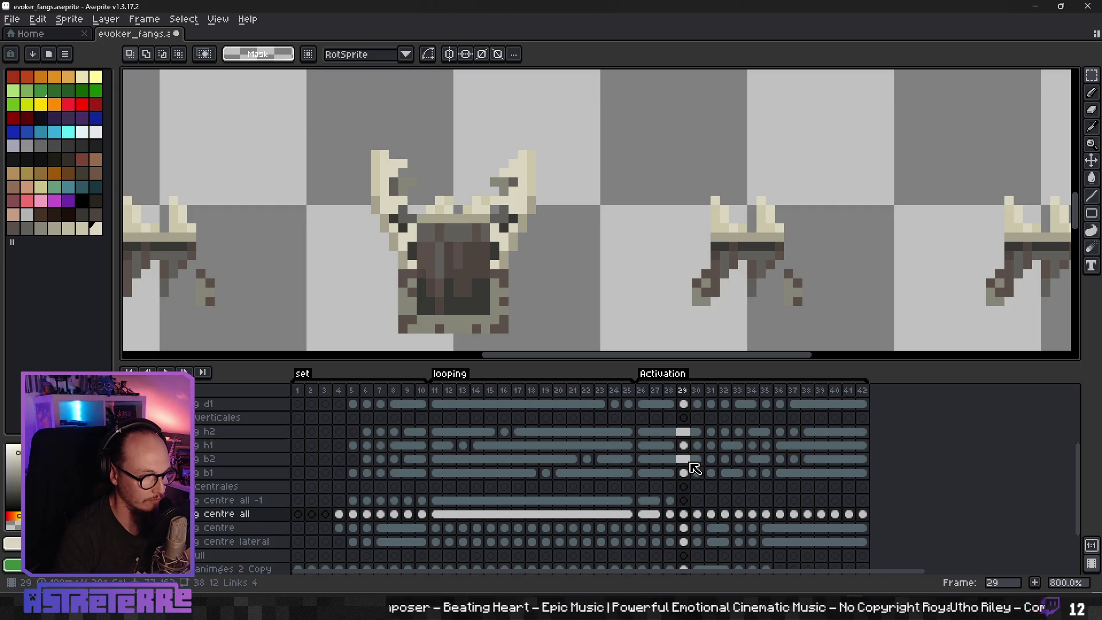
click(686, 500)
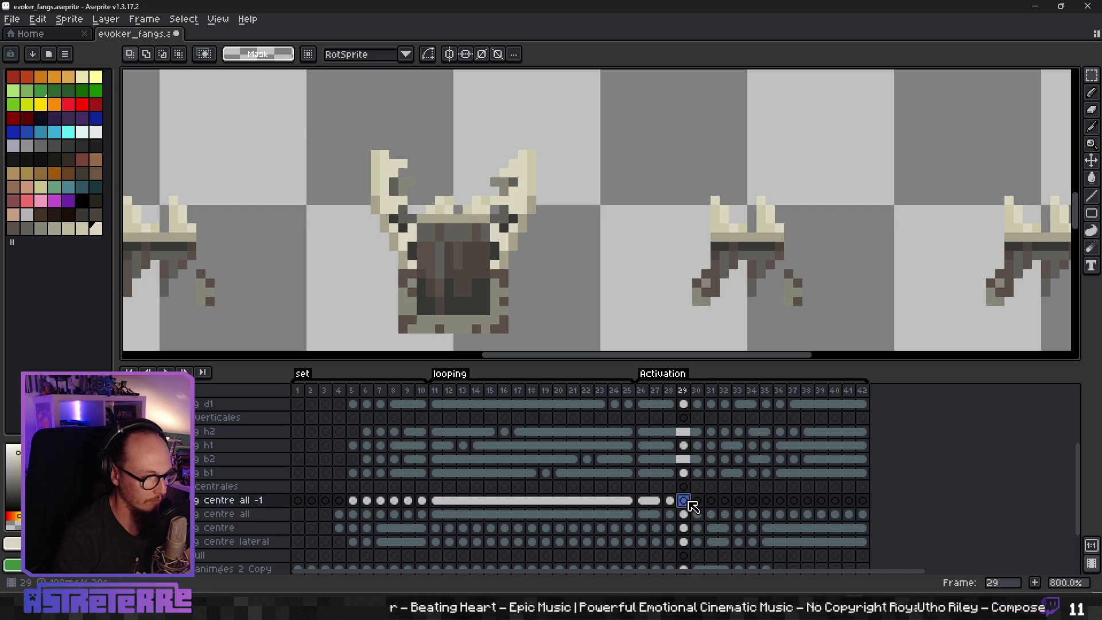
key(ctrl+v)
click(701, 510)
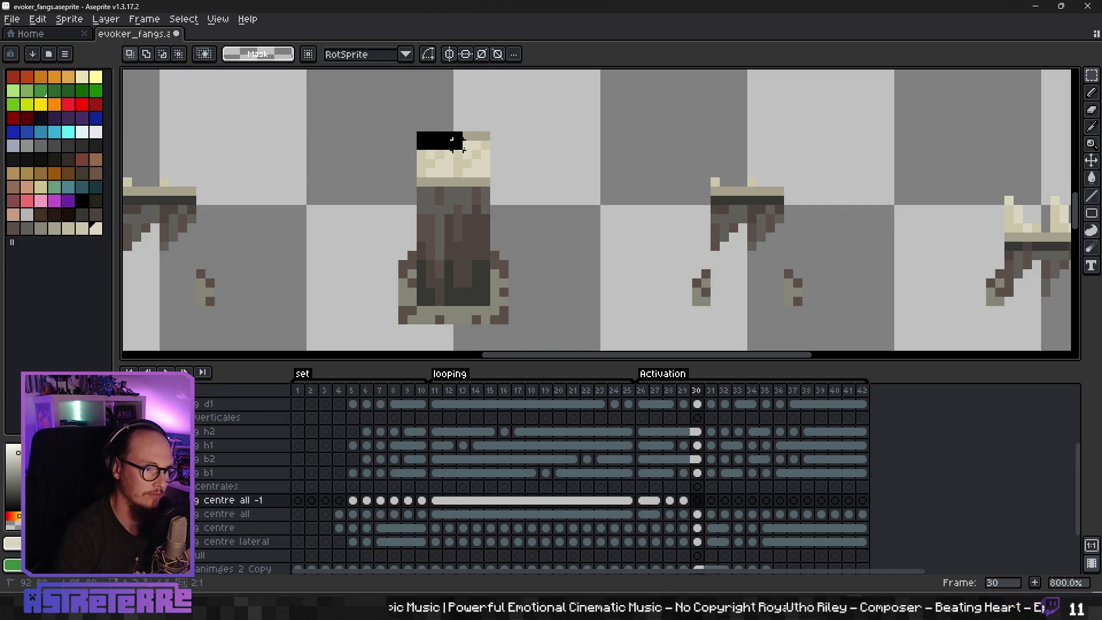
Step: Undo the black block and paste the fang pixels into centre all -1 frame 30
key(ctrl+z)
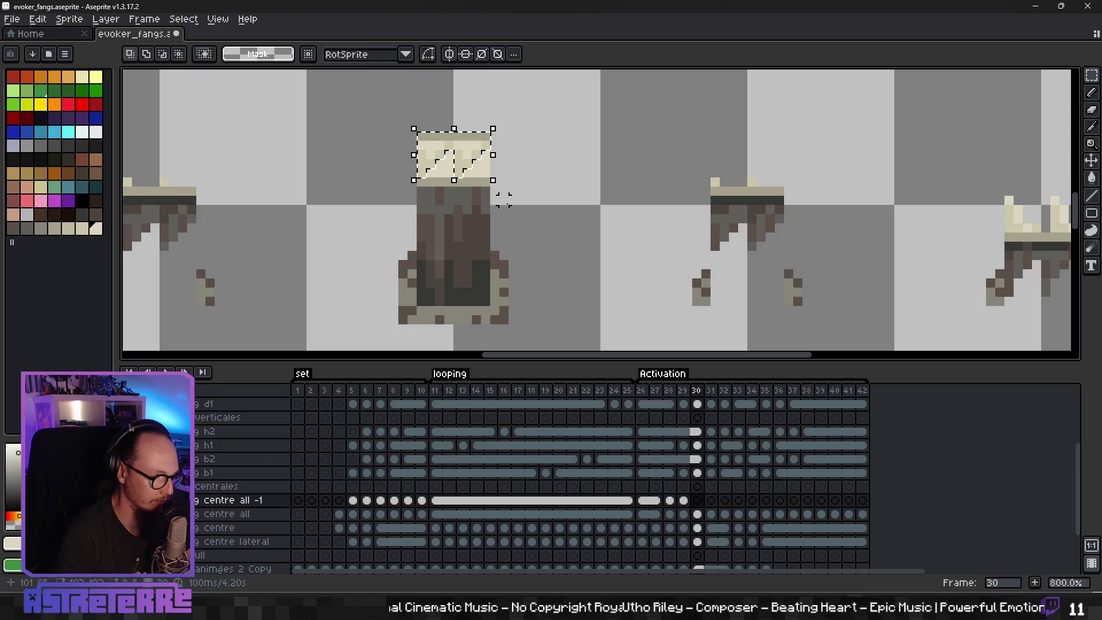
click(704, 513)
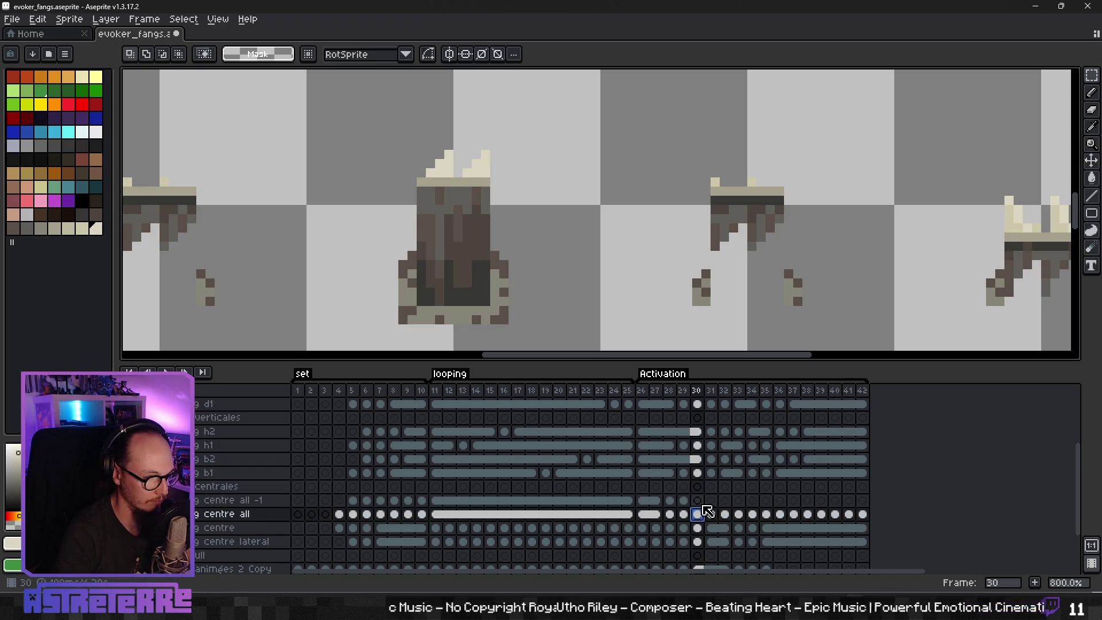
click(703, 505)
key(ctrl+v)
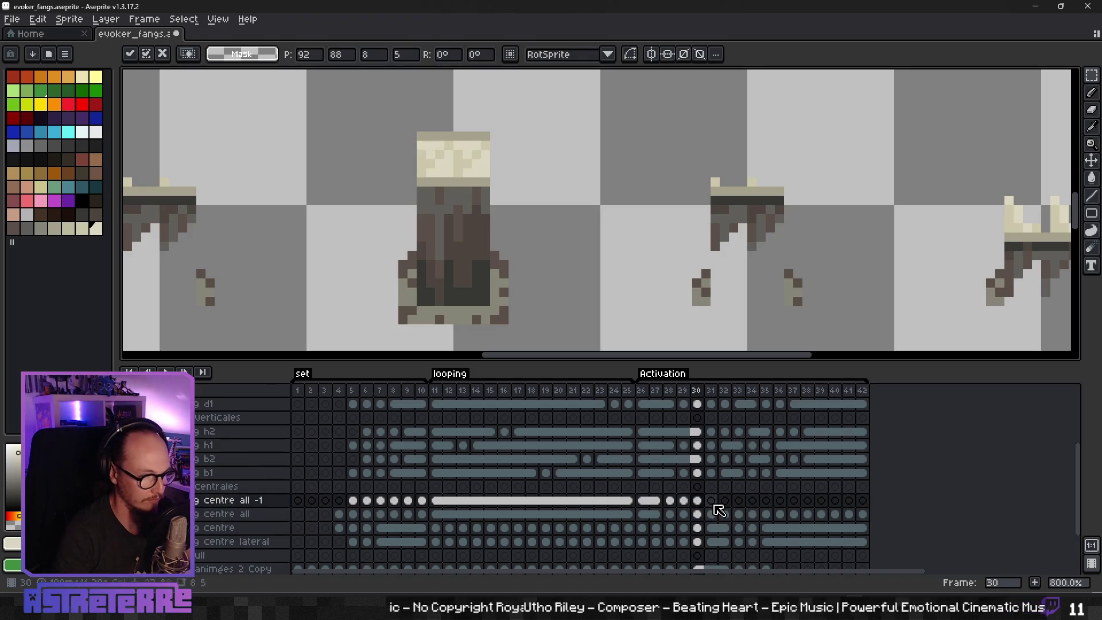
click(713, 504)
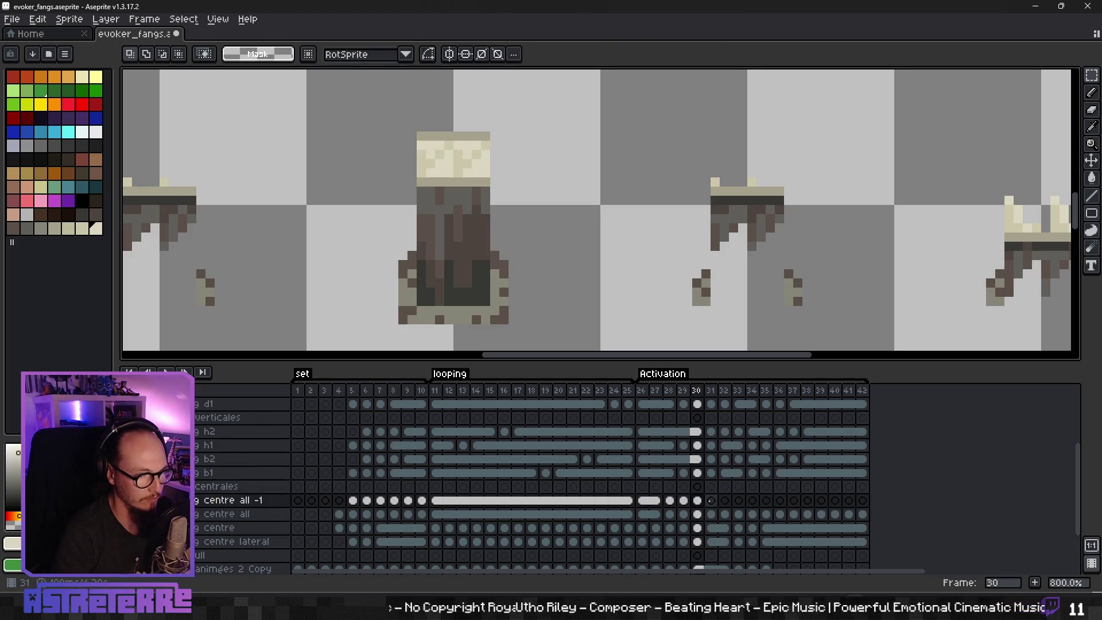
Step: Select and cut the beige fang top from centre all frames 31–32
click(712, 514)
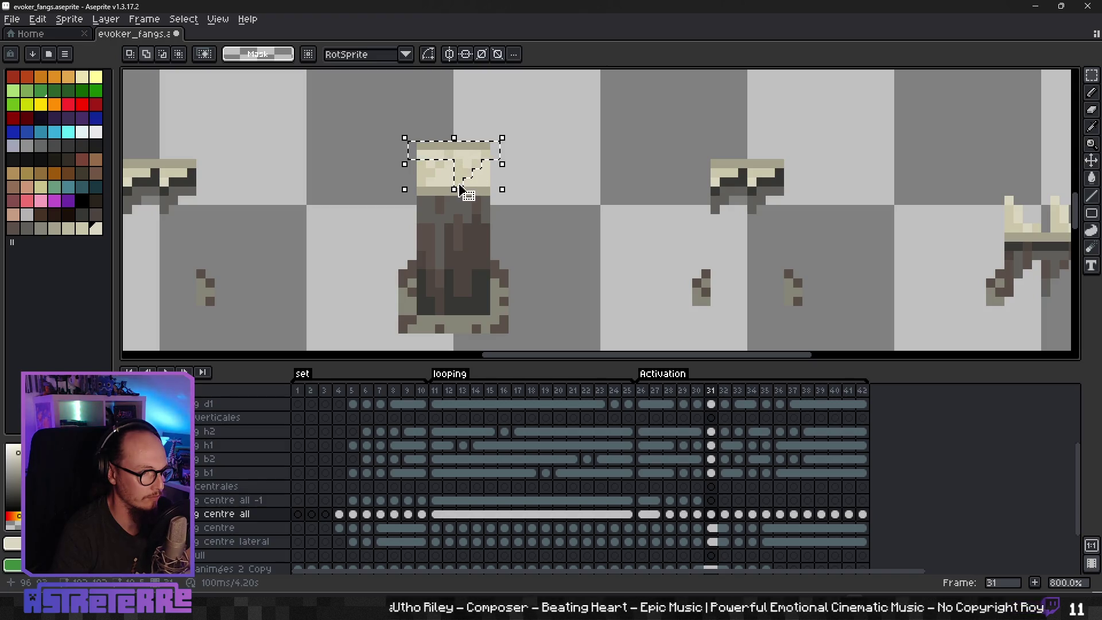
mouse_move(417, 163)
mouse_down()
mouse_move(443, 166)
mouse_move(421, 180)
mouse_up()
click(549, 211)
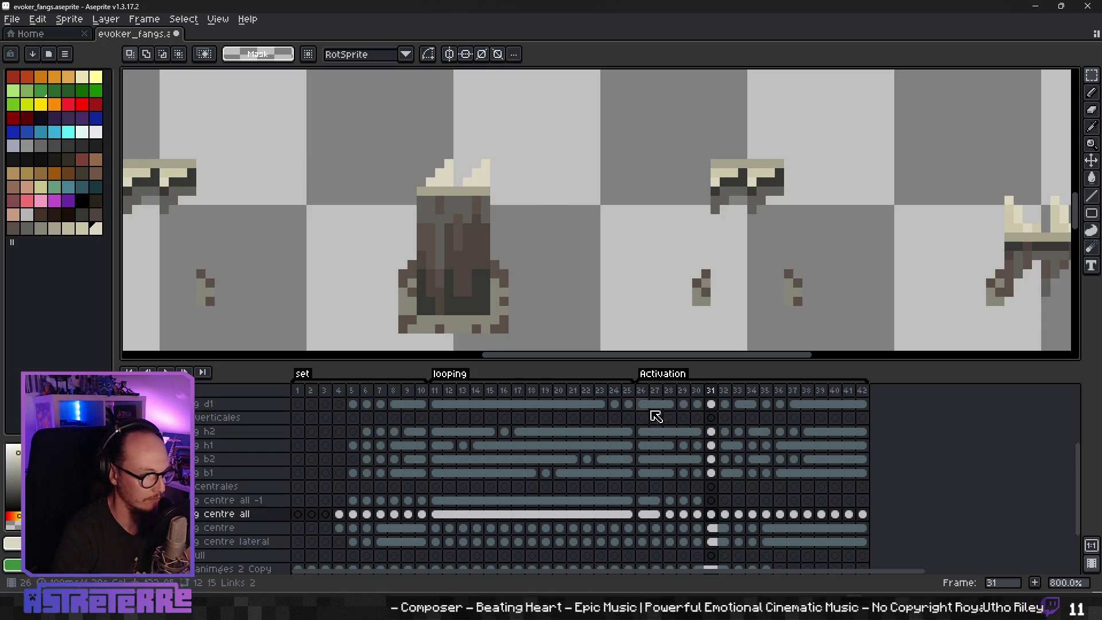
key(ctrl+shift+d)
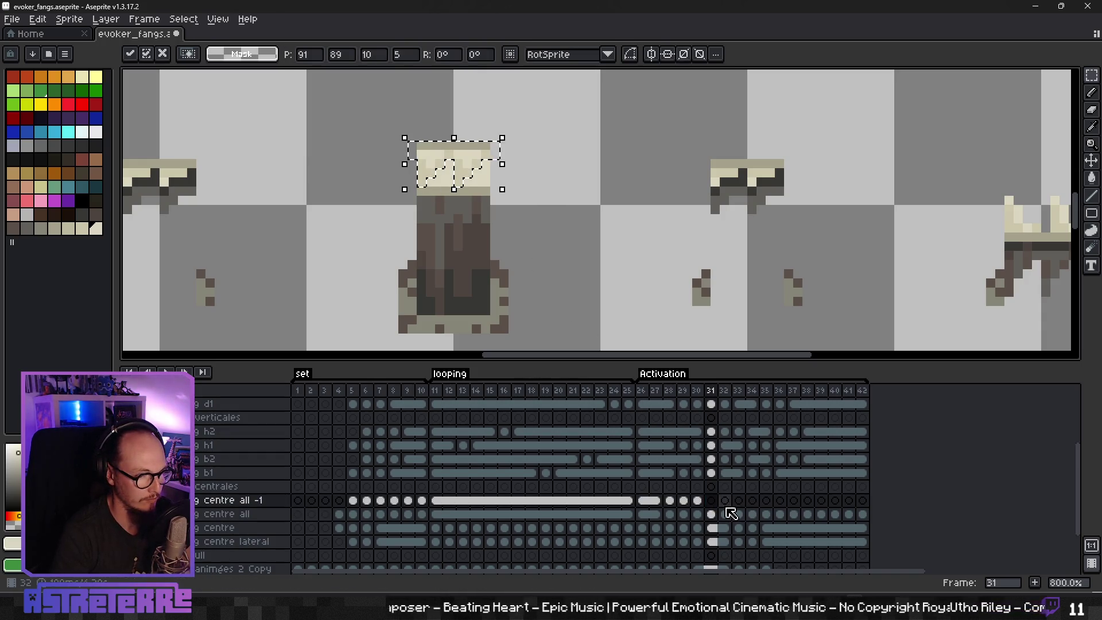
click(725, 514)
key(ctrl+d)
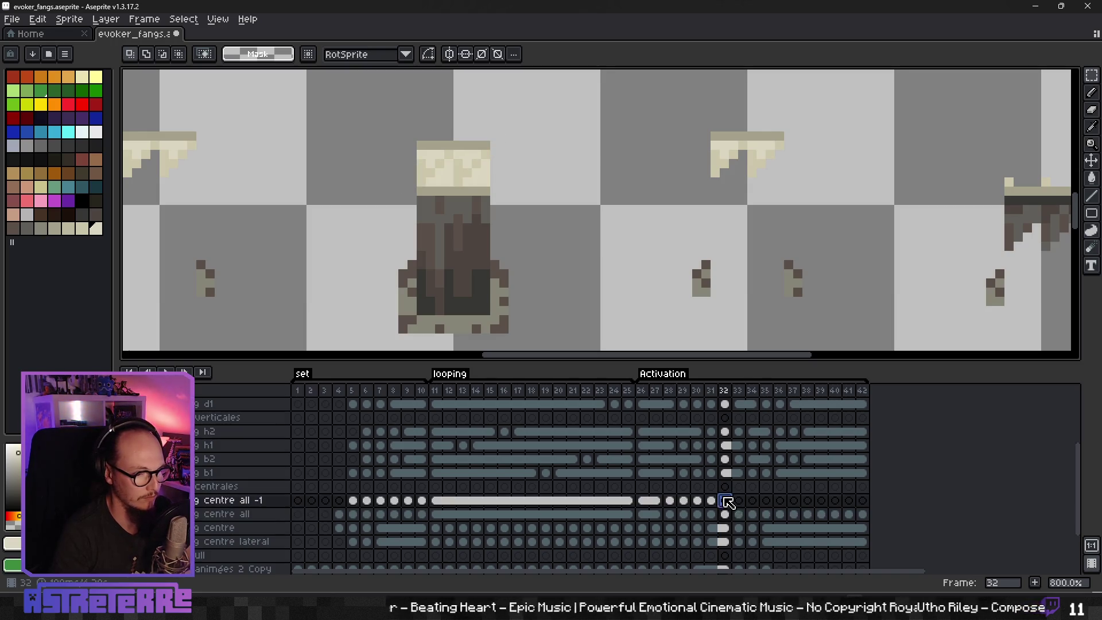
Step: Link frames 31–32 together on both the centre all and centre all -1 layers
click(740, 517)
click(726, 512)
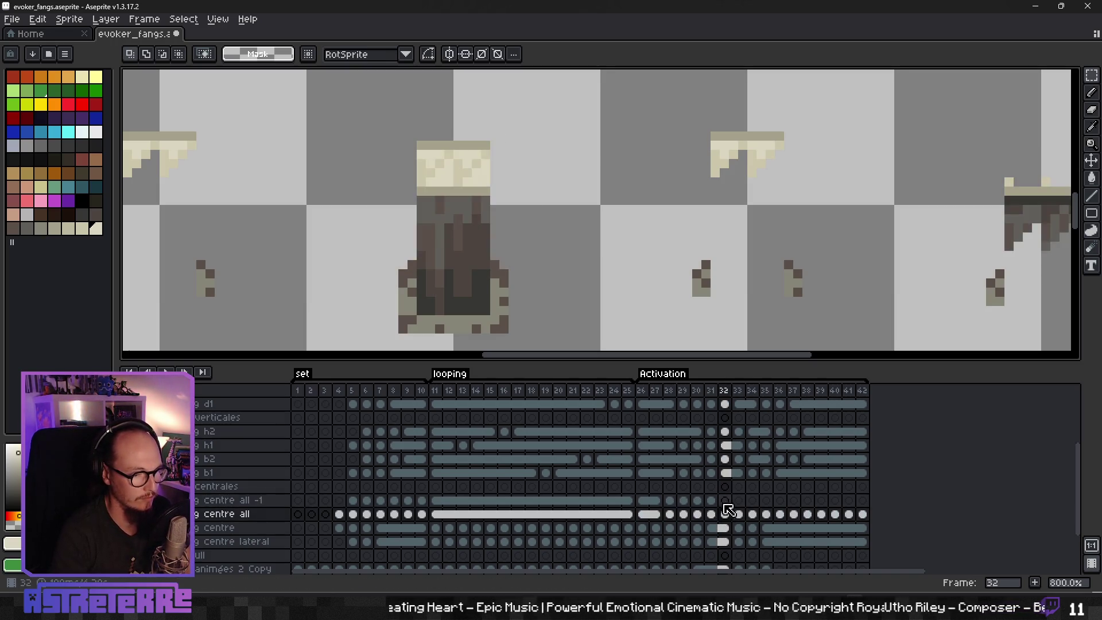
drag(712, 513, 729, 512)
right_click(730, 506)
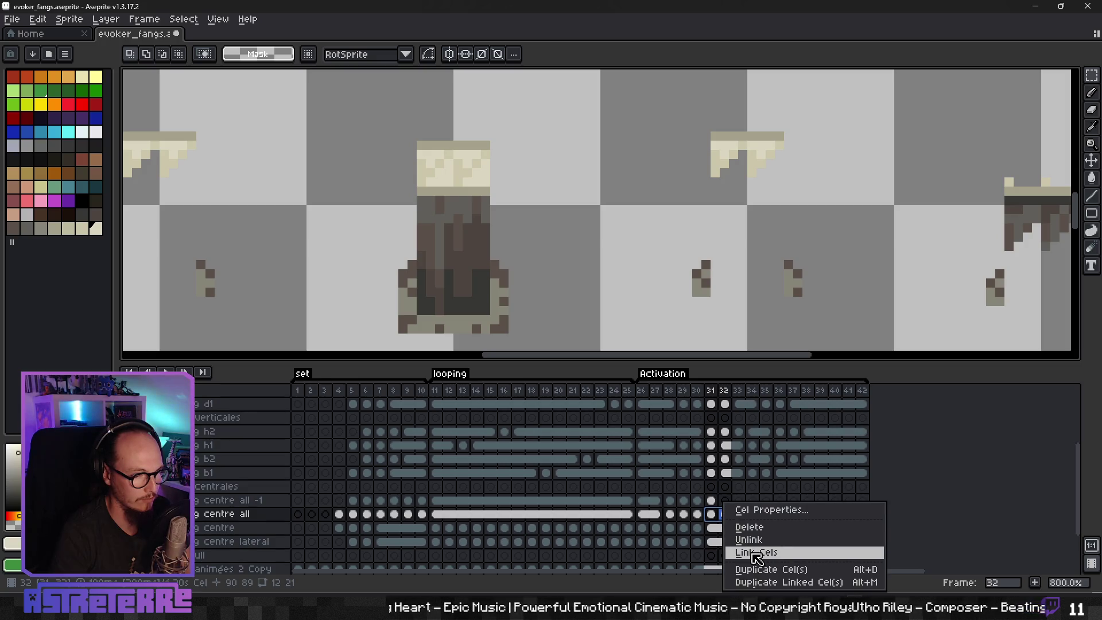
click(749, 551)
click(726, 500)
right_click(726, 500)
click(747, 524)
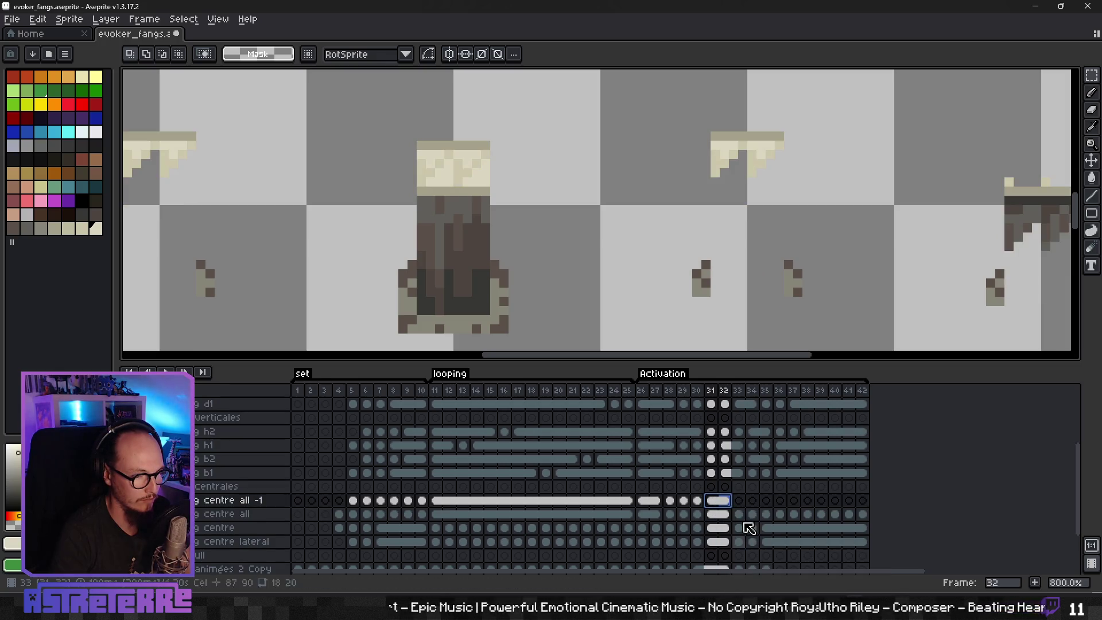
click(738, 501)
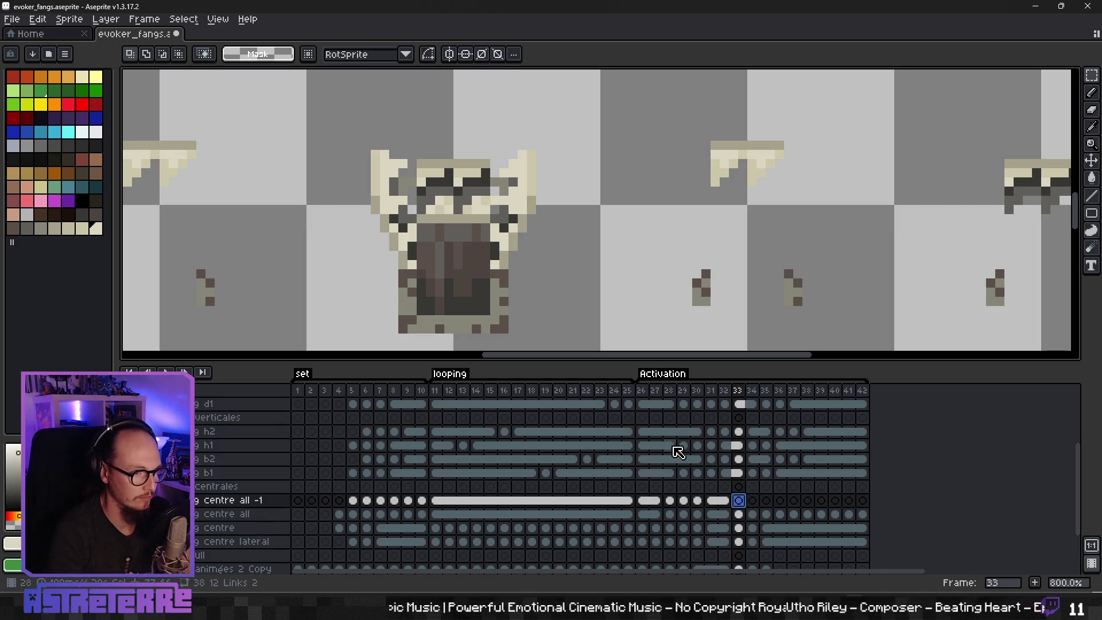
Step: Copy the frame 28 cels of both centre fang layers
click(696, 500)
click(684, 500)
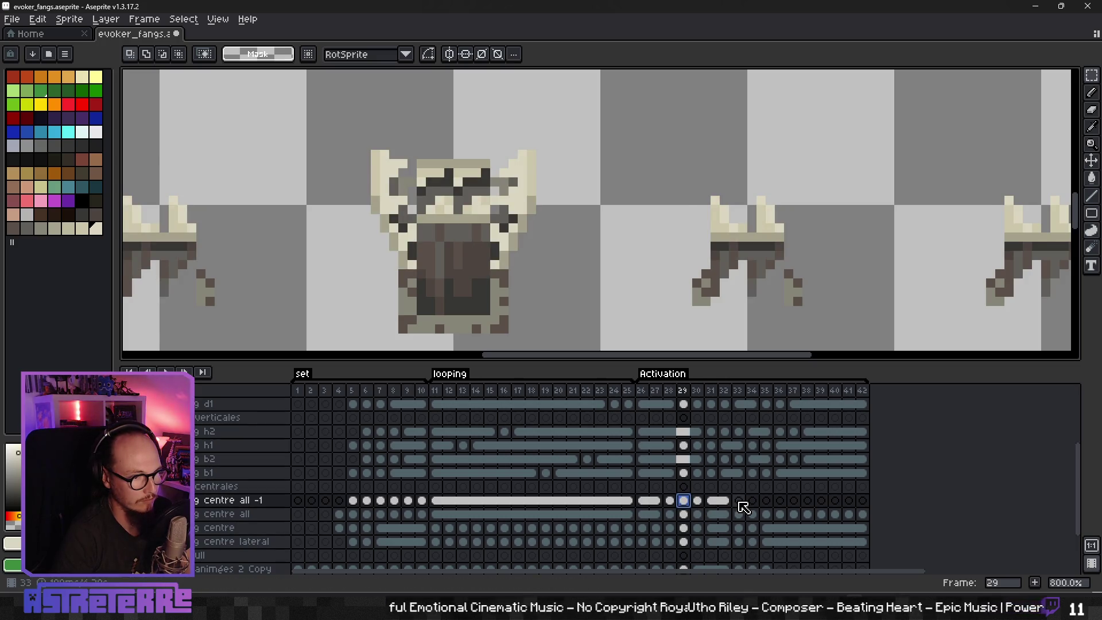
shift+click(684, 514)
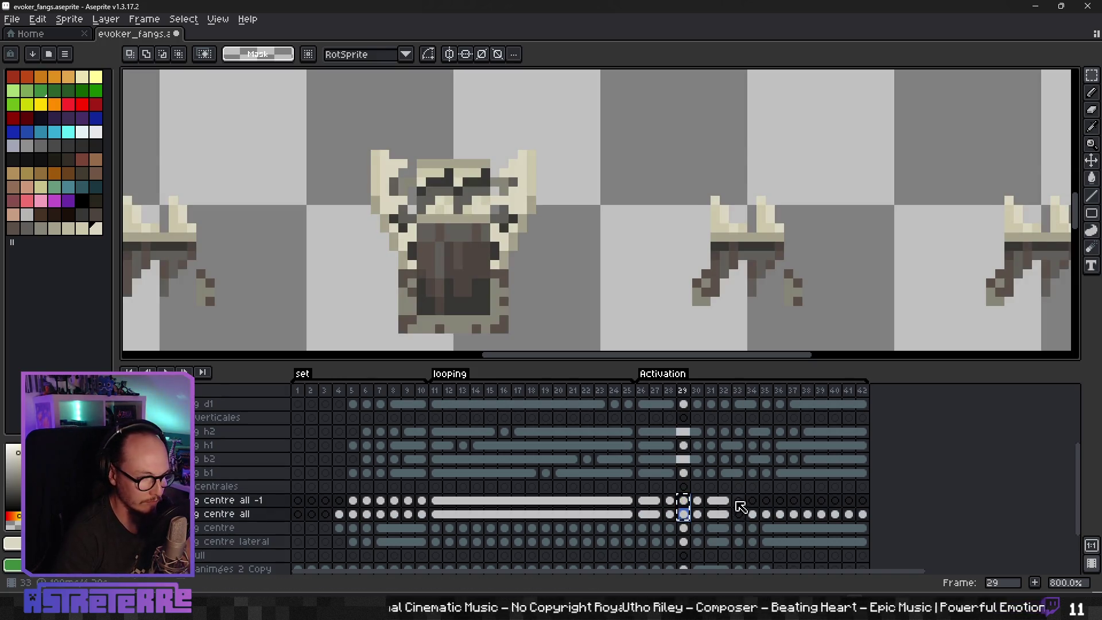
click(753, 515)
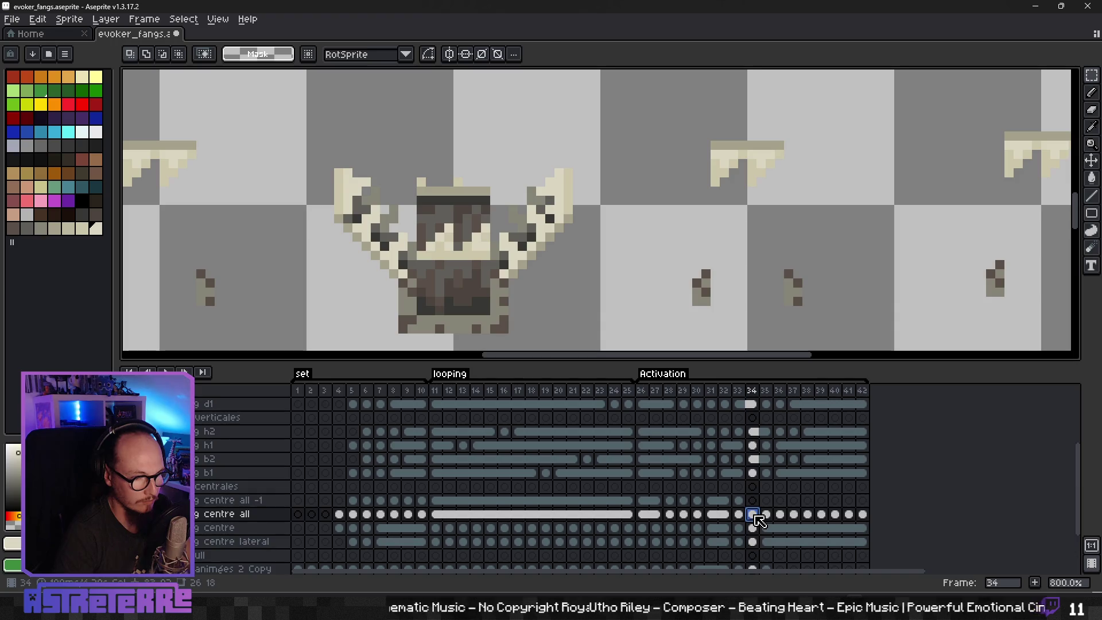
click(675, 516)
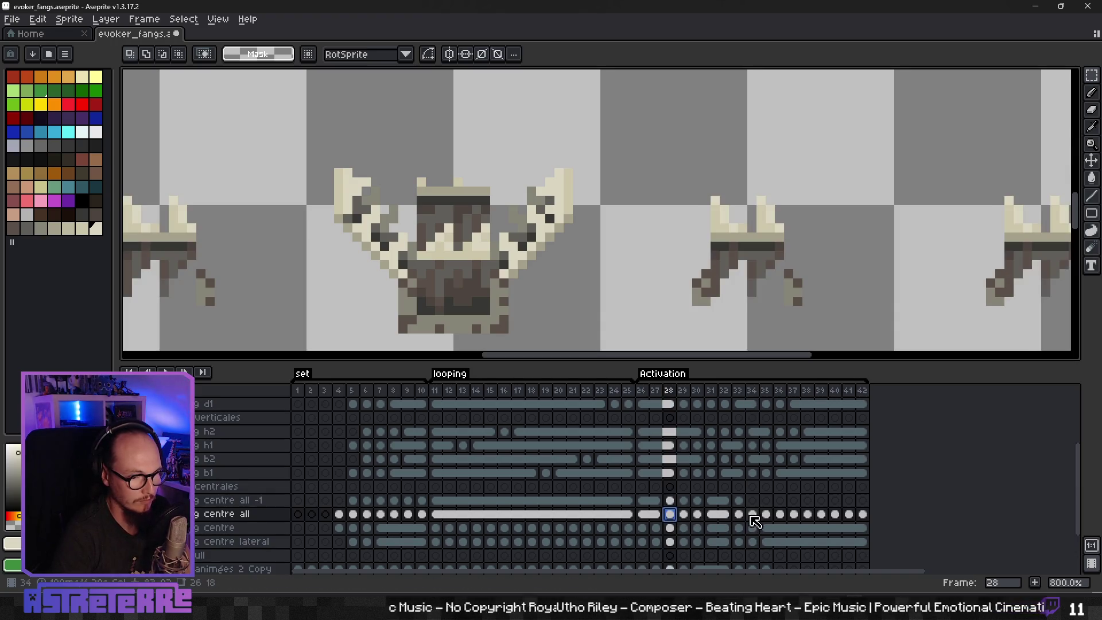
click(753, 515)
click(669, 501)
shift+click(670, 515)
key(ctrl+c)
Step: Clear the centre all cels for frames 36–42
click(766, 515)
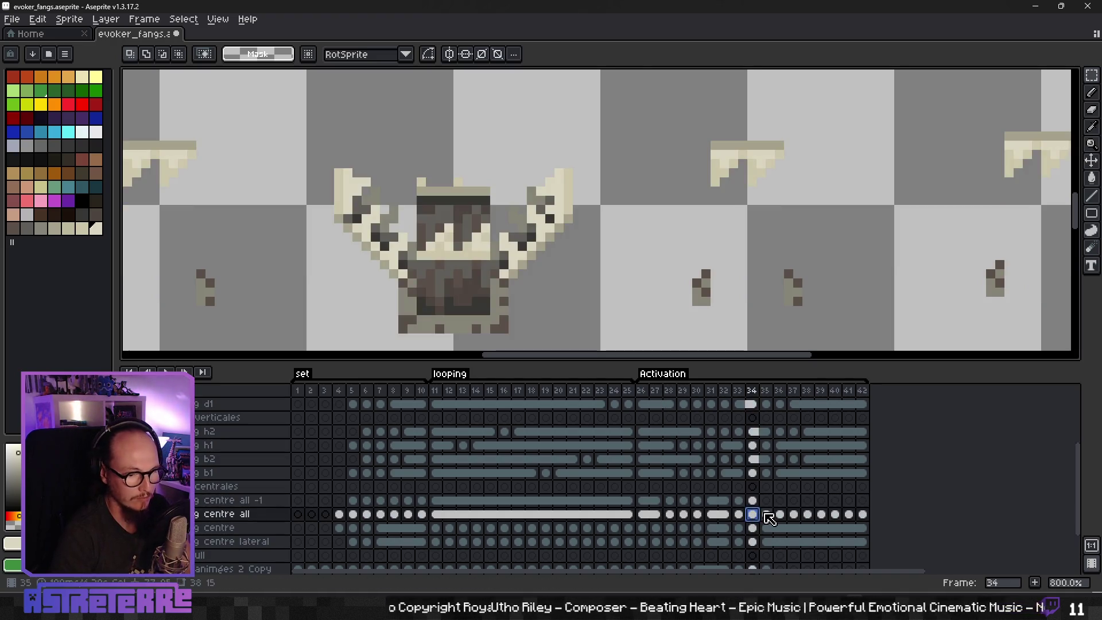
click(660, 517)
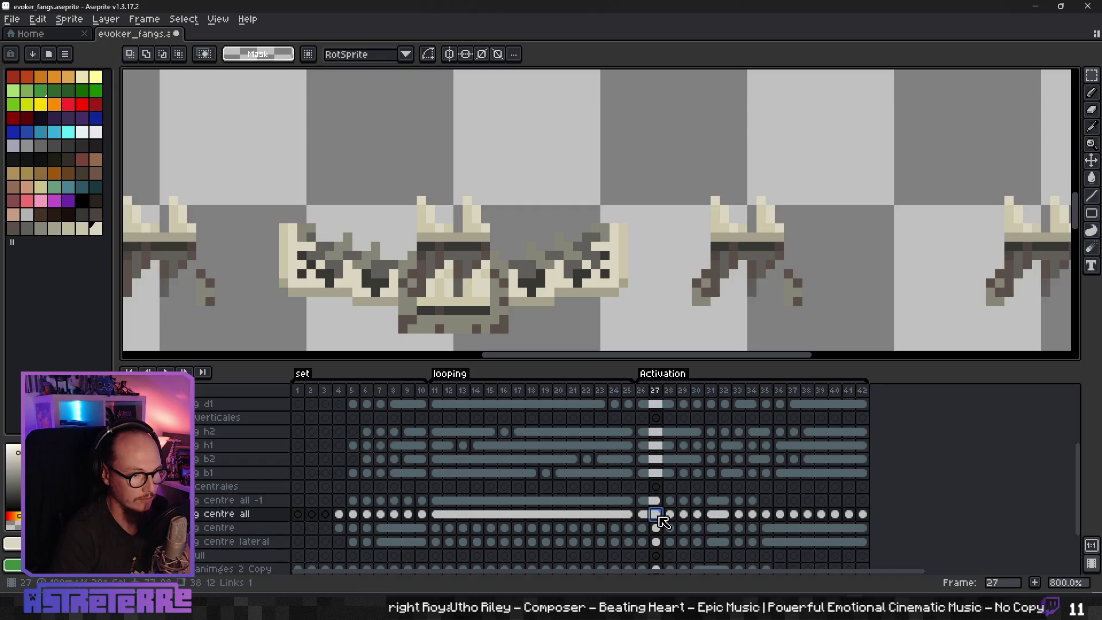
click(779, 515)
shift+click(864, 516)
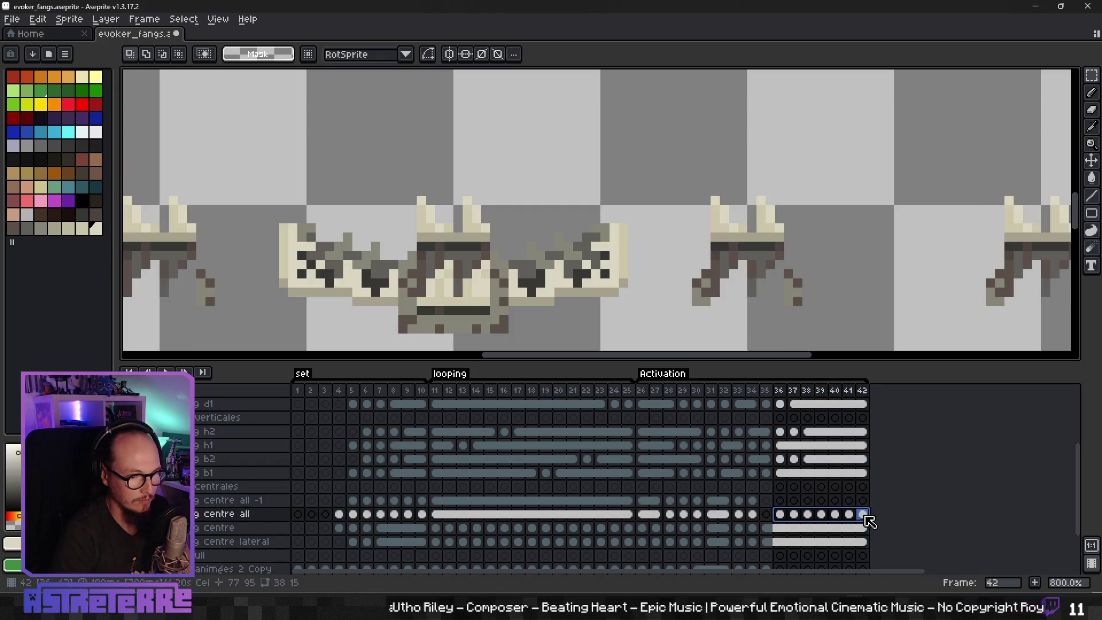
key(Delete)
Step: Copy the frame 27 centre cels and fill centre all -1 frames 35–42 with them
drag(660, 515, 659, 503)
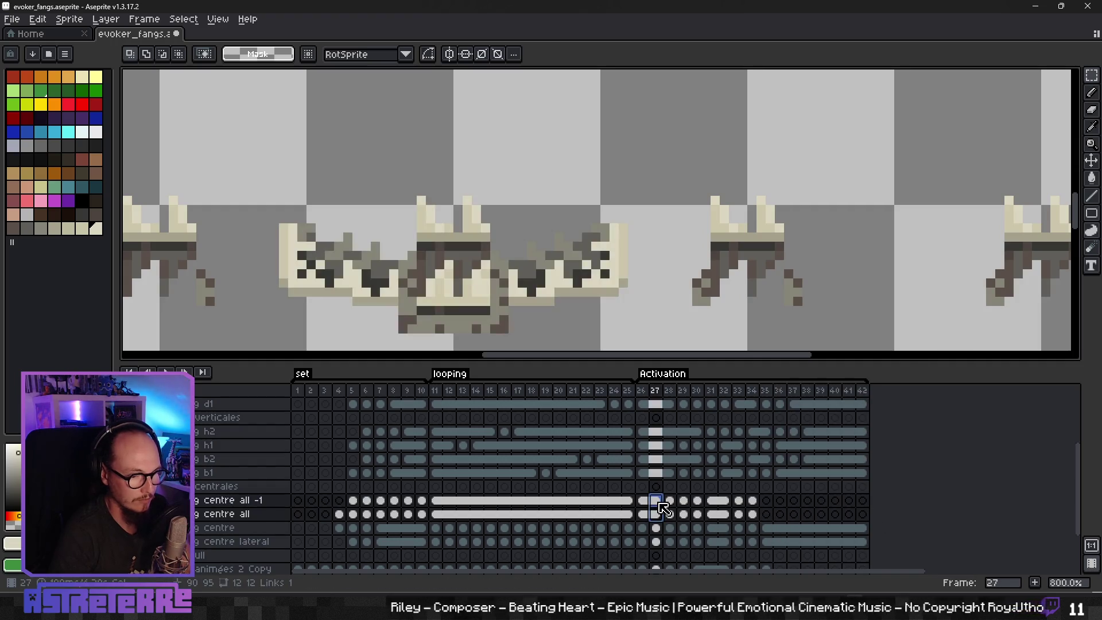
key(ctrl+c)
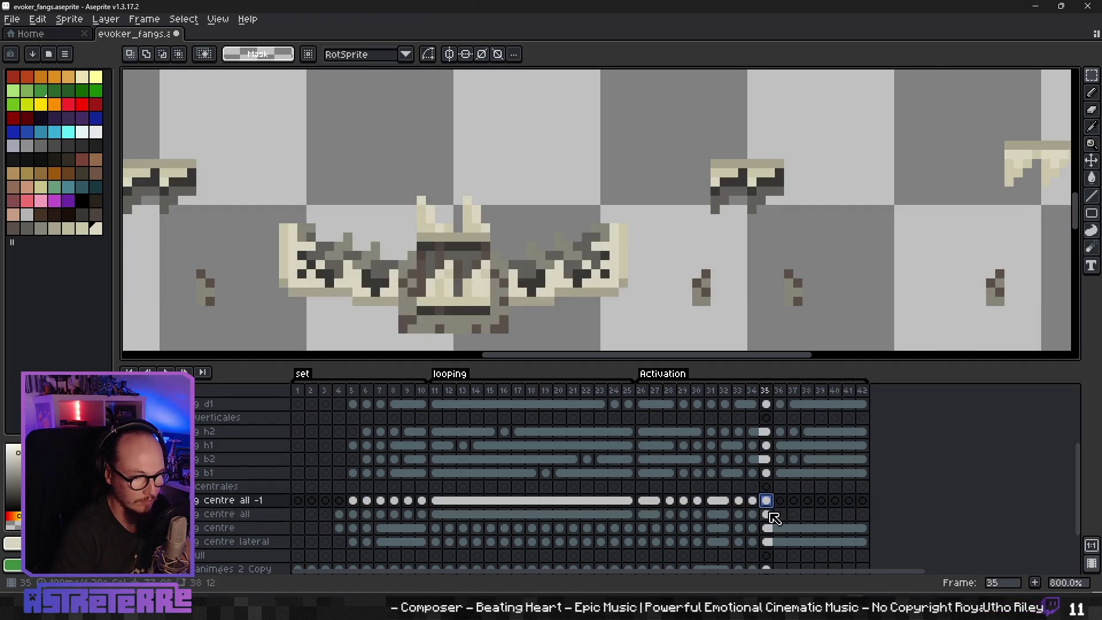
click(766, 500)
shift+click(862, 501)
right_click(863, 501)
click(878, 527)
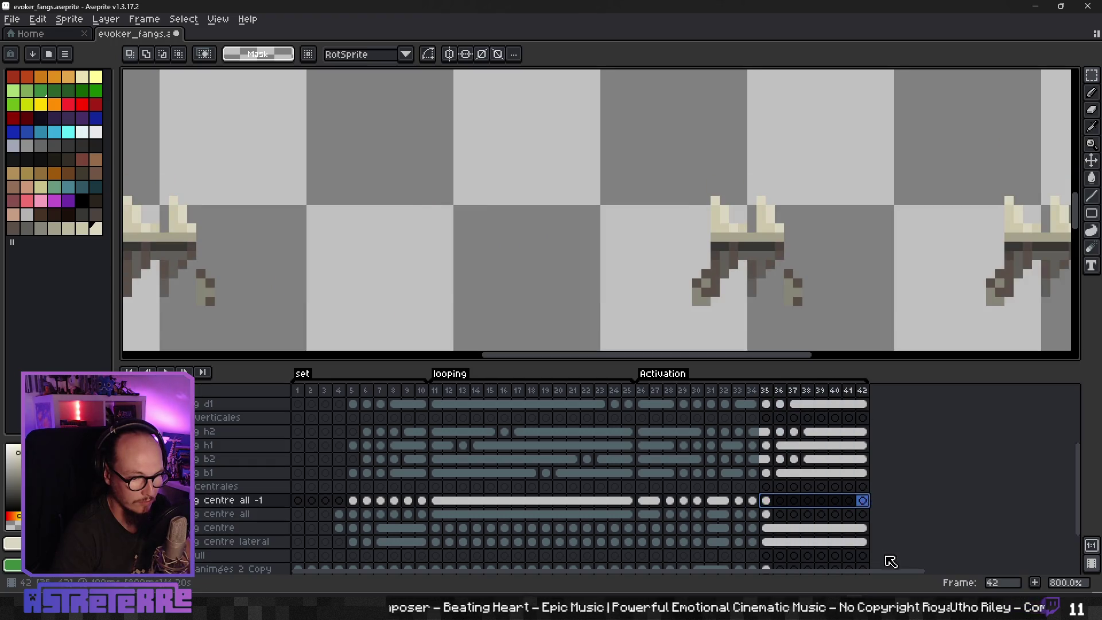
key(ctrl+v)
Step: Delete the centre all cels for frames 35–42
click(767, 515)
shift+click(864, 514)
right_click(864, 514)
click(877, 527)
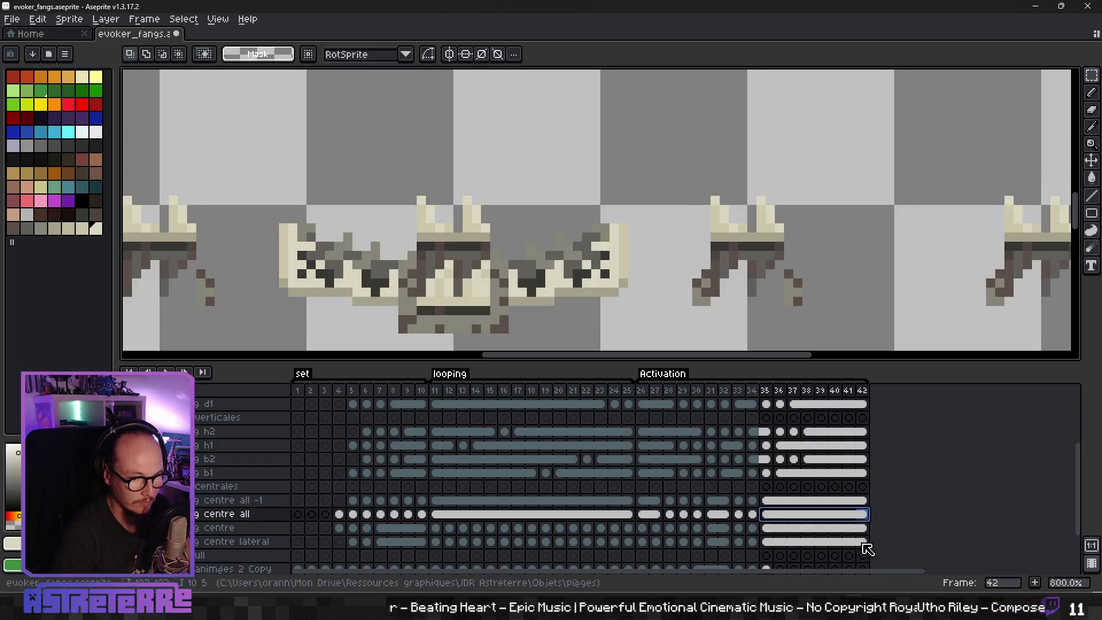
click(768, 501)
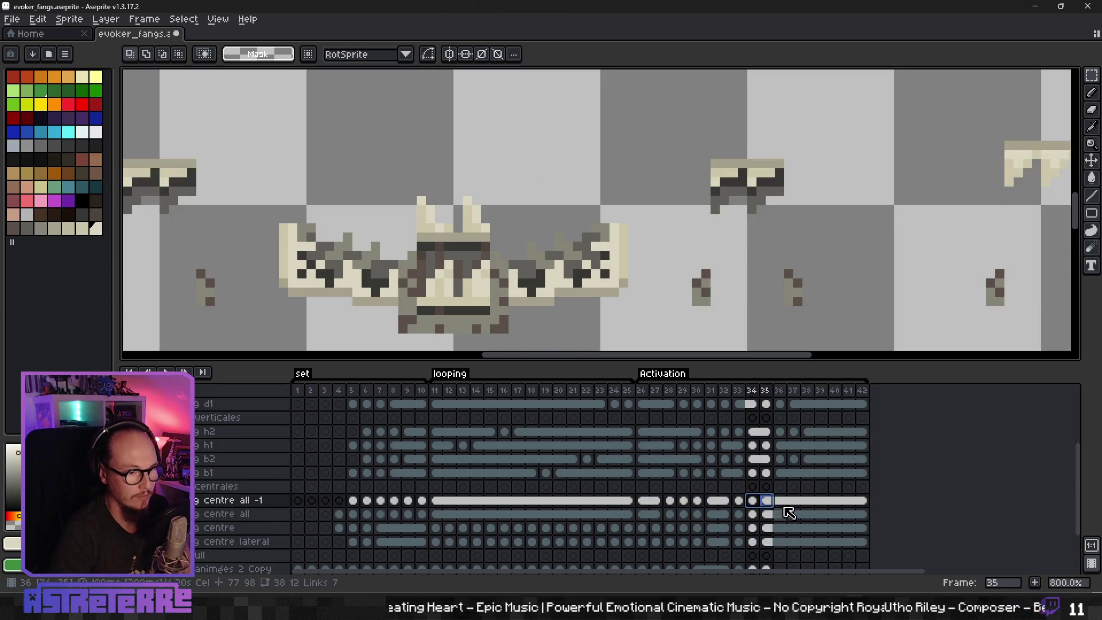
key(Left)
key(Left)
key(Left)
scroll(519, 516, down, 3)
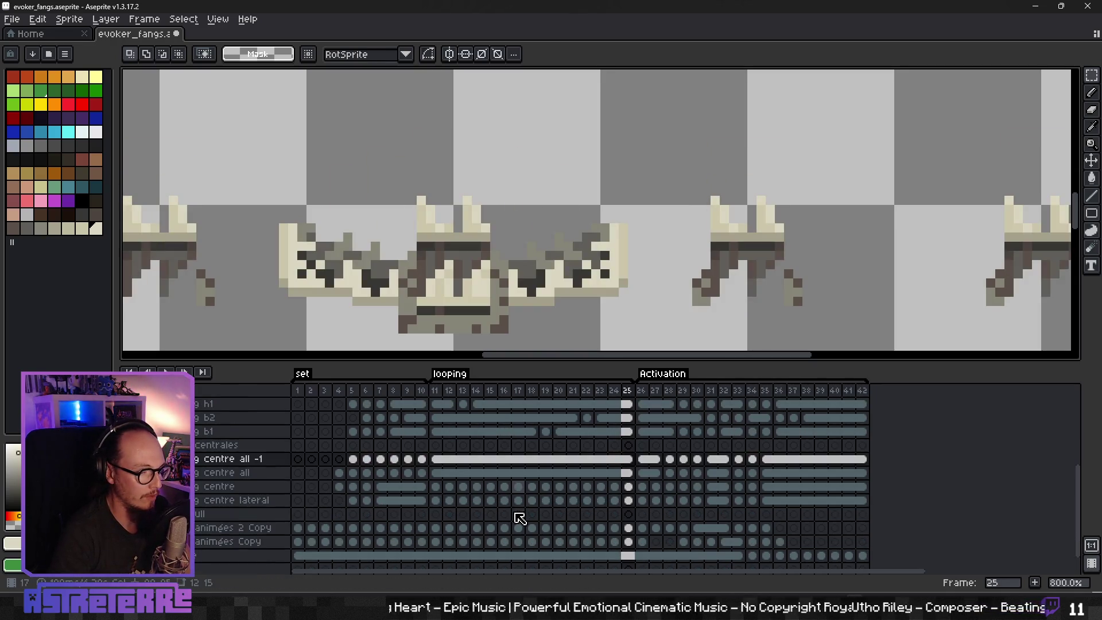
scroll(519, 516, up, 2)
key(Left)
key(Left)
key(Left)
key(Left)
key(Right)
key(Right)
key(Right)
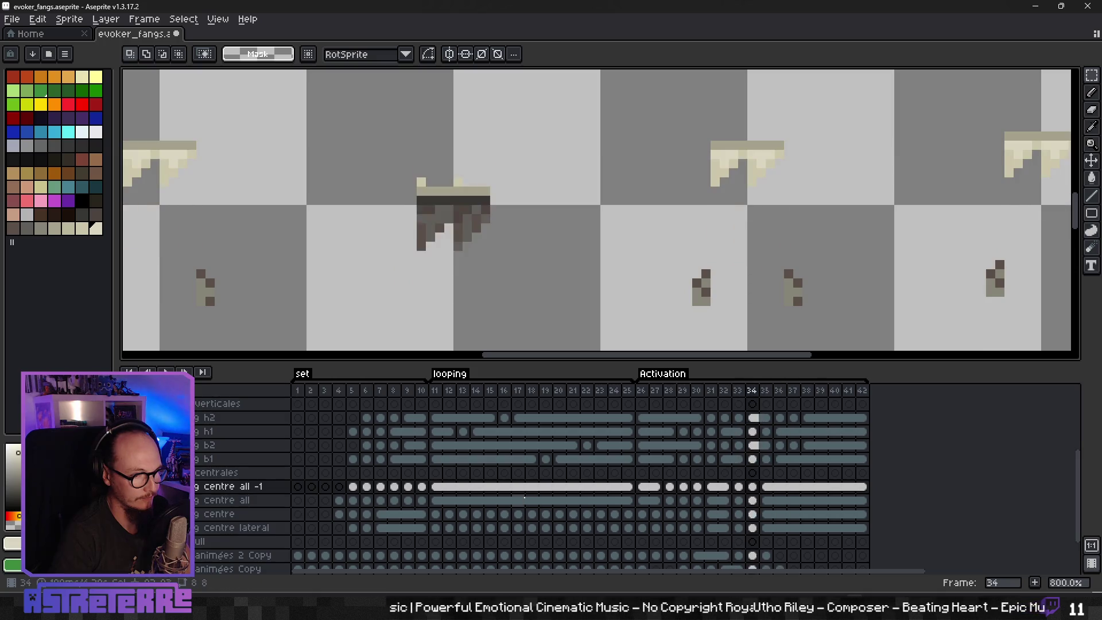
key(Right)
key(Left)
key(Right)
key(Left)
key(Right)
key(Left)
key(Right)
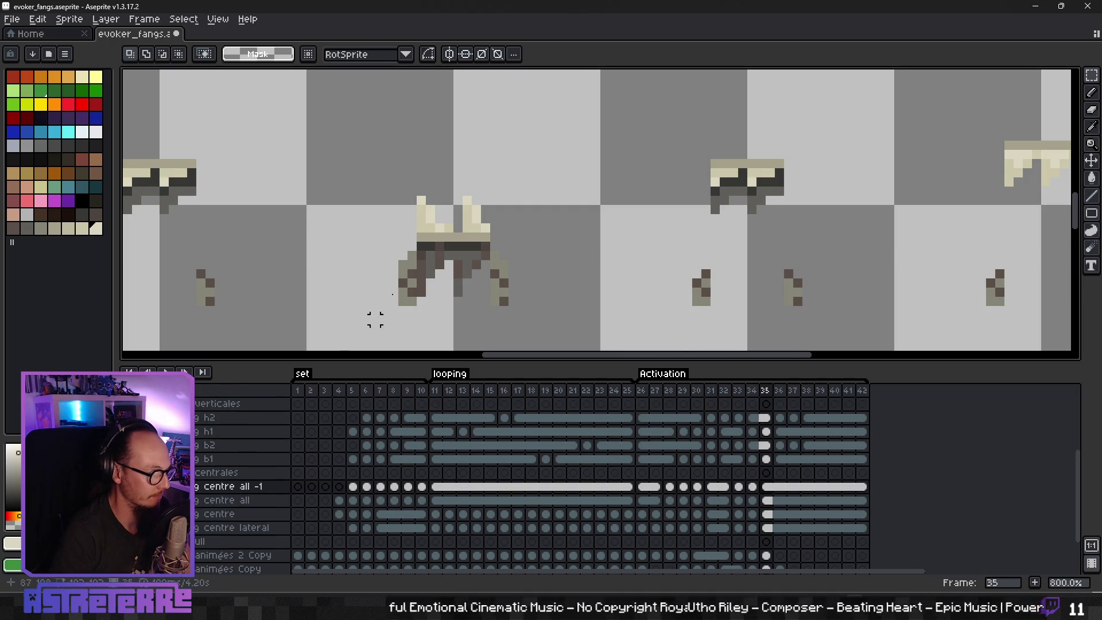
scroll(474, 244, down, 2)
scroll(471, 253, down, 5)
scroll(465, 261, up, 1)
scroll(465, 263, down, 1)
scroll(464, 265, up, 1)
key(Left)
key(Left)
key(Left)
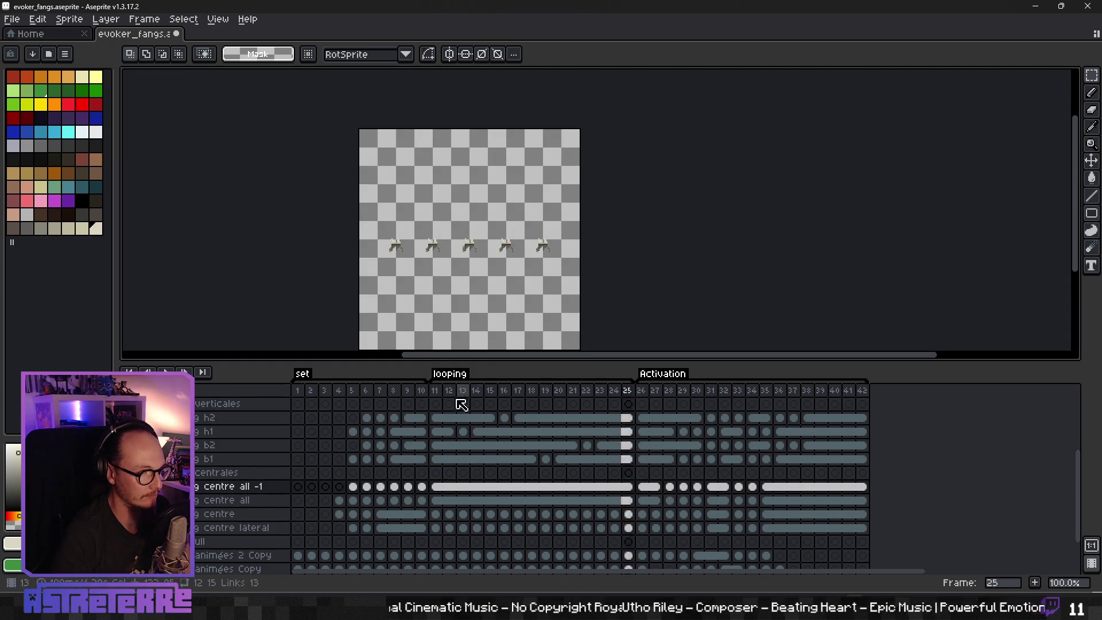
key(Right)
key(Right)
key(Right)
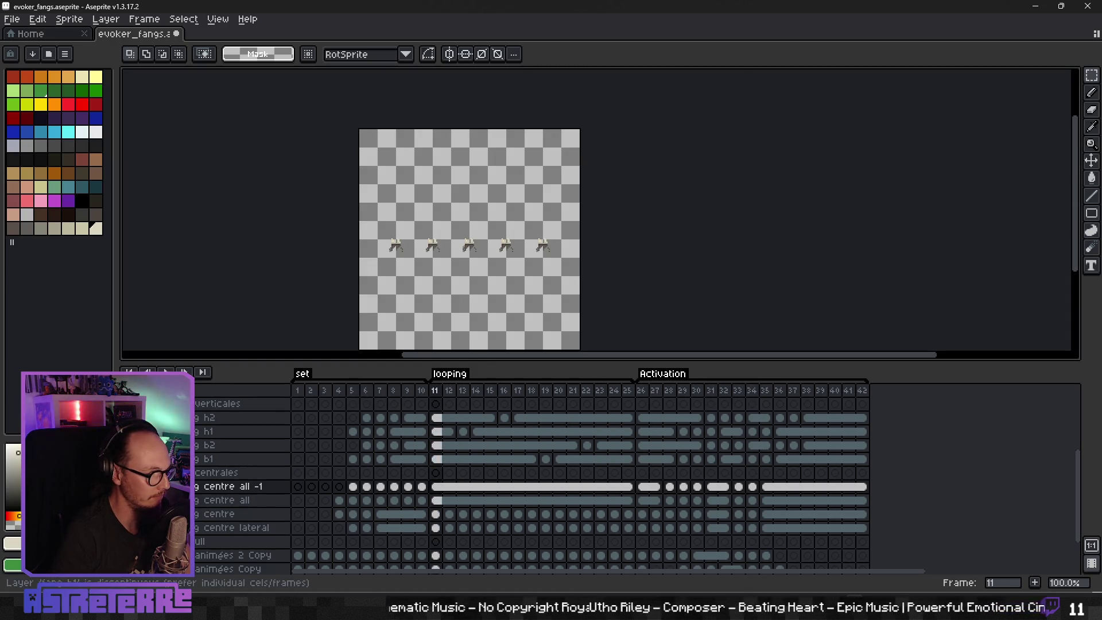
scroll(172, 446, up, 1)
scroll(172, 445, up, 1)
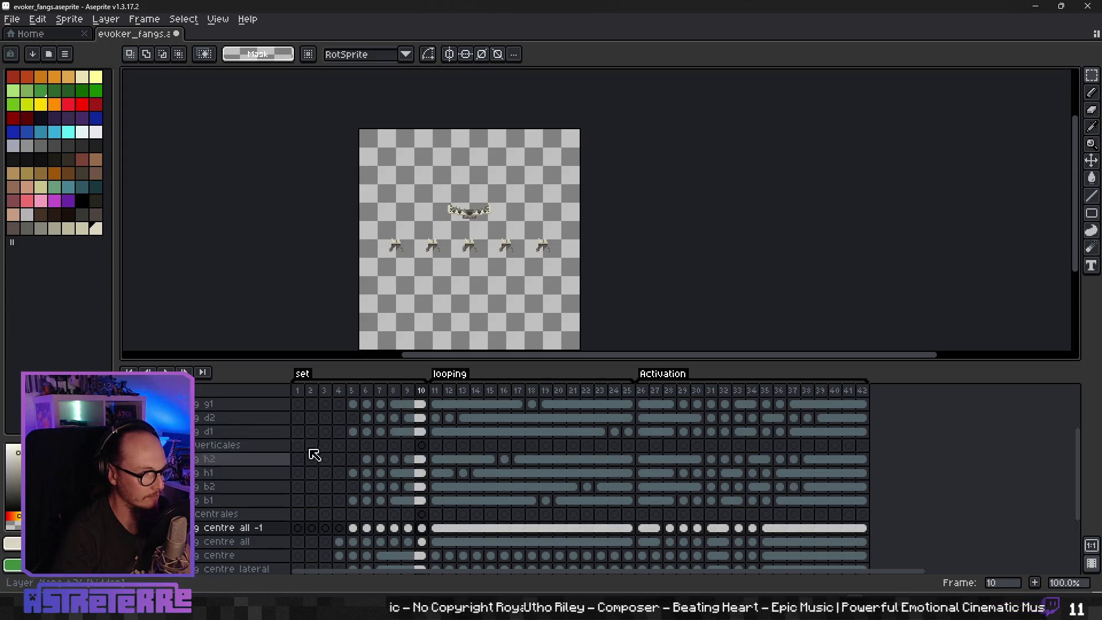
click(350, 451)
key(Right)
key(Right)
key(Right)
key(Right)
key(Right)
key(Right)
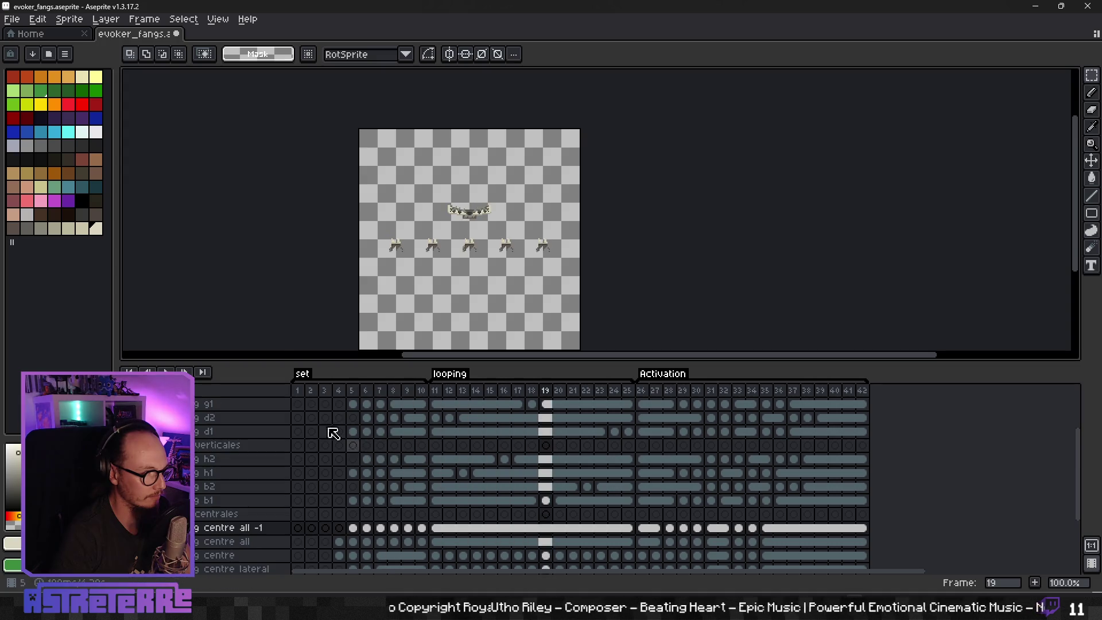
click(11, 19)
Step: Export the sprite sheet as sharp_fangs_trap_z-1.png into the recent project folder
mouse_move(40, 138)
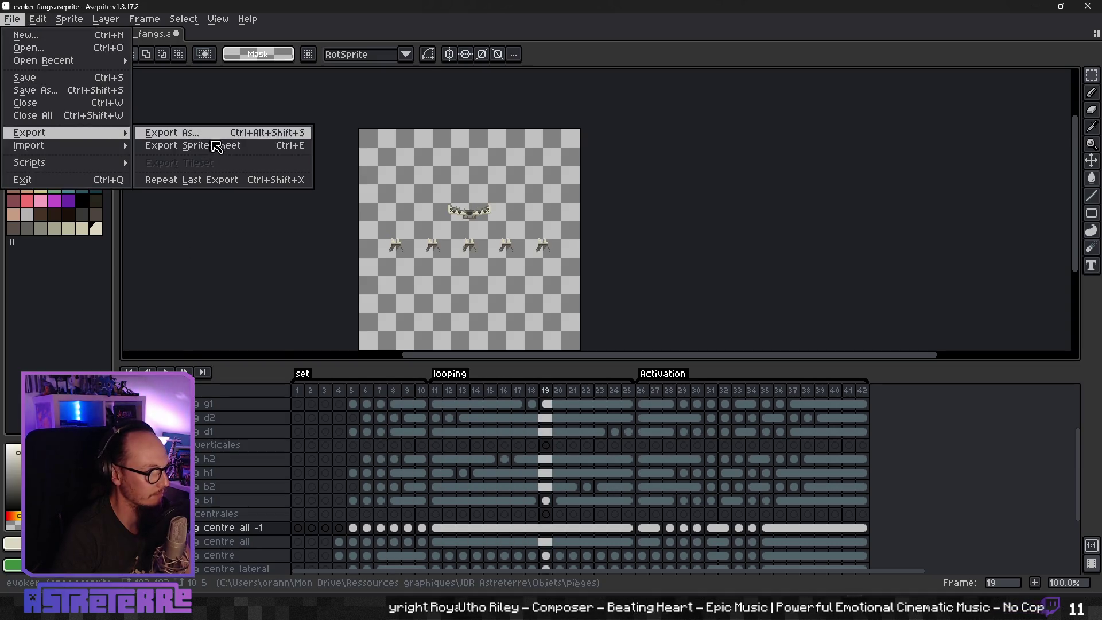
click(223, 145)
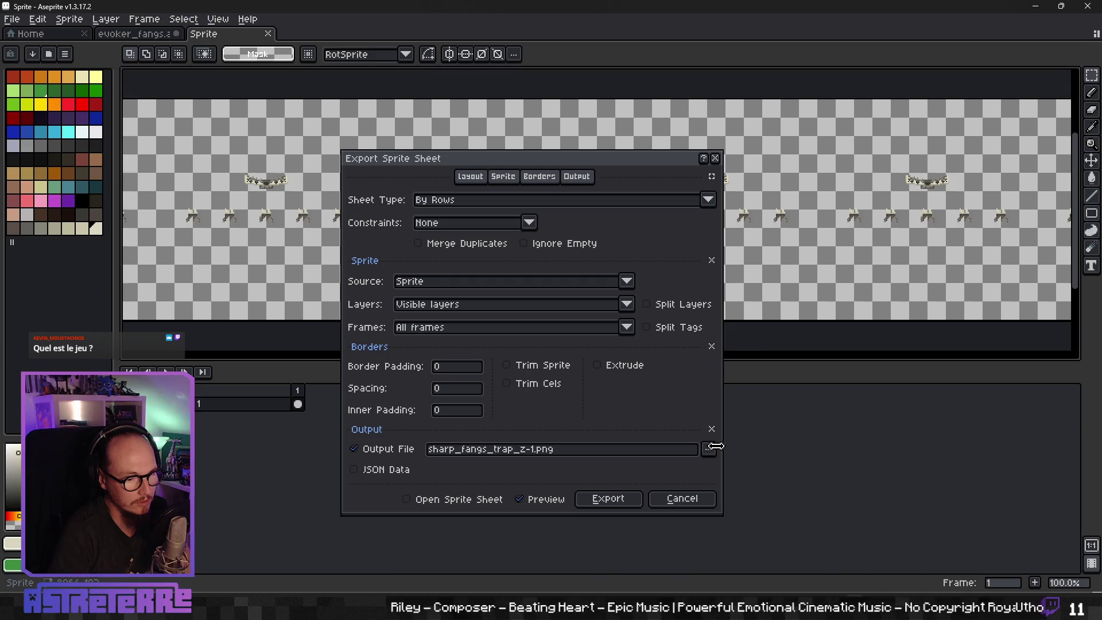
click(711, 449)
click(682, 408)
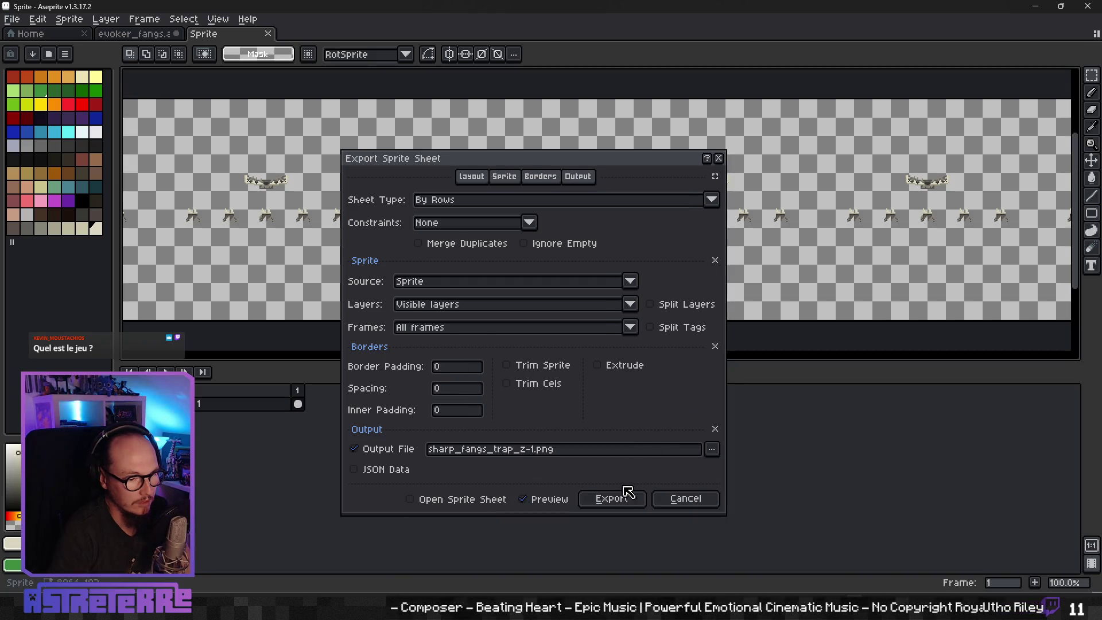
click(614, 498)
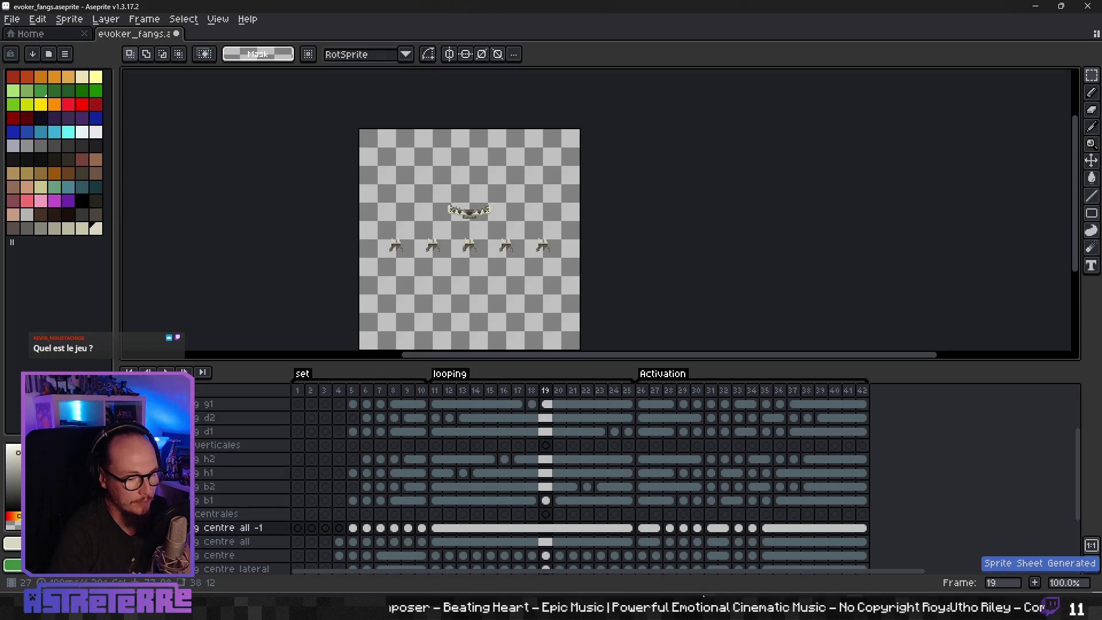
key(alt+Tab)
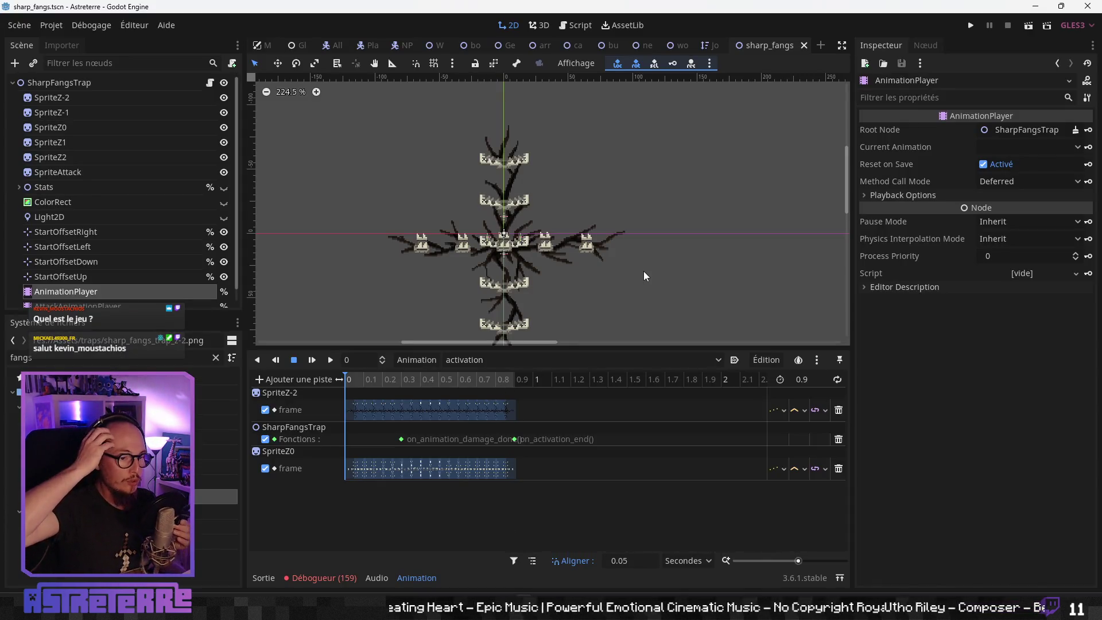
Step: Run the Astreterre project from Godot to test the fang trap
click(968, 28)
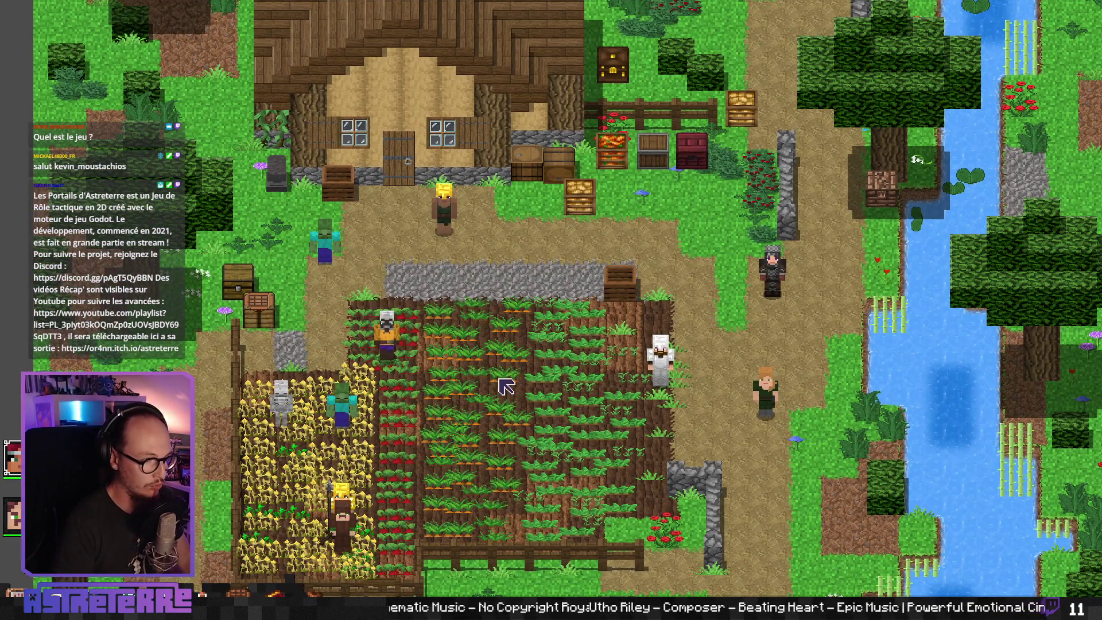
Step: Walk the character up the path and toggle the quest journal and inventory
click(500, 382)
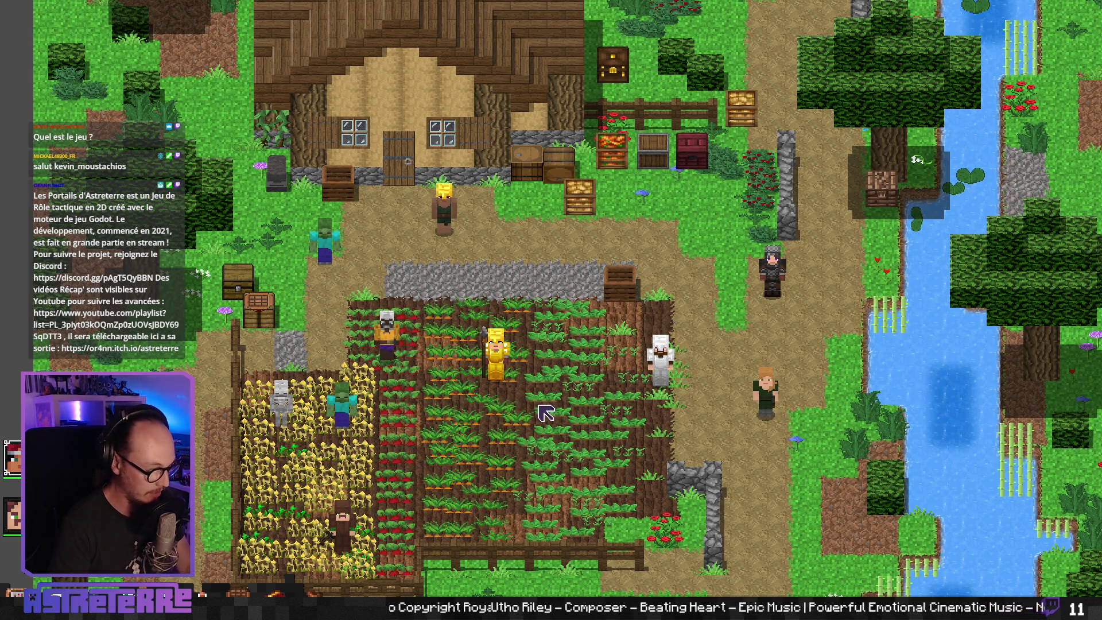
key(j)
key(j)
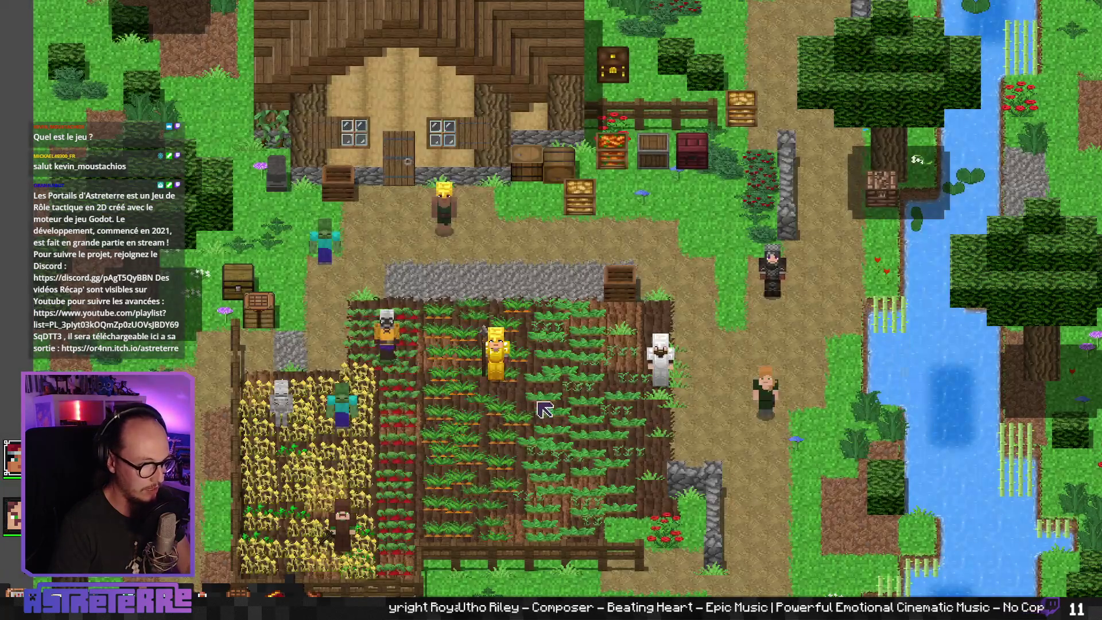
key(i)
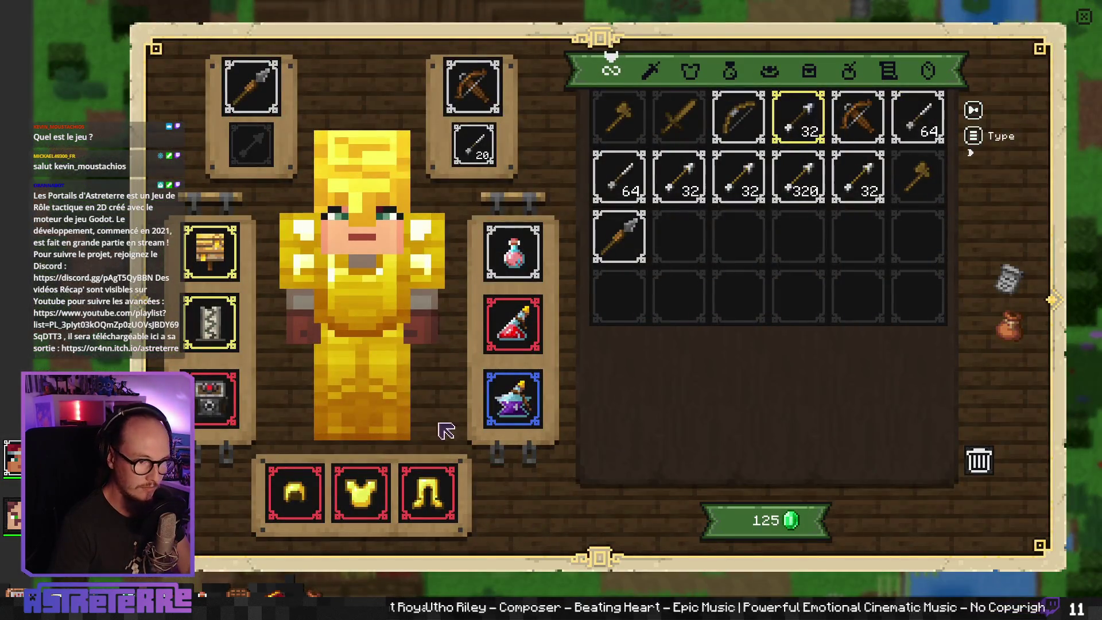
key(i)
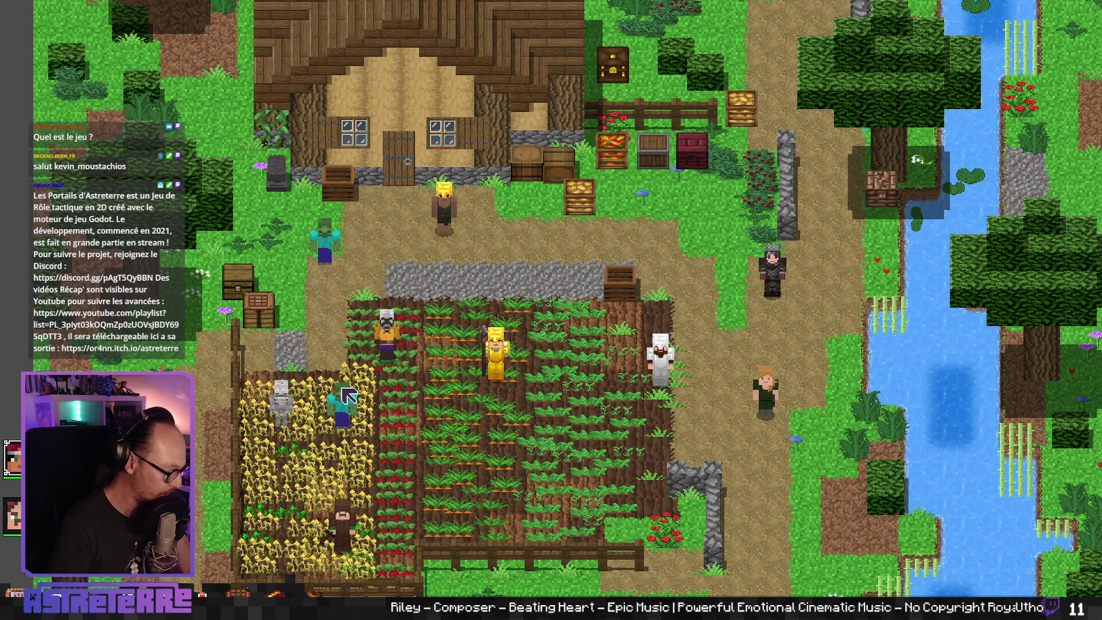
Step: Browse the skill book's armor, spell and potion skills
key(k)
click(198, 253)
click(216, 310)
click(225, 389)
key(k)
Step: Browse the spell book's area, alteration and level II–IV spells, then quit the game
key(l)
click(196, 232)
click(218, 287)
click(366, 123)
click(432, 117)
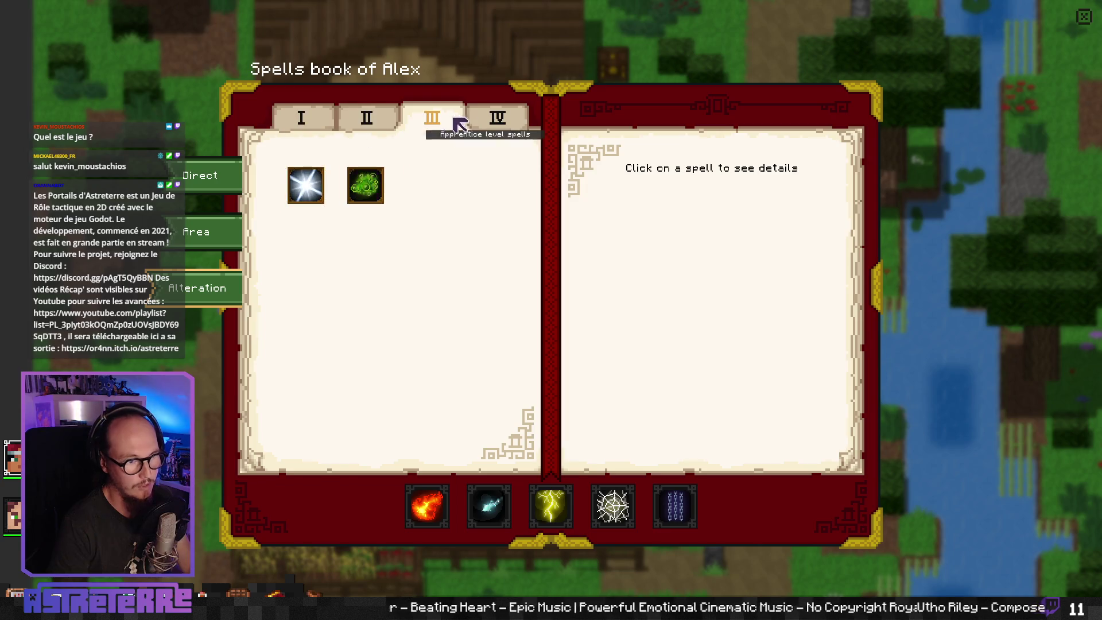
click(499, 117)
key(l)
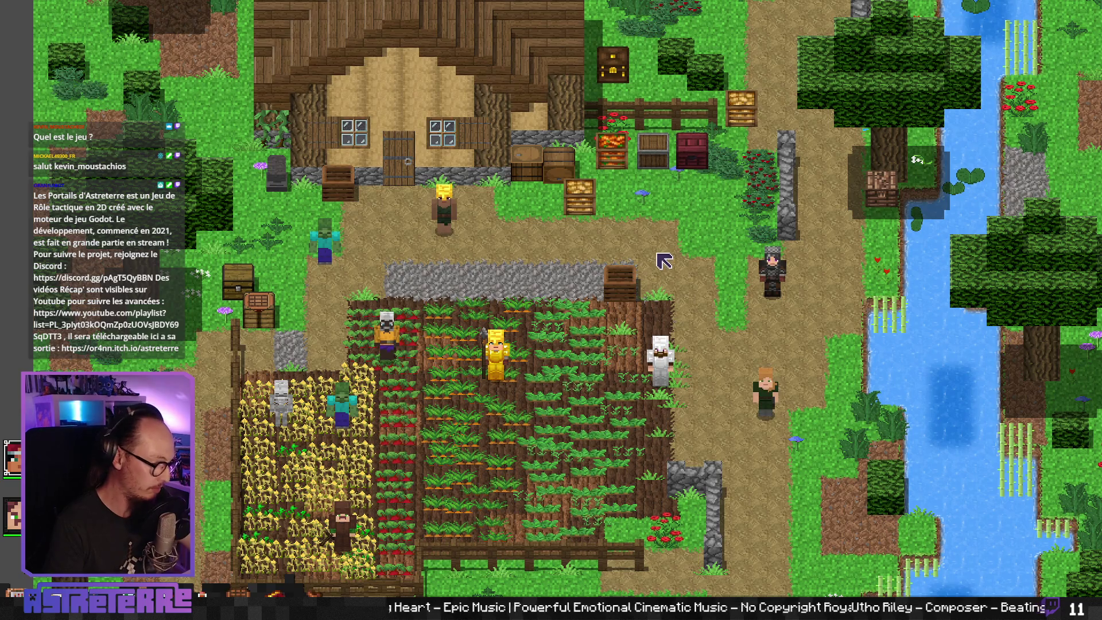
key(alt+F4)
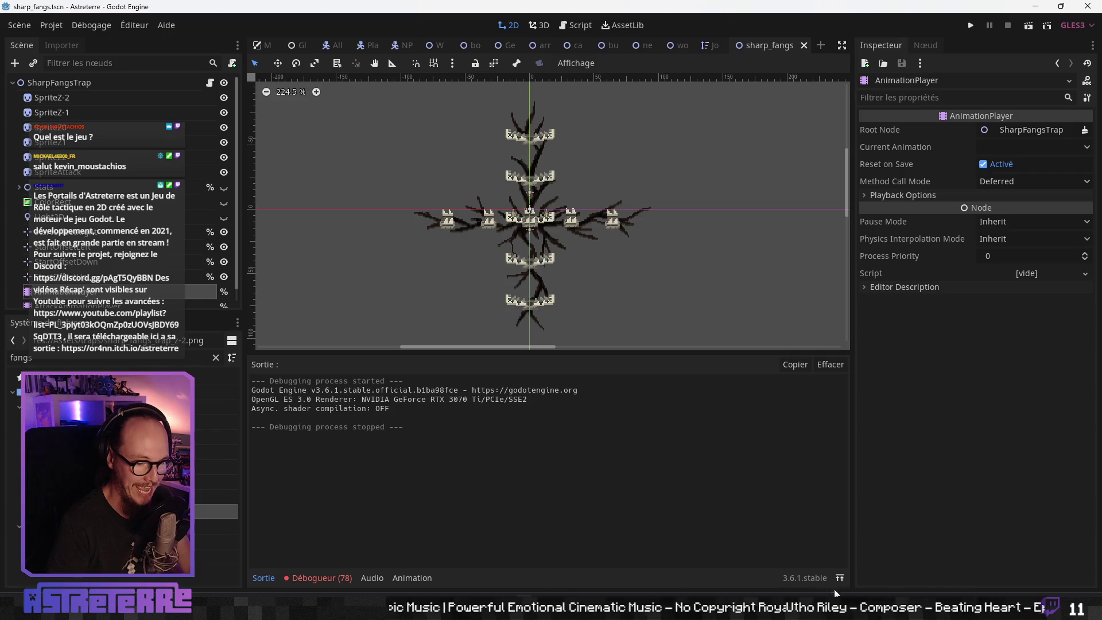
Step: Back in Aseprite, select the b2 layer and step through frames 16–24
key(alt+Tab)
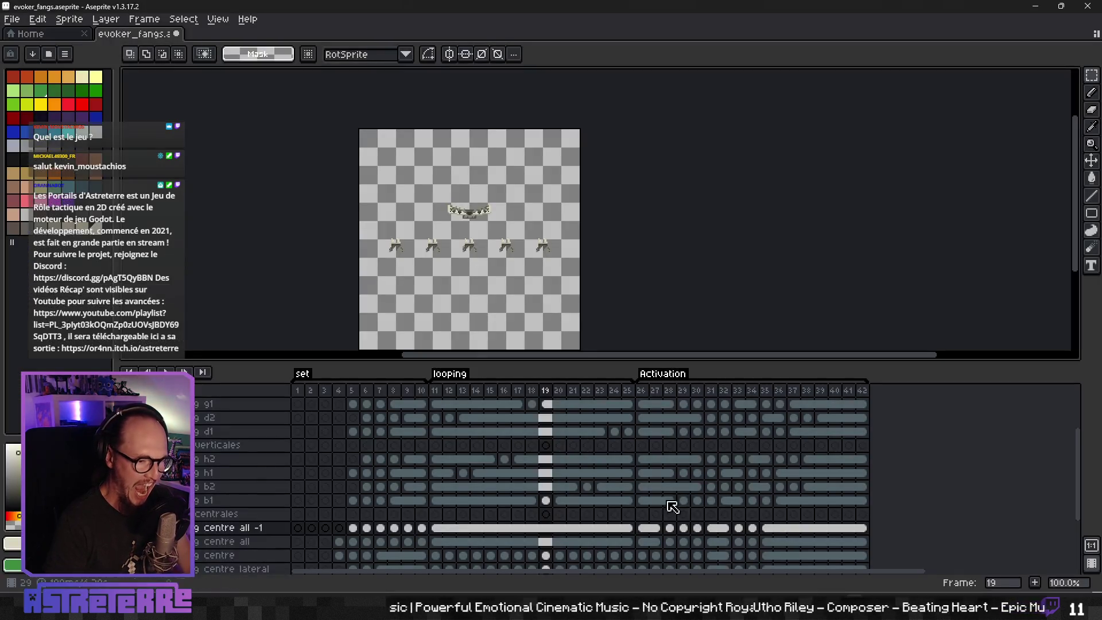
click(330, 488)
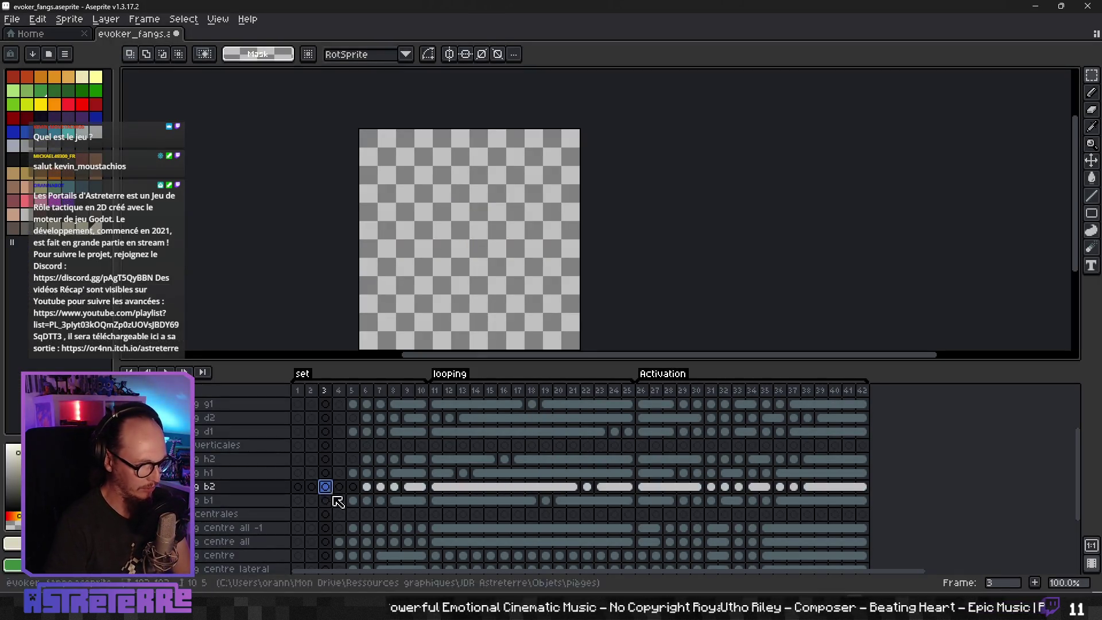
key(Right)
key(Right)
key(Right)
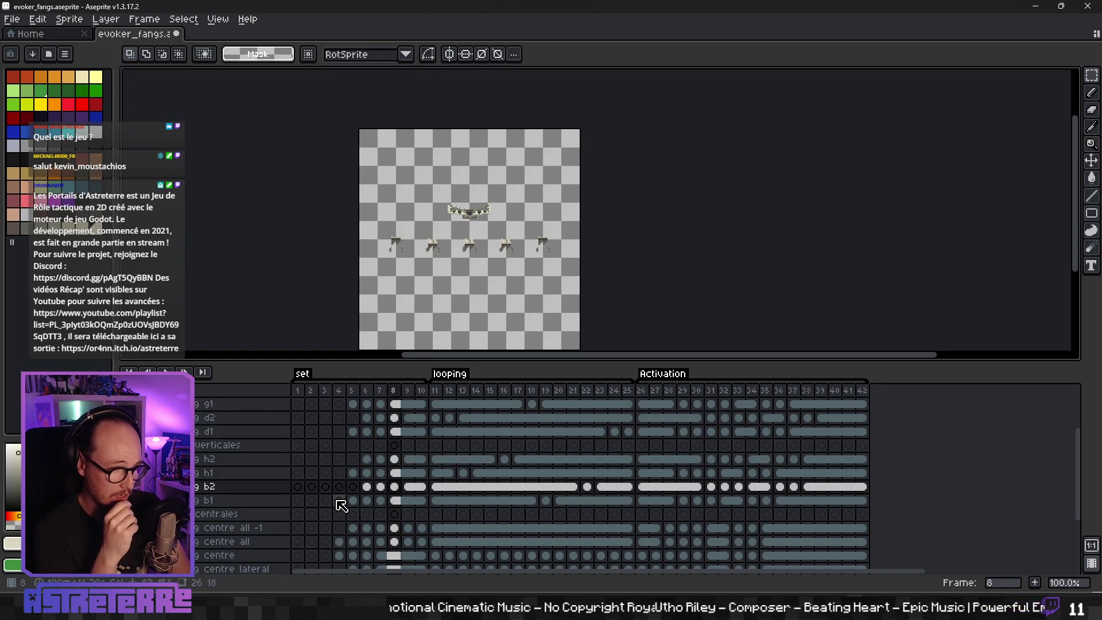
key(Right)
key(Right)
key(Right)
key(Right)
key(Right)
key(Right)
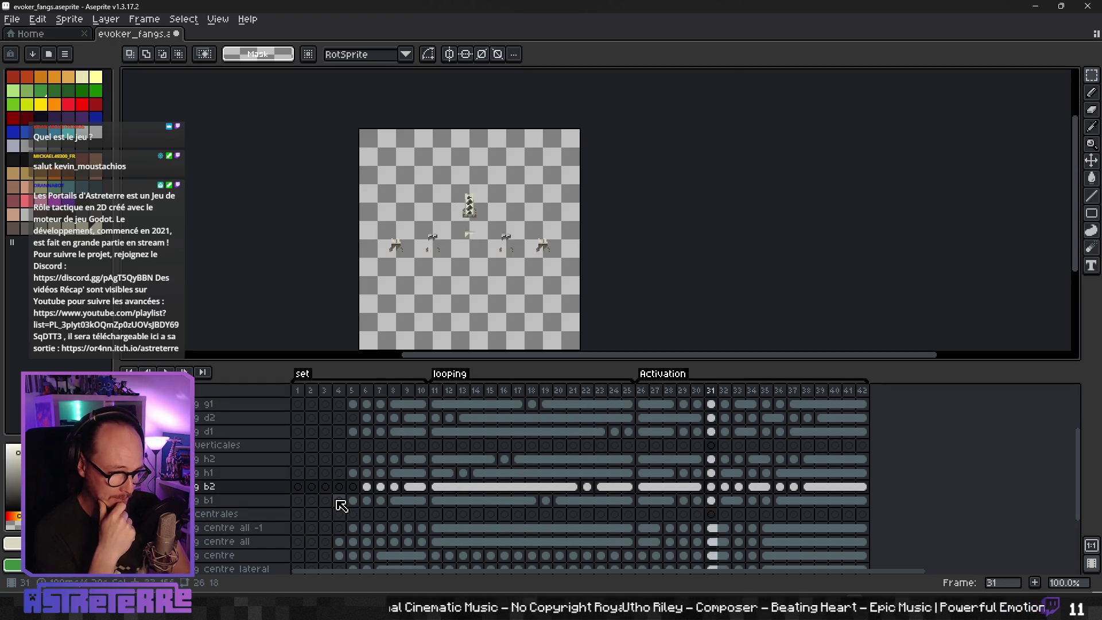
key(Left)
key(Left)
key(Left)
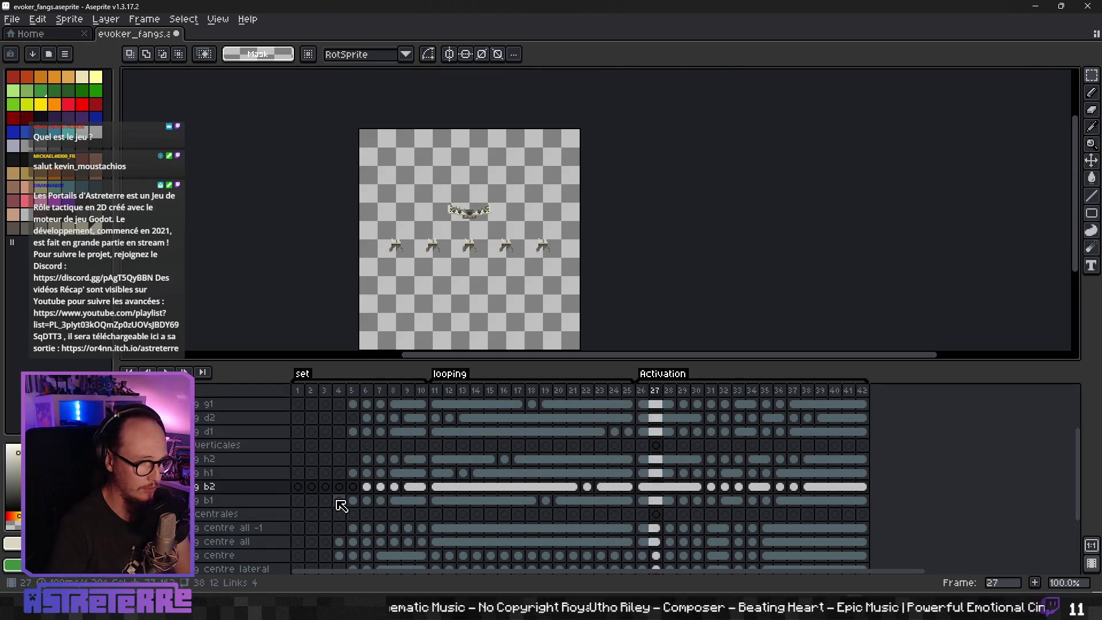
key(Right)
key(Right)
key(Right)
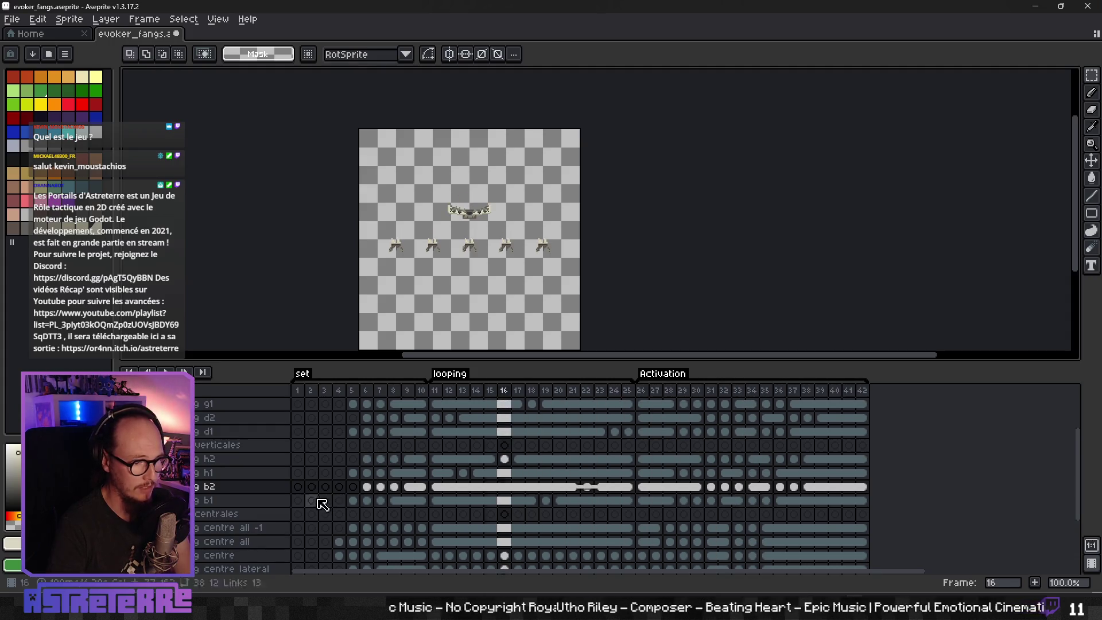
key(Left)
key(Left)
key(Left)
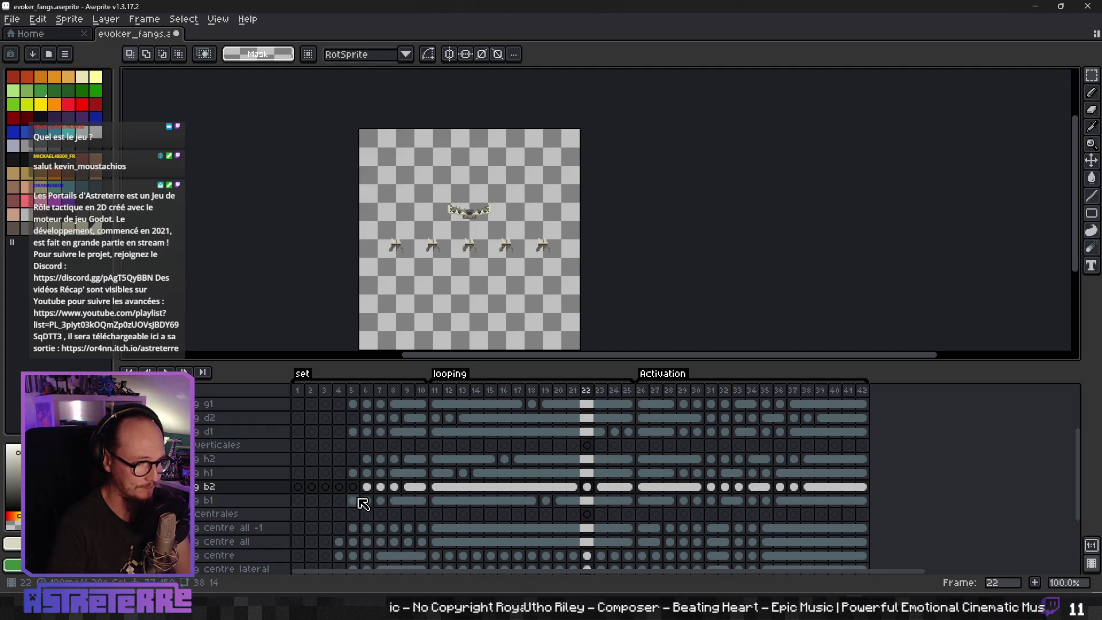
drag(464, 269, 513, 225)
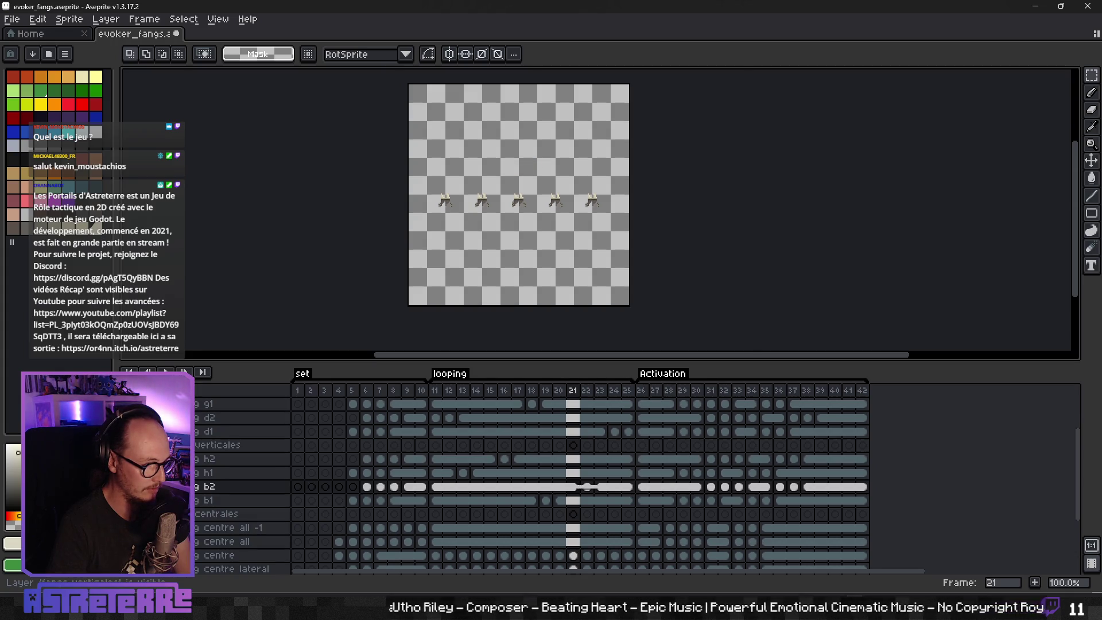
Step: Show b2, hide all fangs latérales -1, and collapse the latérales layer group
click(138, 486)
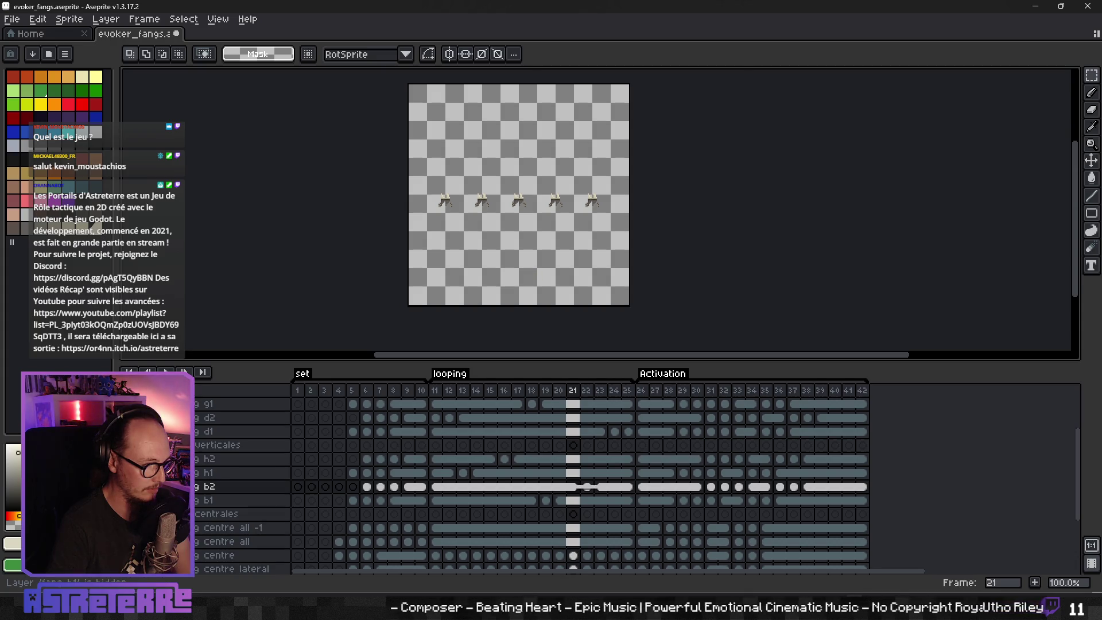
scroll(574, 485, up, 4)
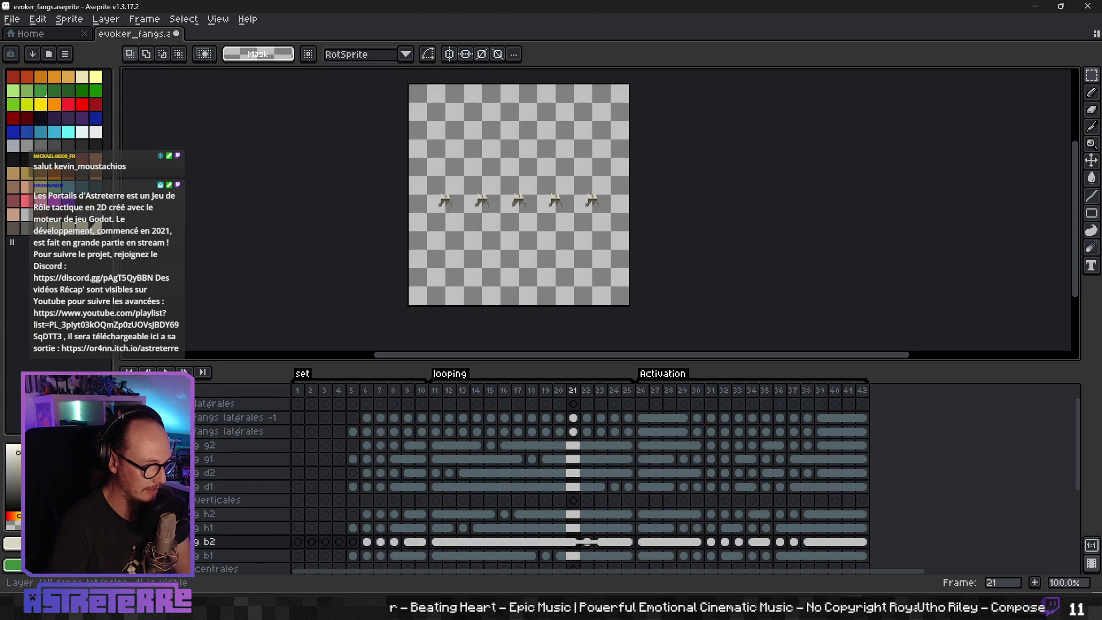
click(137, 417)
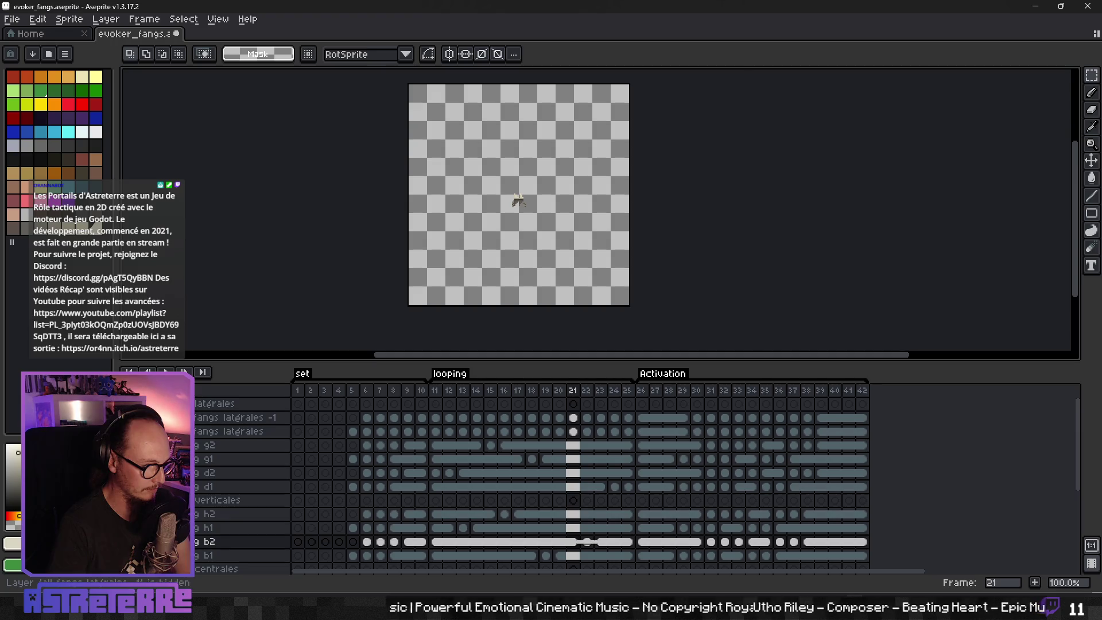
click(190, 404)
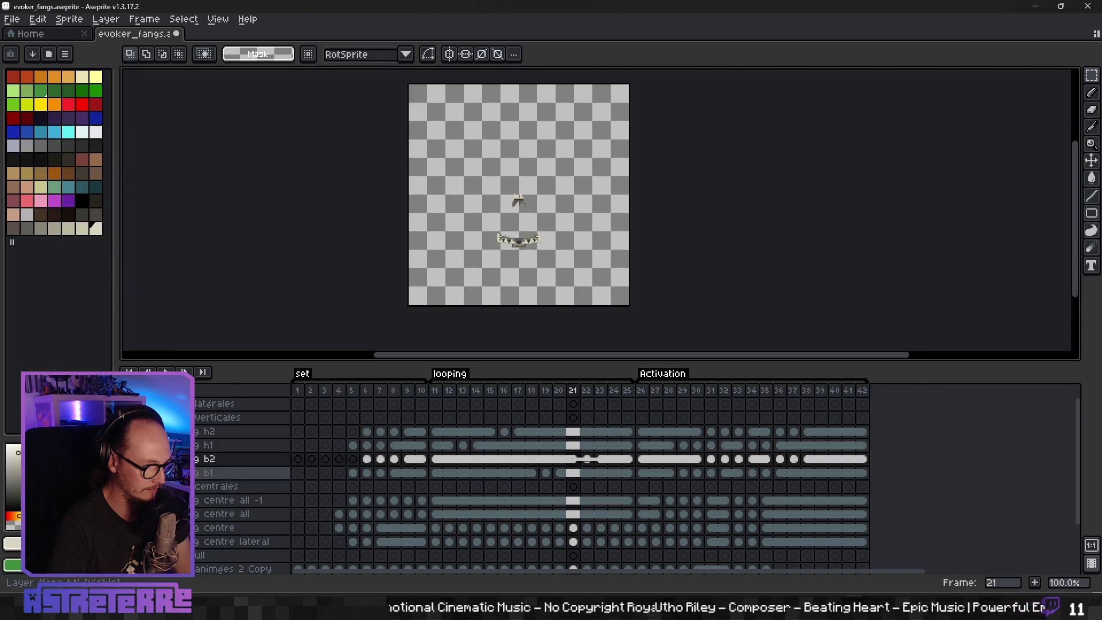
Step: Scroll through the timeline layer list and select the b1 layer
scroll(197, 466, down, 2)
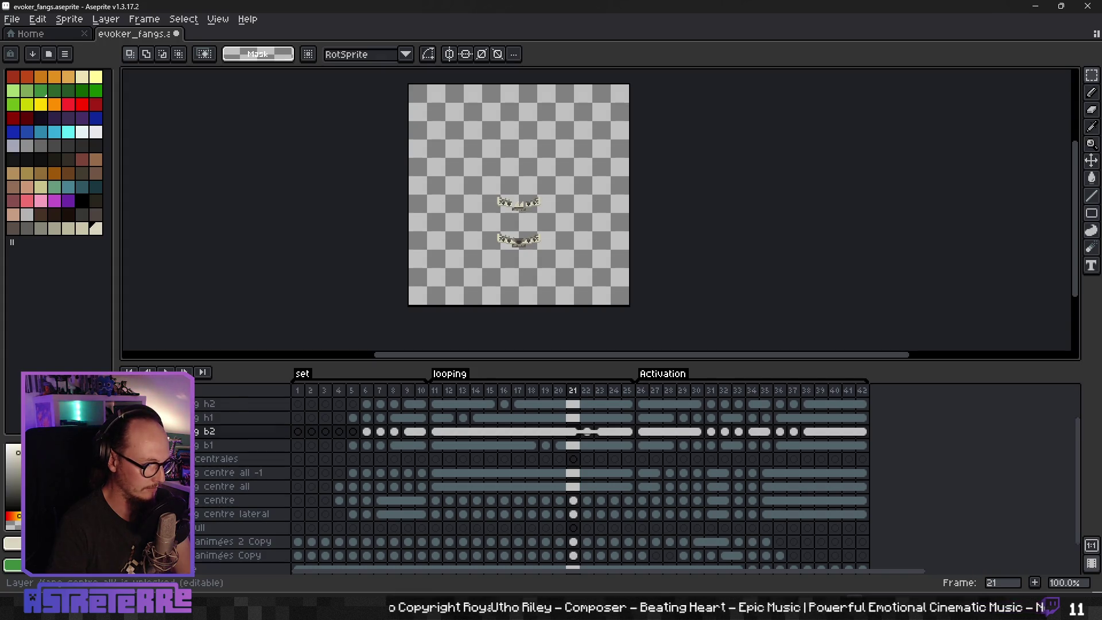
scroll(241, 482, up, 1)
scroll(241, 482, up, 3)
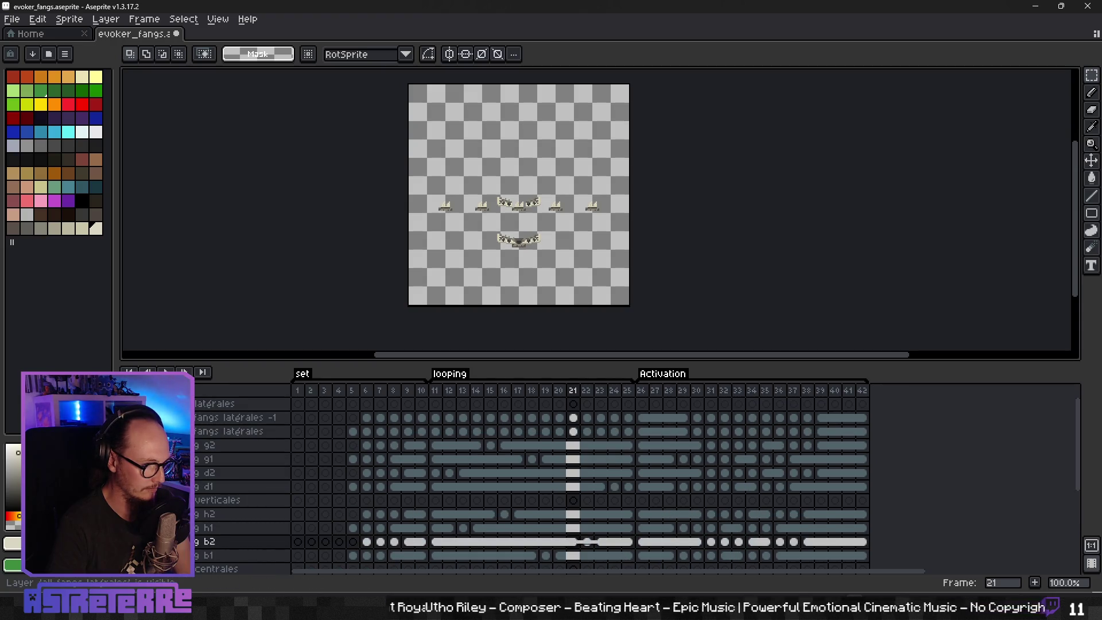
scroll(241, 488, down, 2)
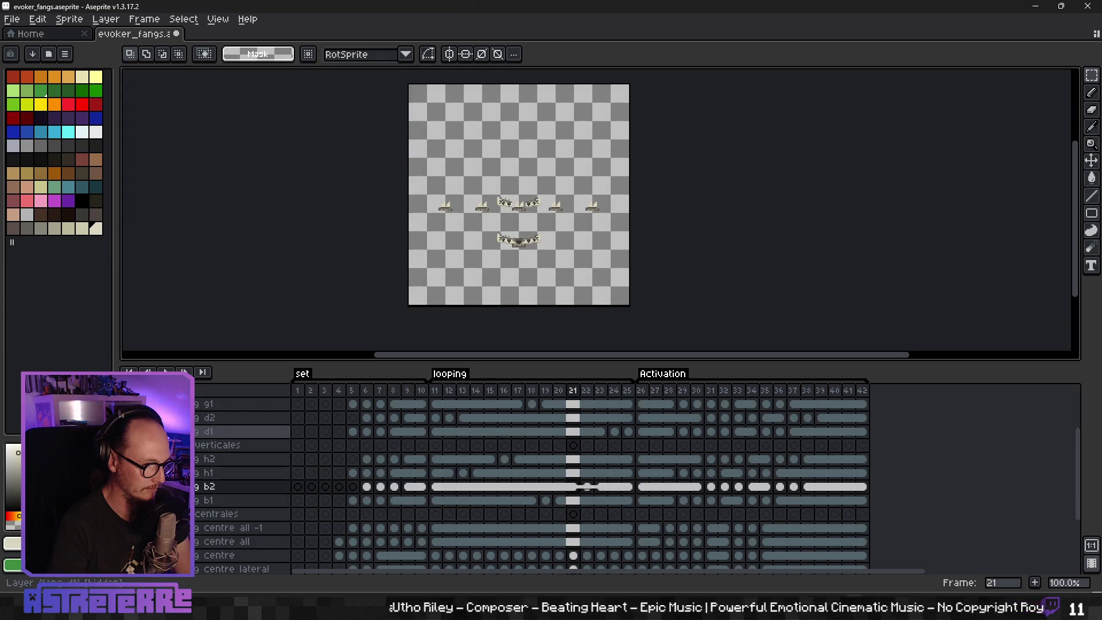
scroll(241, 482, down, 2)
scroll(242, 482, up, 3)
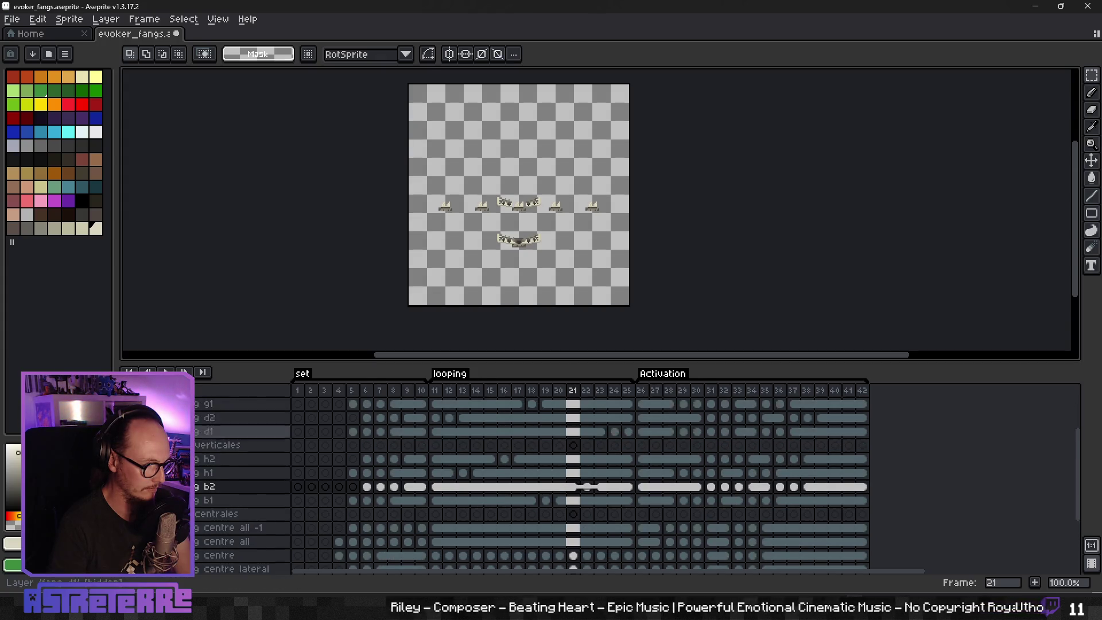
scroll(241, 482, up, 1)
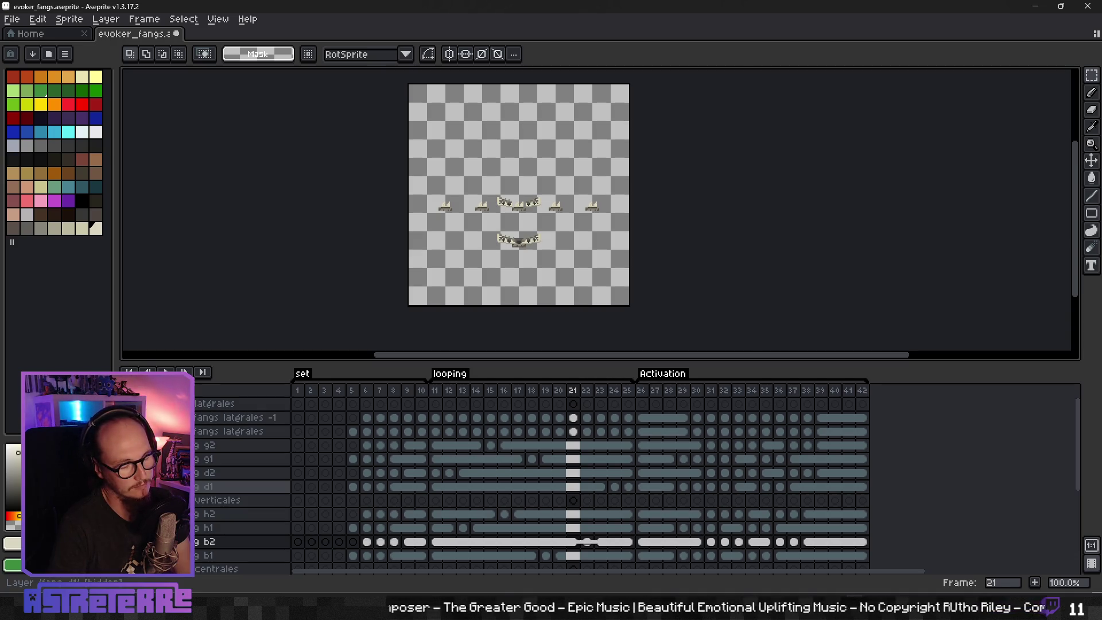
scroll(241, 482, down, 4)
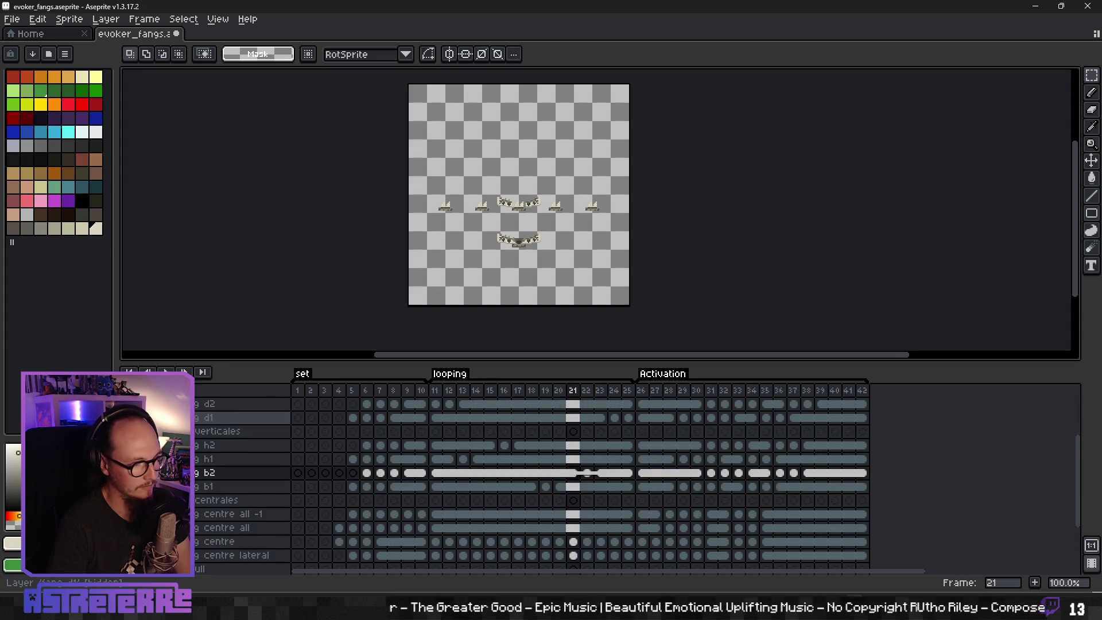
scroll(580, 482, up, 3)
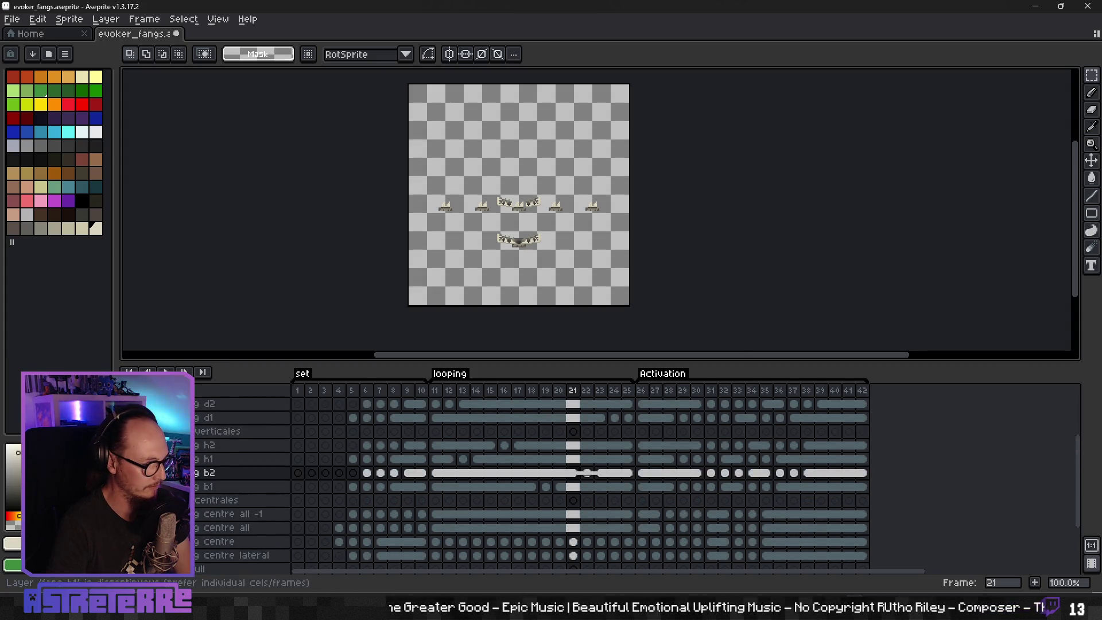
scroll(580, 482, up, 2)
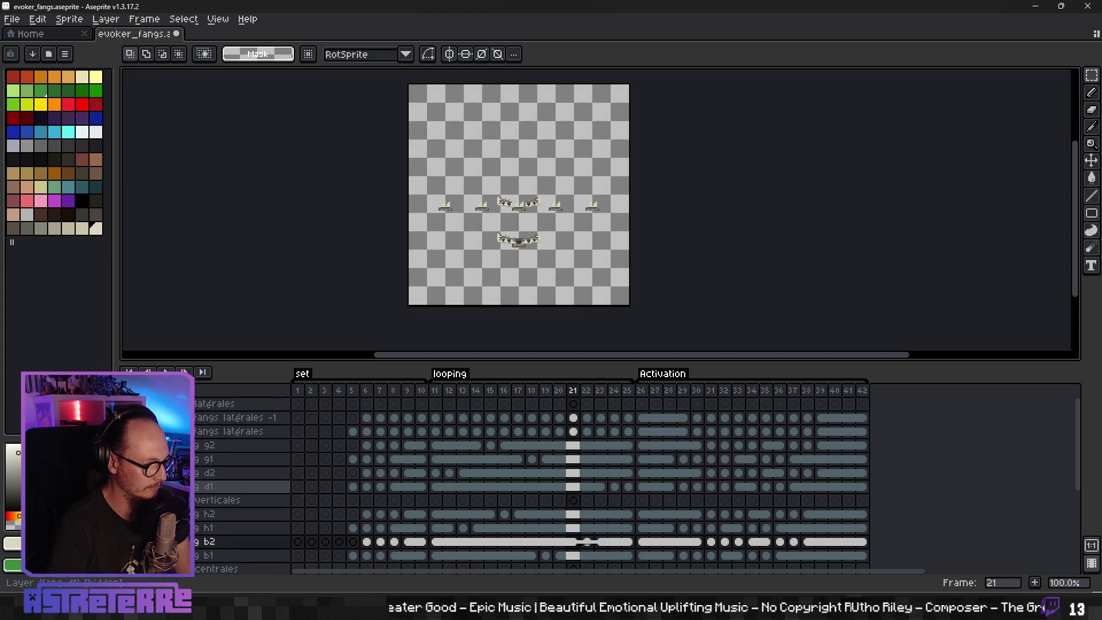
scroll(579, 483, down, 2)
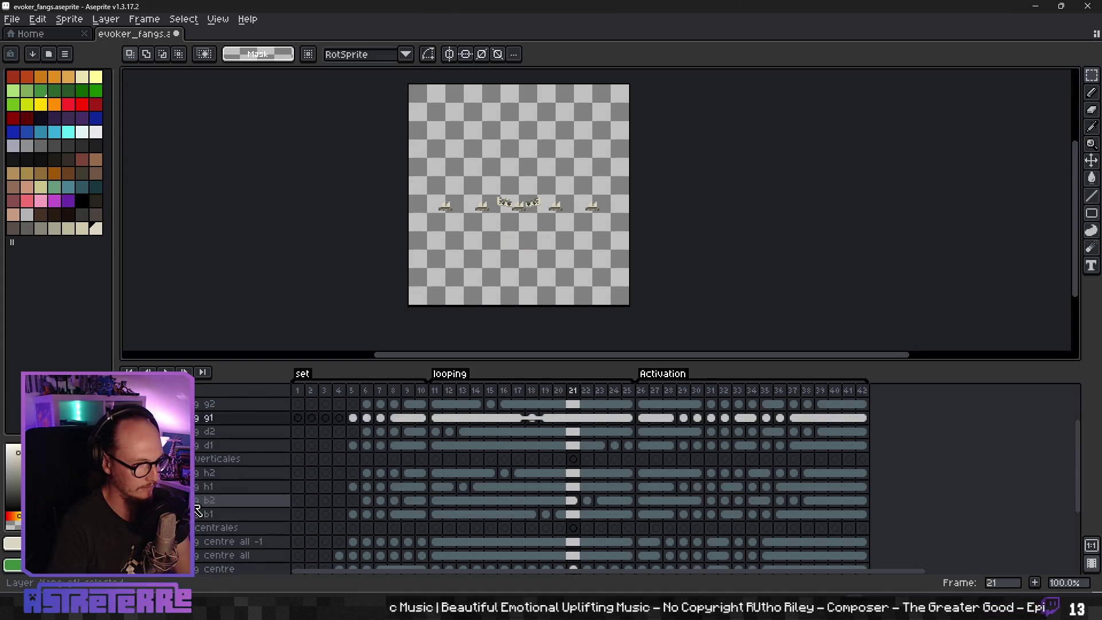
scroll(199, 510, down, 4)
scroll(224, 497, up, 5)
scroll(243, 485, down, 5)
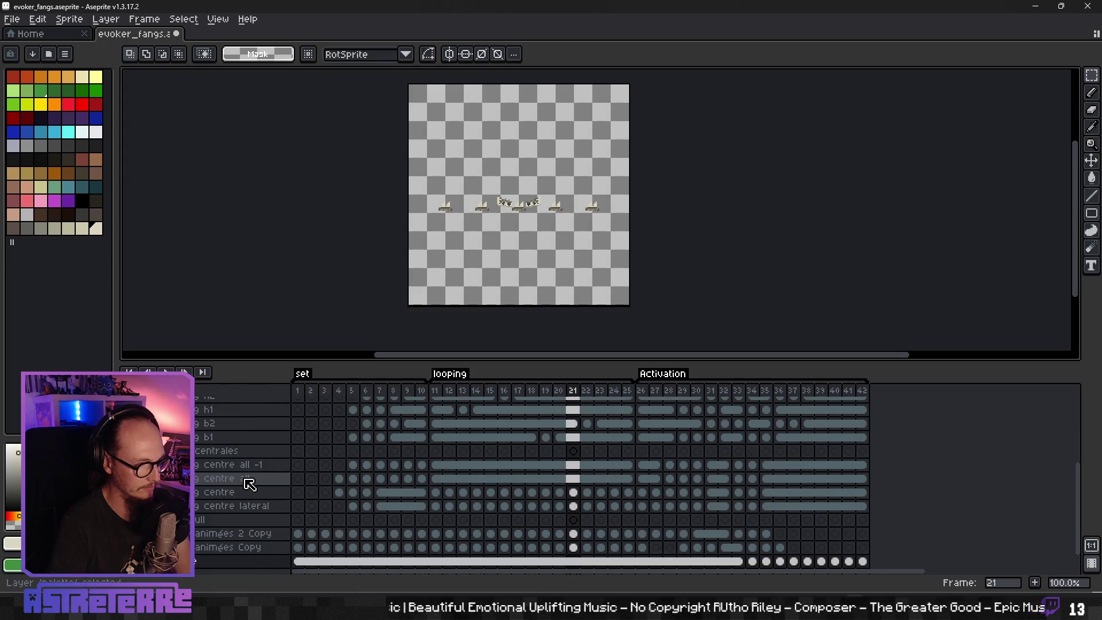
click(218, 437)
Step: Export the sprite sheet again with the _z-1 suffix removed from the file name
click(12, 18)
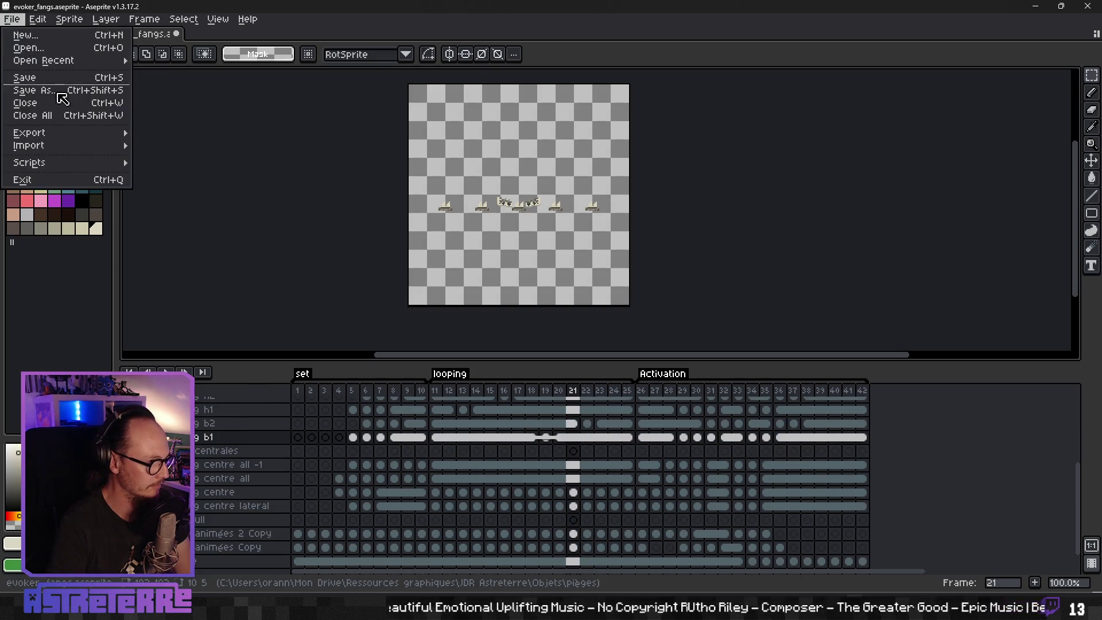
mouse_move(68, 133)
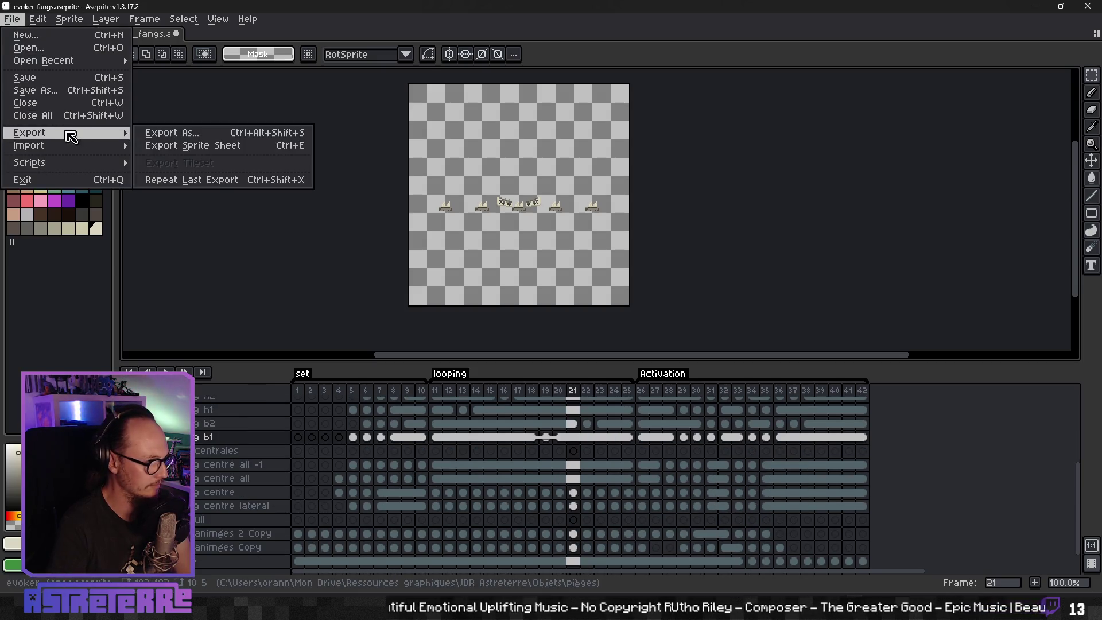
click(209, 147)
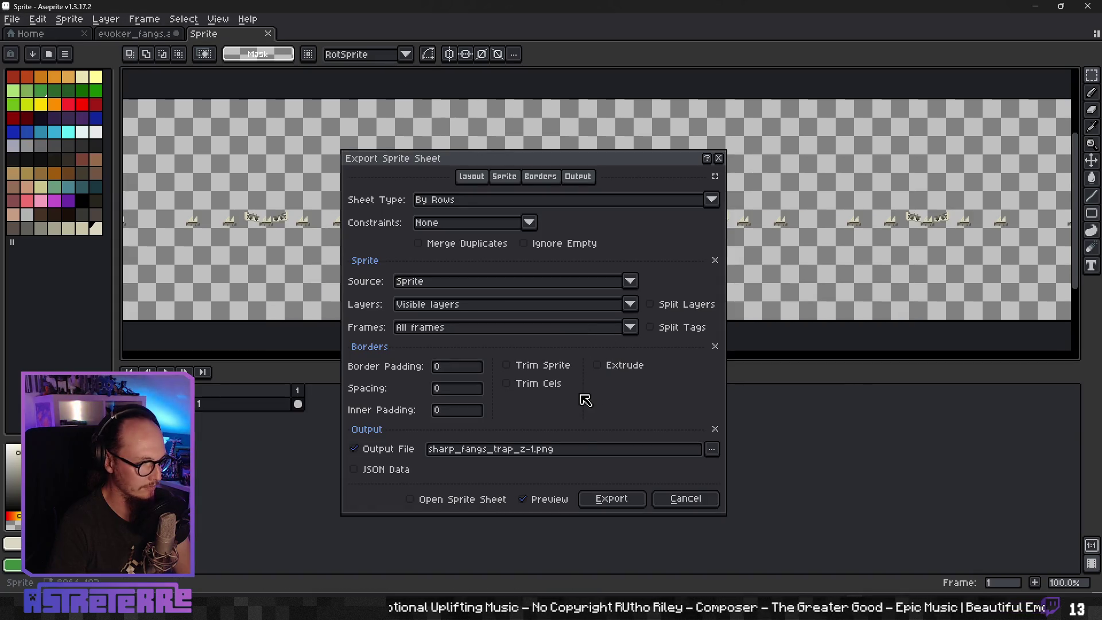
click(533, 459)
key(BackSpace)
key(BackSpace)
key(BackSpace)
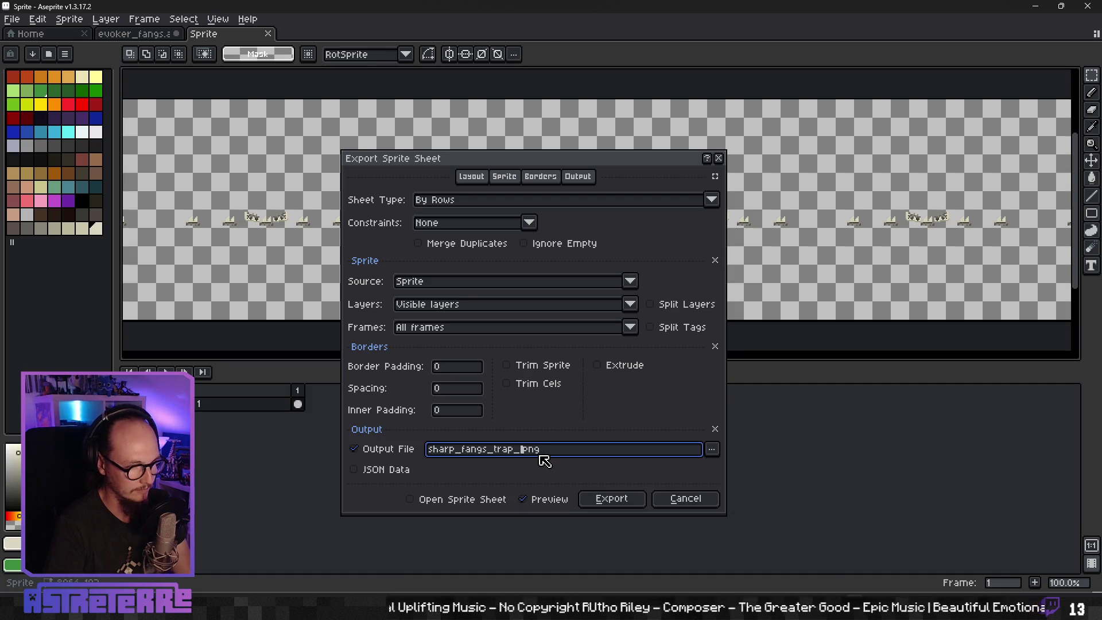
click(626, 497)
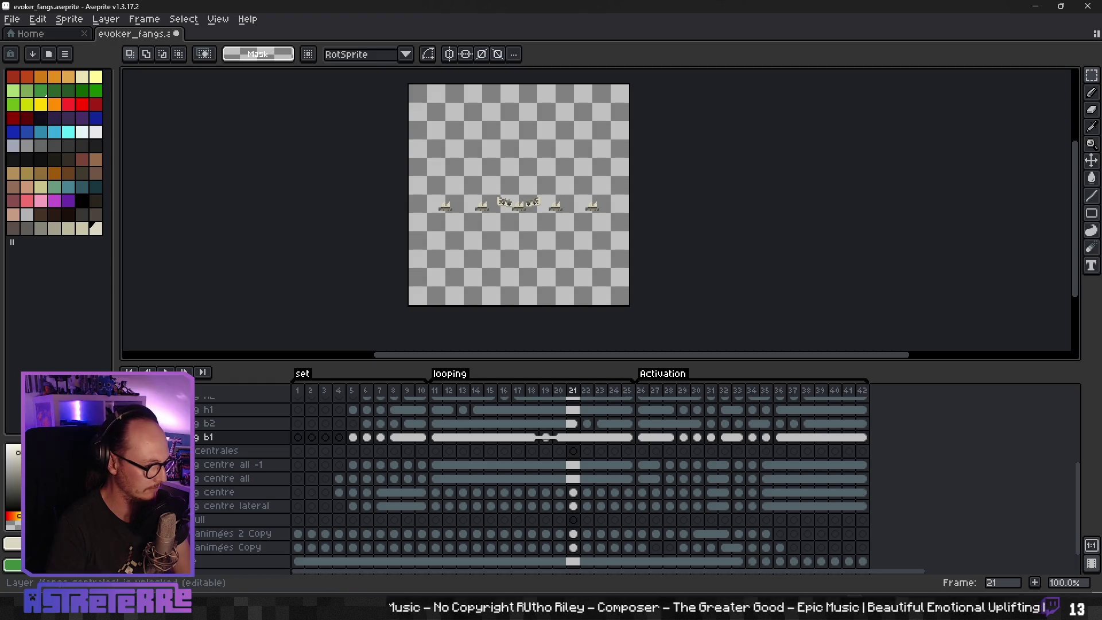
Step: Scroll through the timeline layer list and reopen the File menu
scroll(574, 488, up, 2)
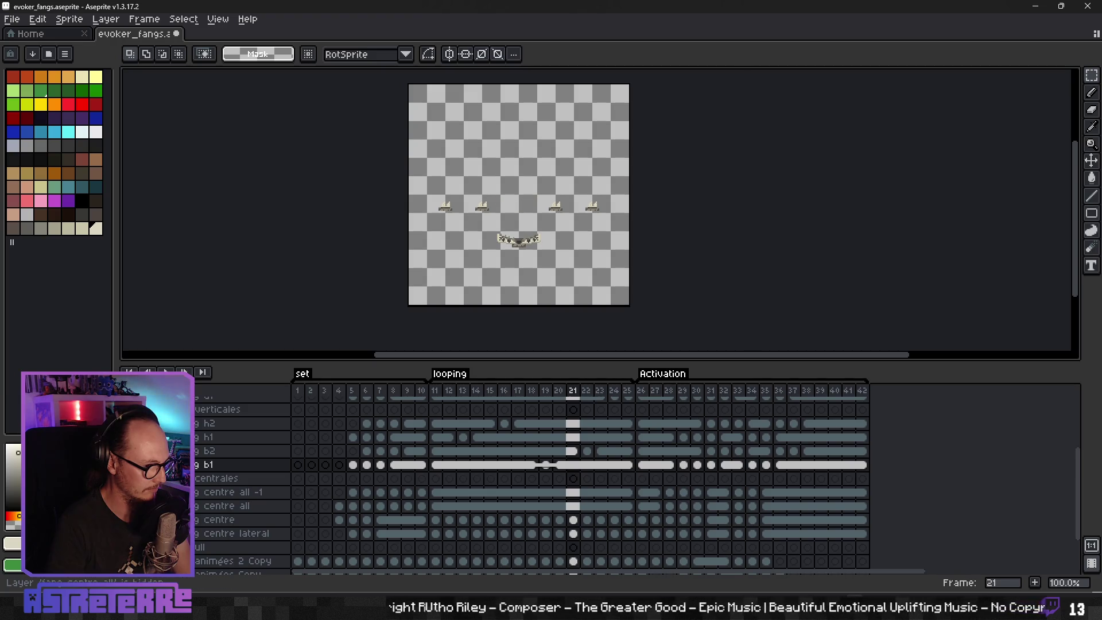
scroll(574, 488, down, 2)
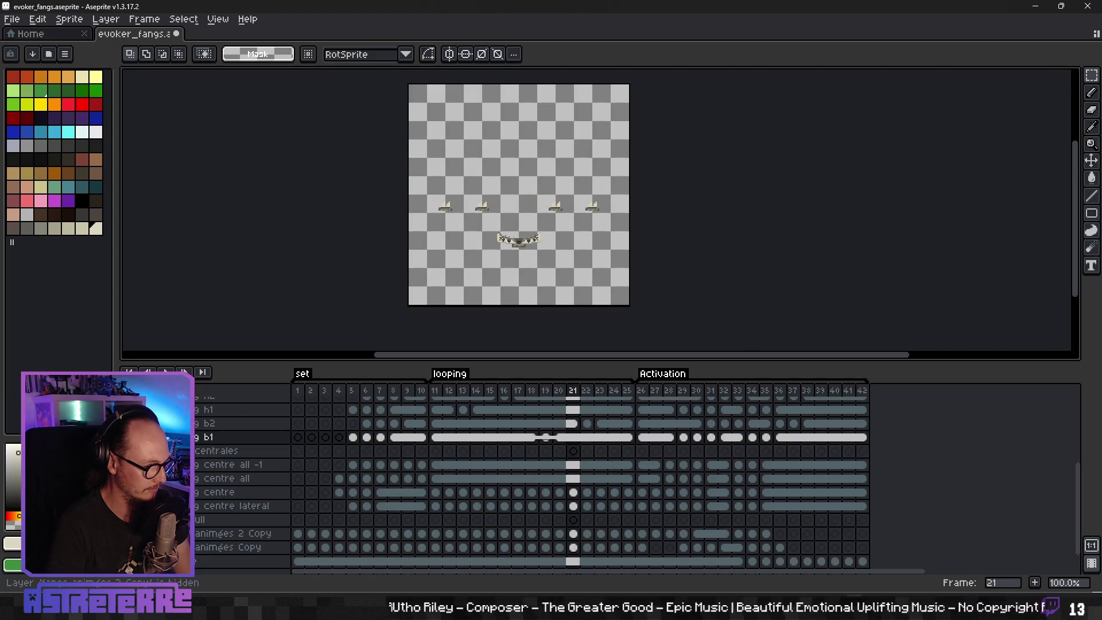
scroll(574, 488, down, 1)
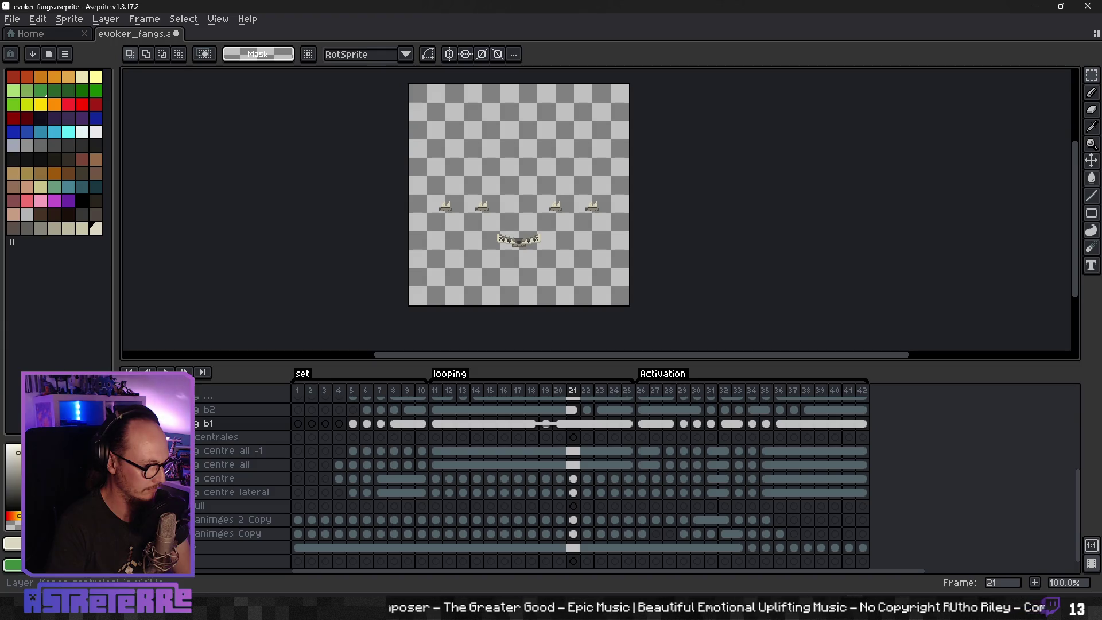
scroll(574, 476, up, 1)
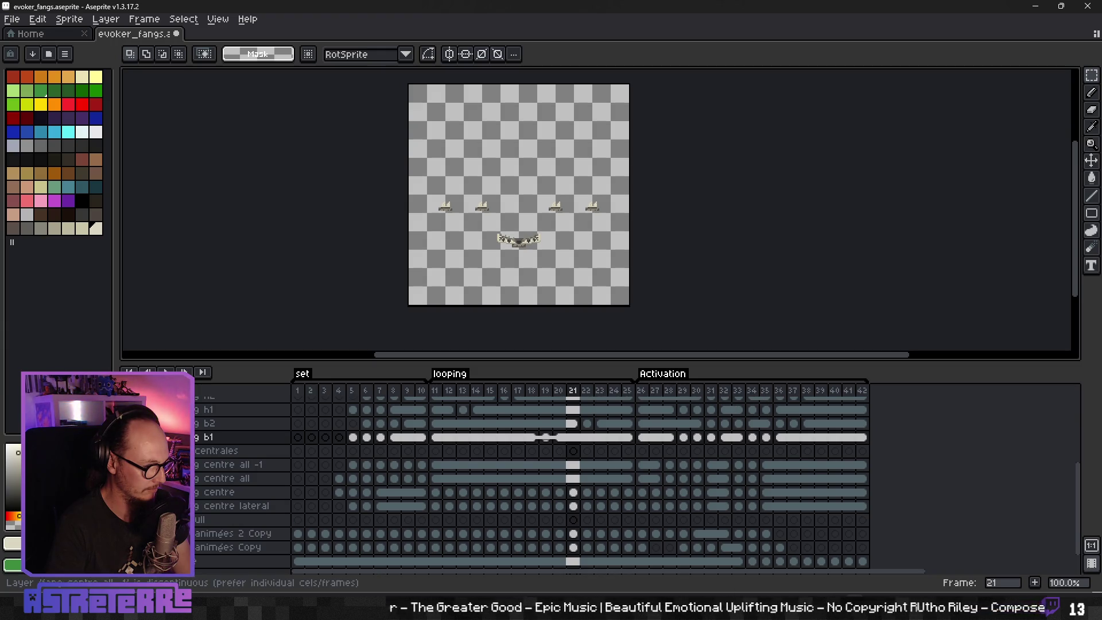
scroll(574, 476, up, 6)
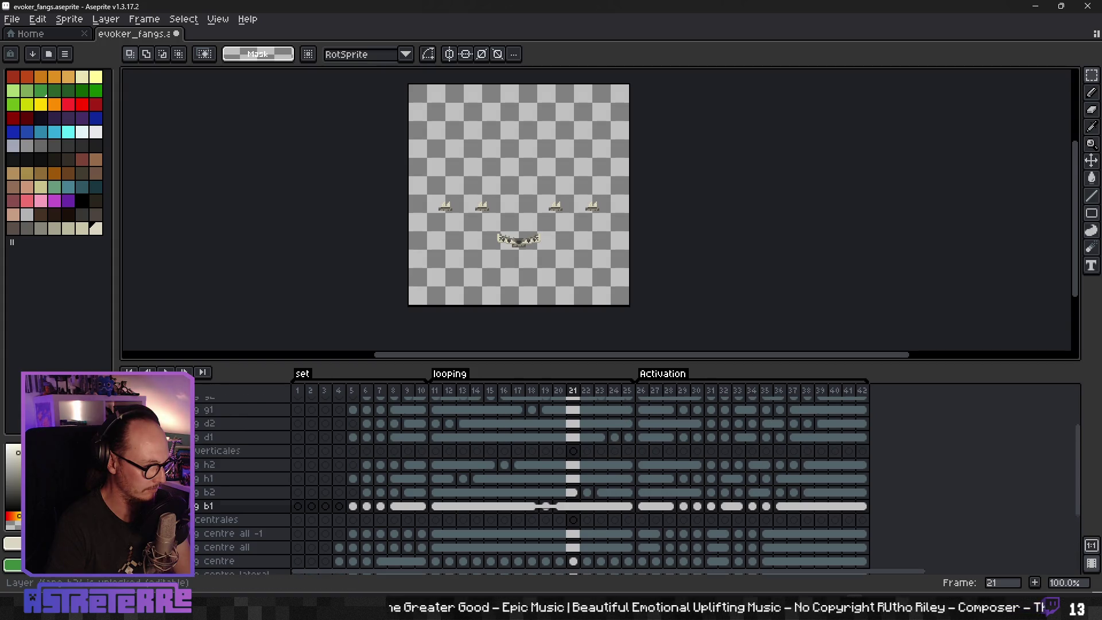
scroll(574, 482, up, 2)
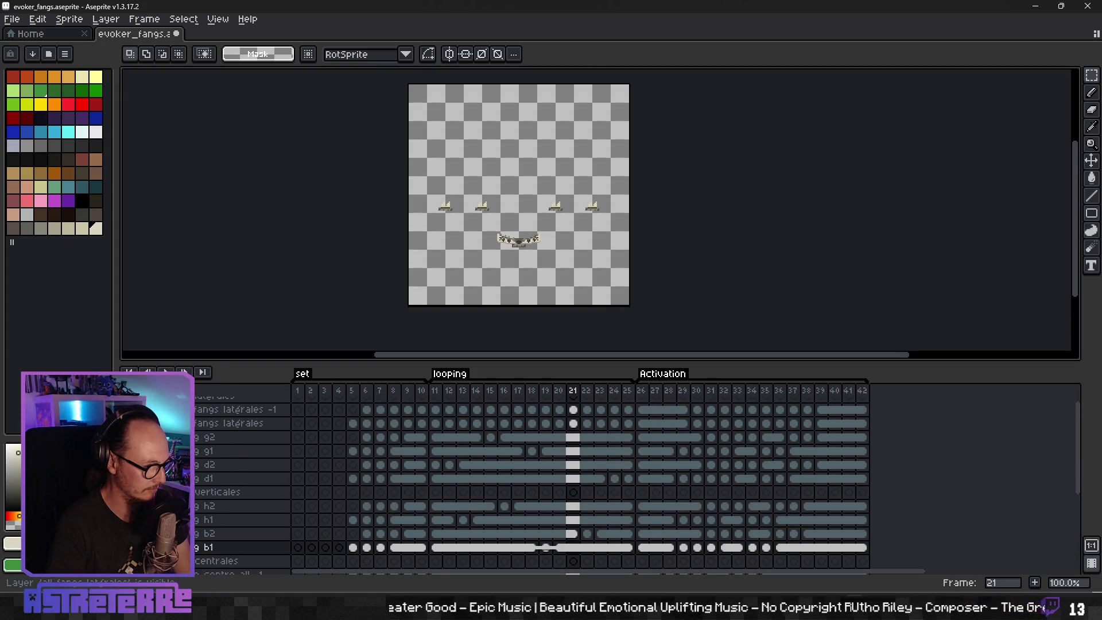
scroll(201, 495, down, 5)
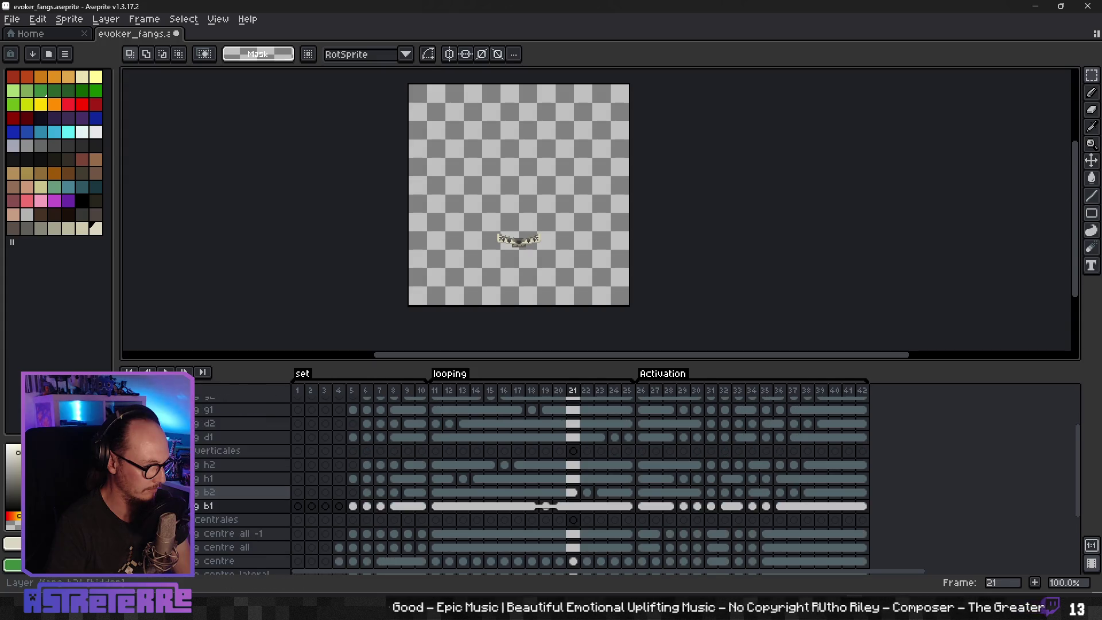
scroll(201, 495, down, 5)
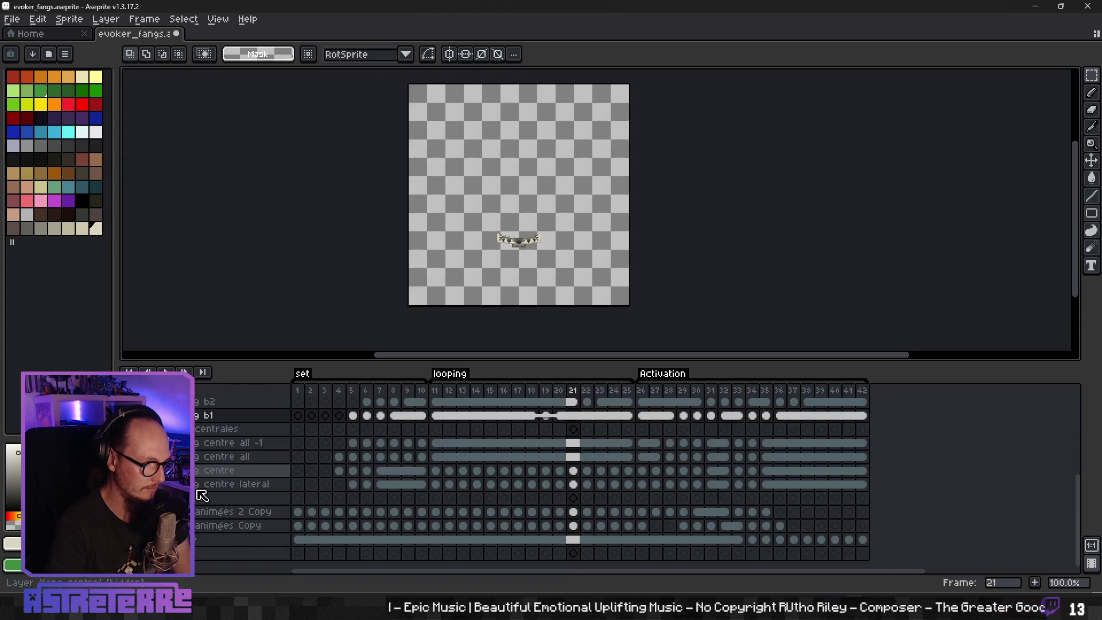
click(11, 19)
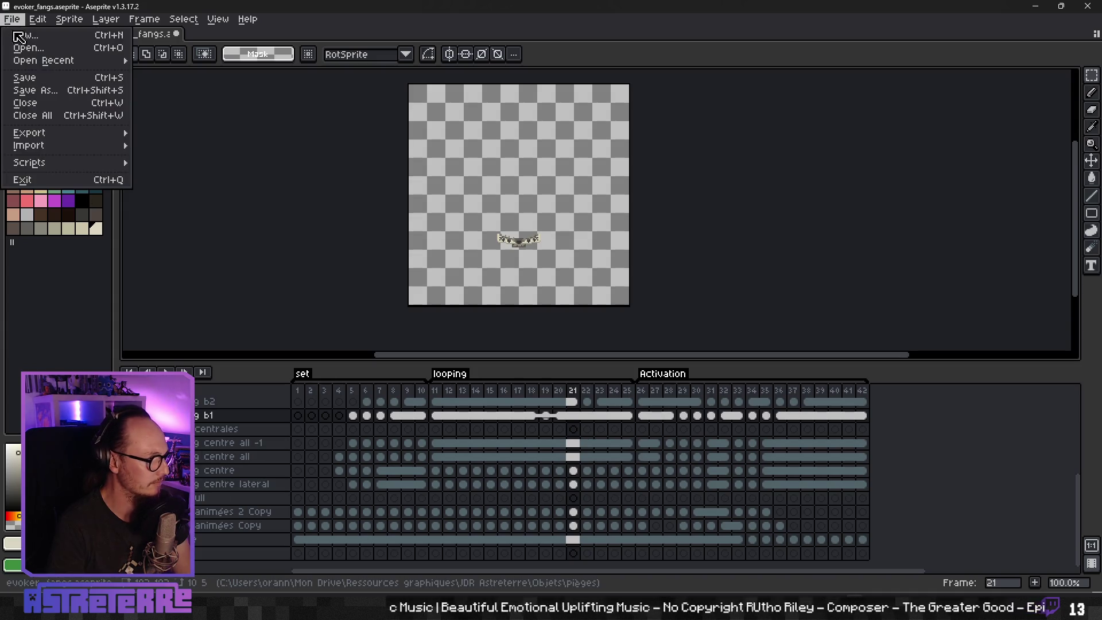
Step: Export the first fang layer's sprite sheet as sharp_fangs_trap_z1.png
mouse_move(63, 134)
click(147, 145)
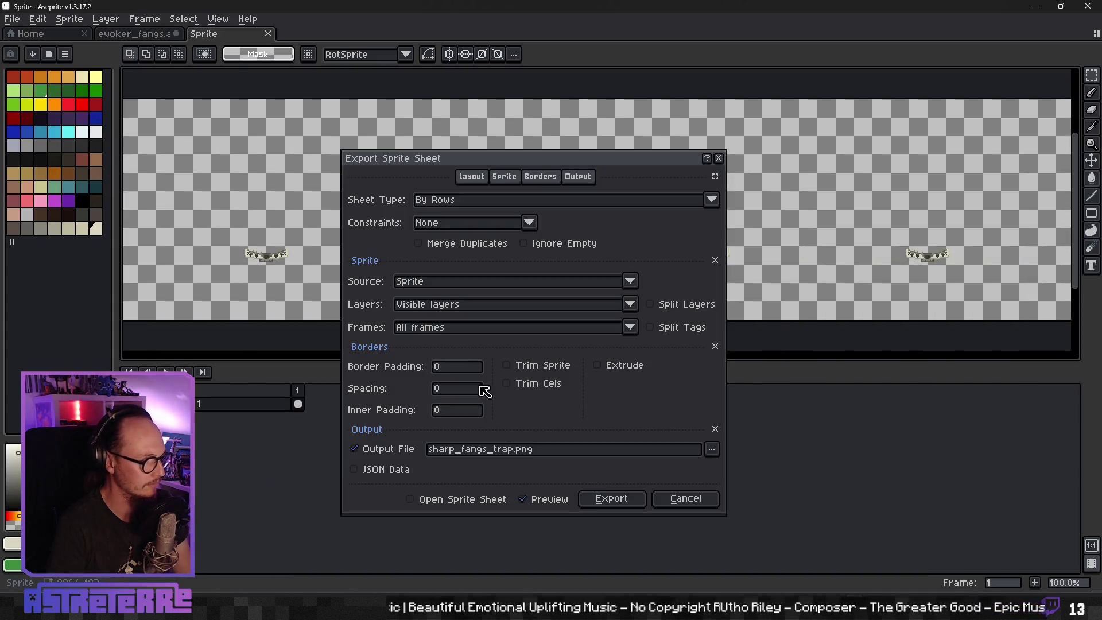
click(521, 449)
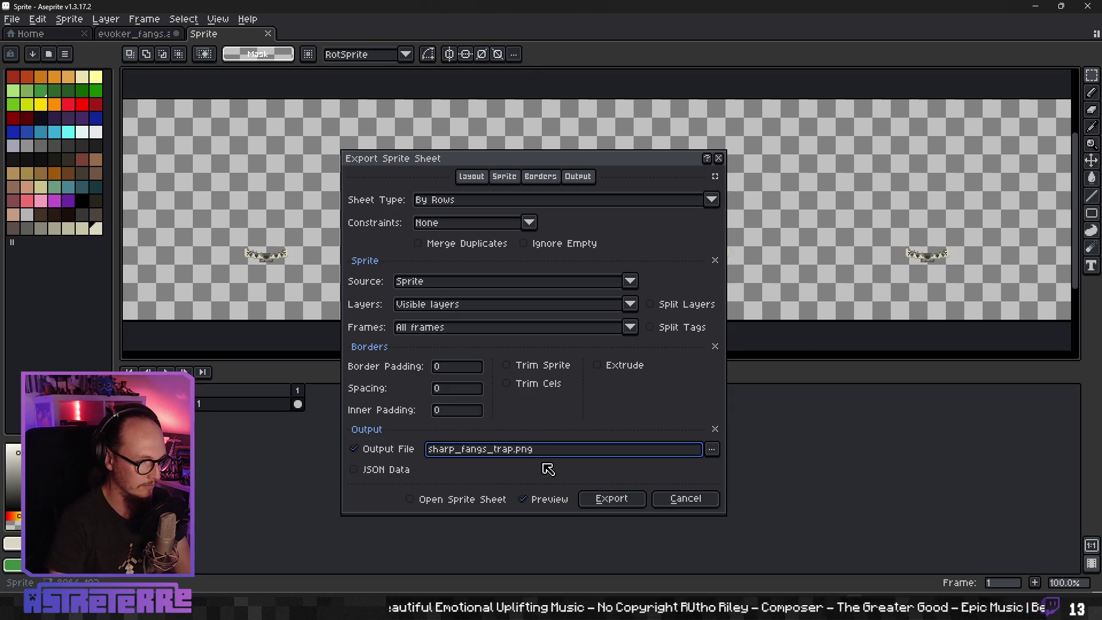
key(BackSpace)
text(_z1)
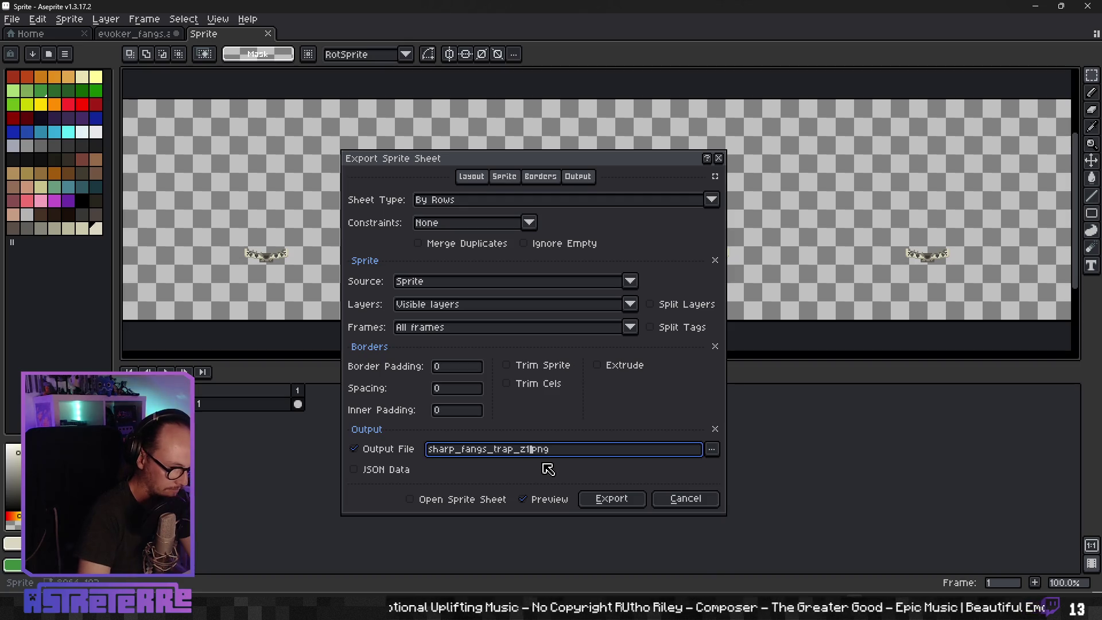
key(Return)
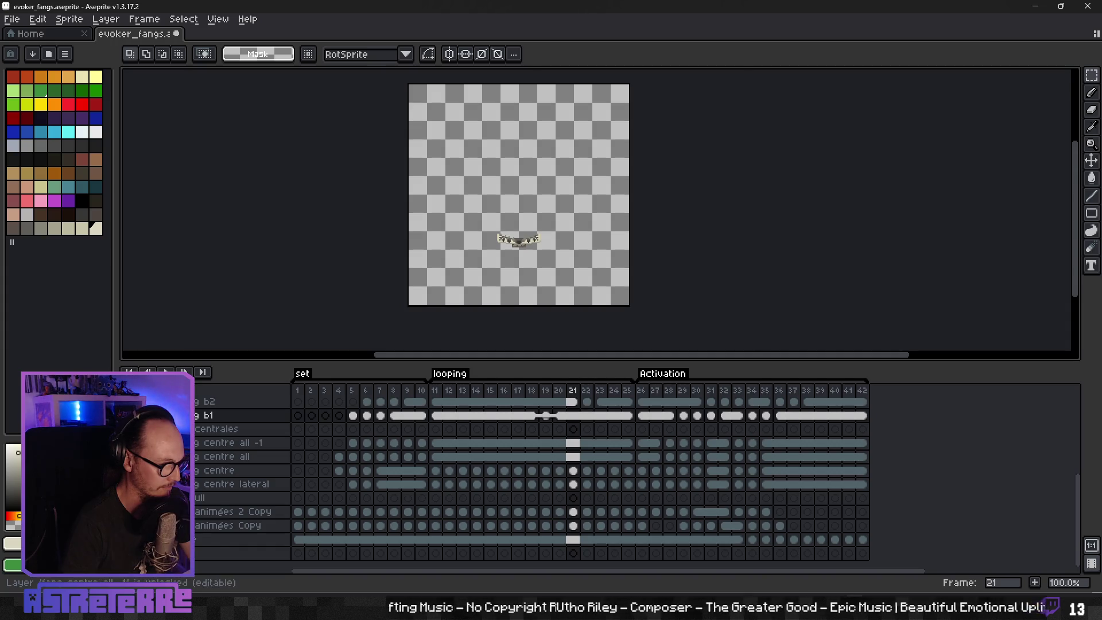
Step: Export the second sheet as sharp_fangs_trap_z2.png, then view the traps folder
scroll(574, 482, up, 2)
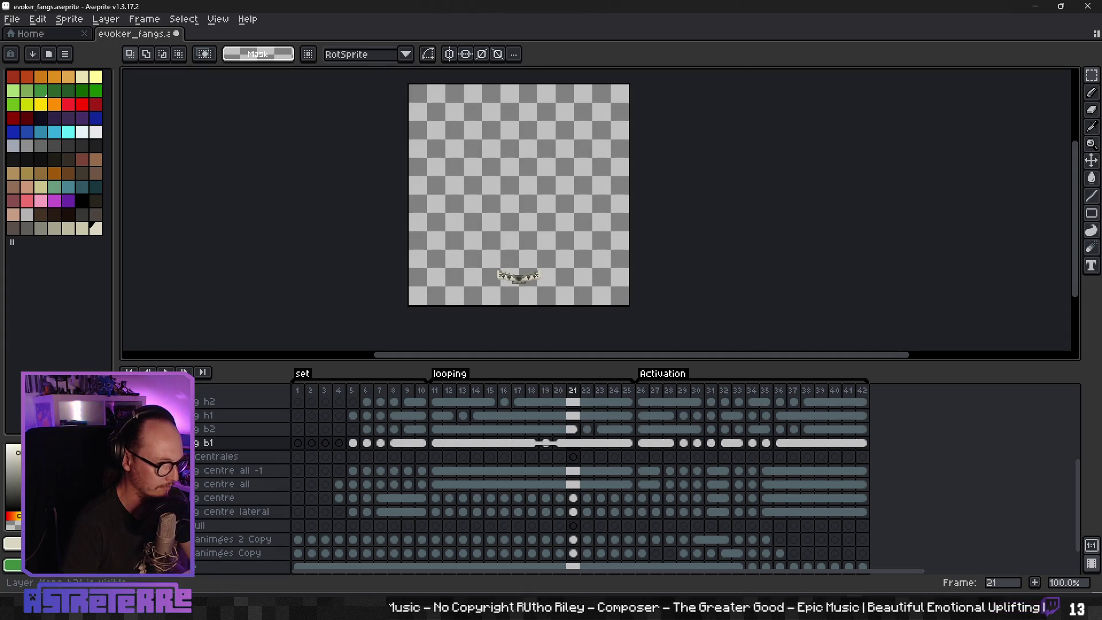
click(12, 19)
mouse_move(56, 137)
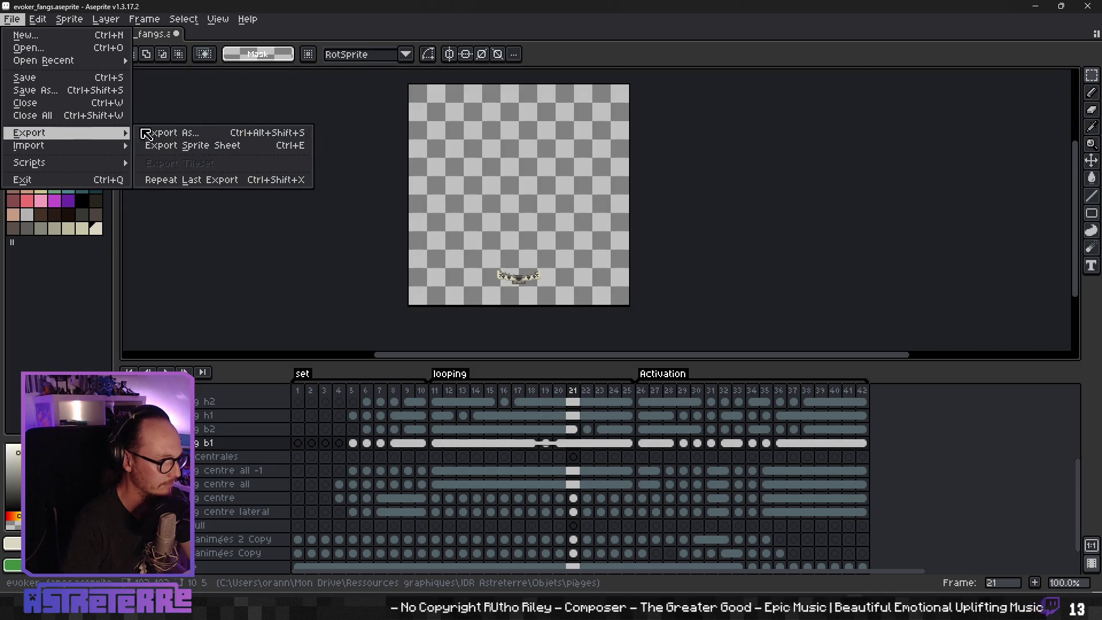
click(204, 145)
click(533, 450)
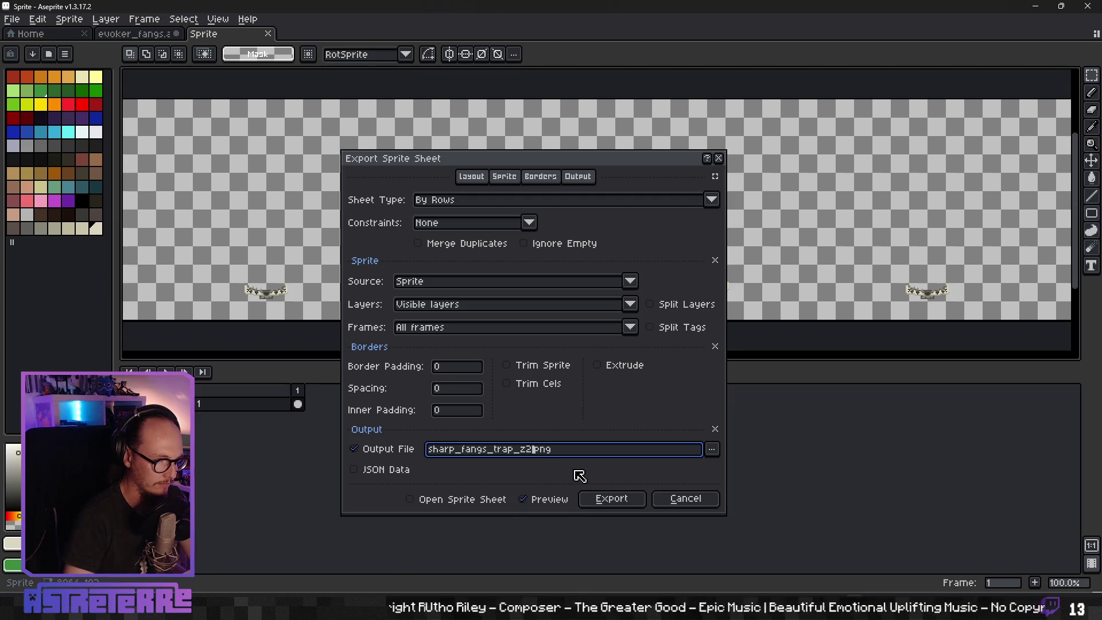
click(712, 456)
click(683, 402)
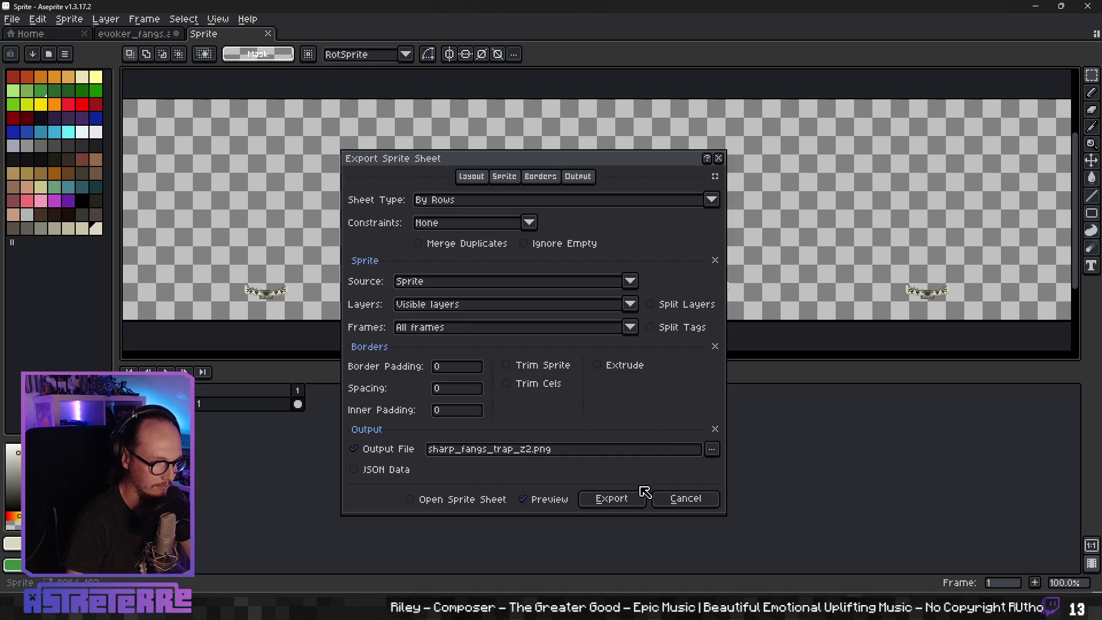
click(640, 494)
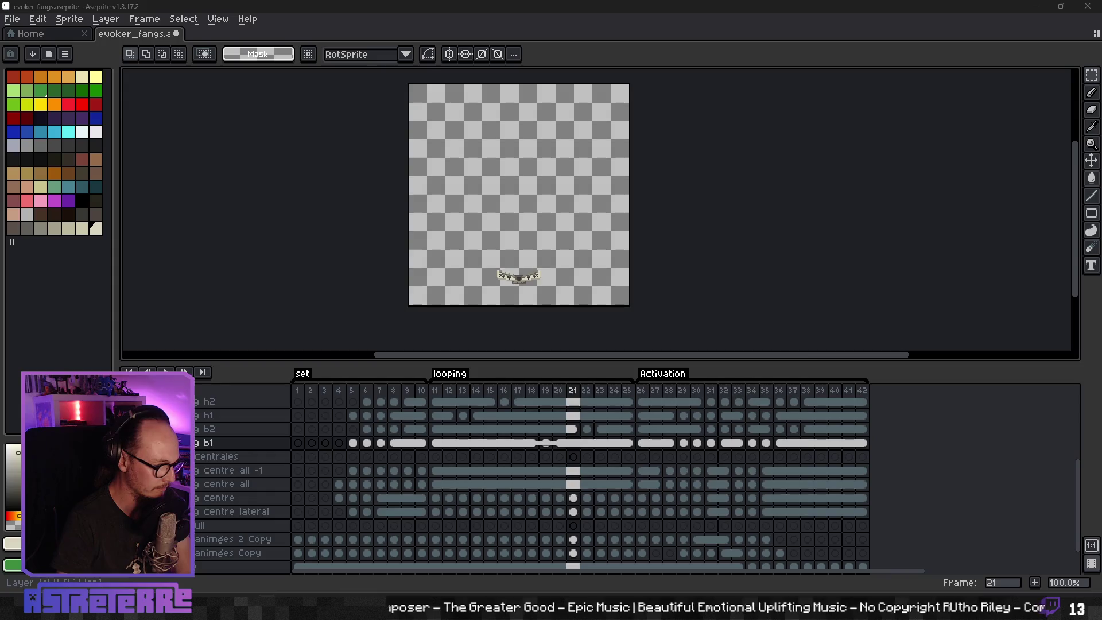
key(alt+Tab)
click(329, 131)
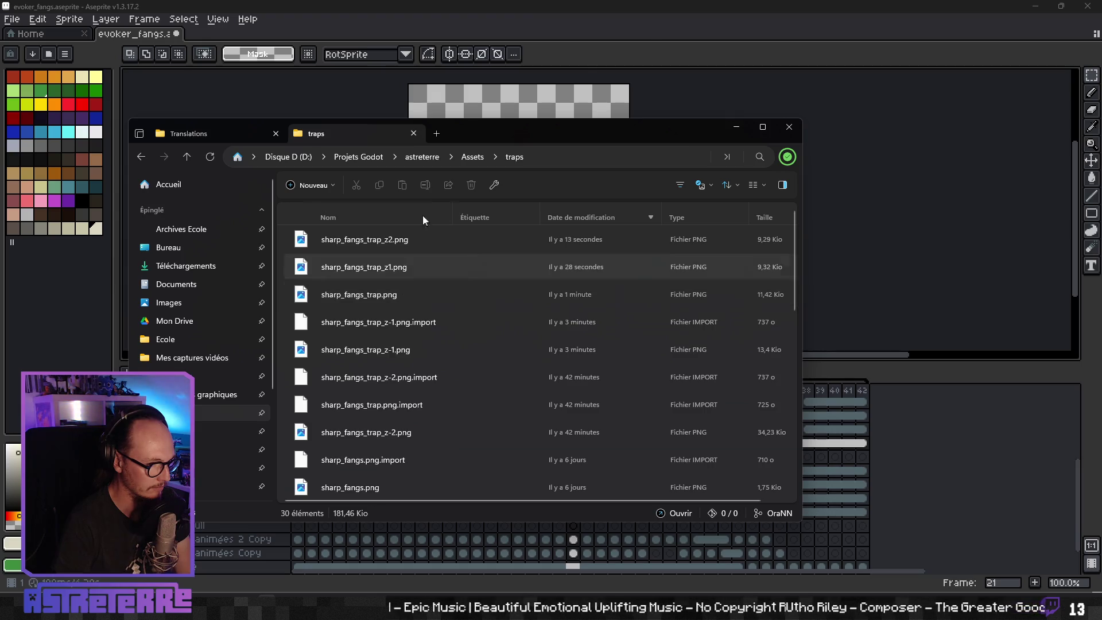
Step: Close the File Explorer traps window and switch over to the Godot editor
click(643, 24)
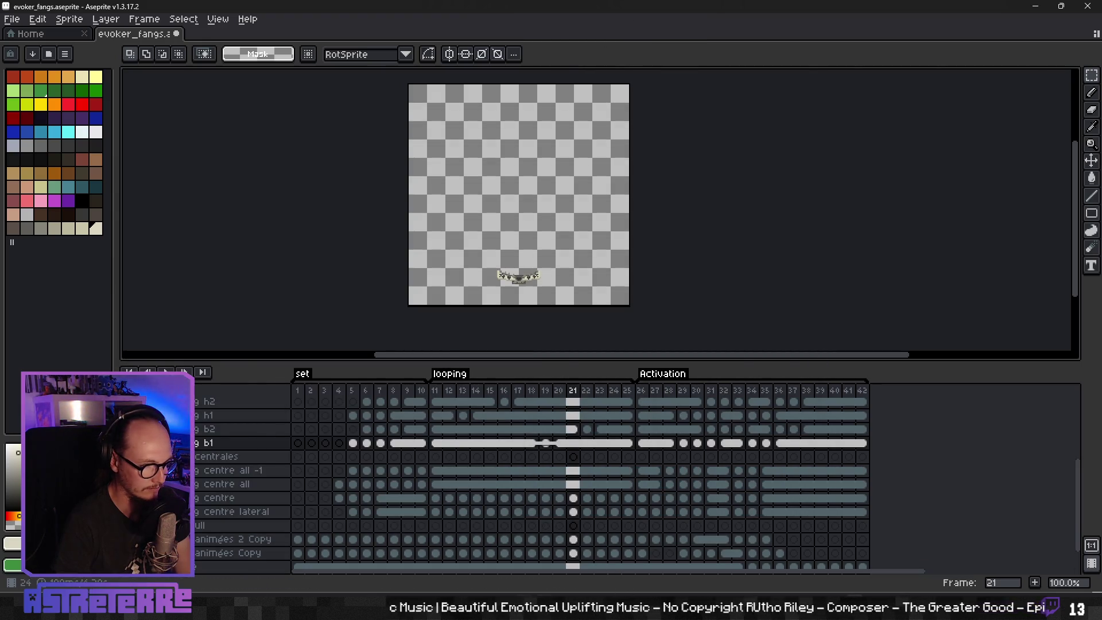
key(alt+Tab)
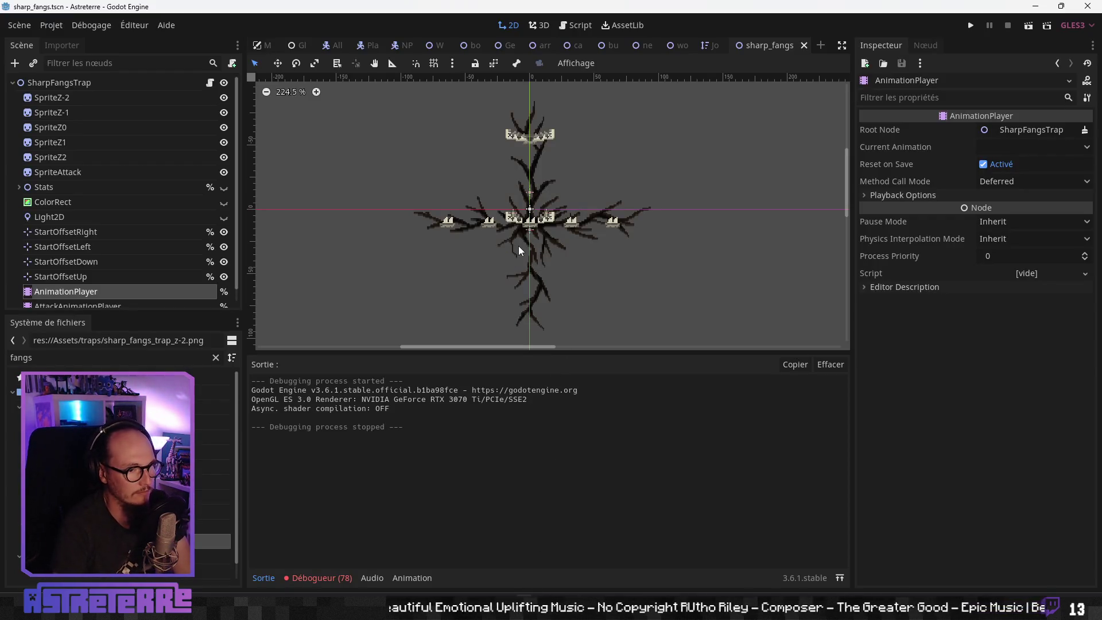
Step: Compare the properties of the SpriteZ-2, SpriteZ-1 and SpriteZ0 nodes
click(77, 101)
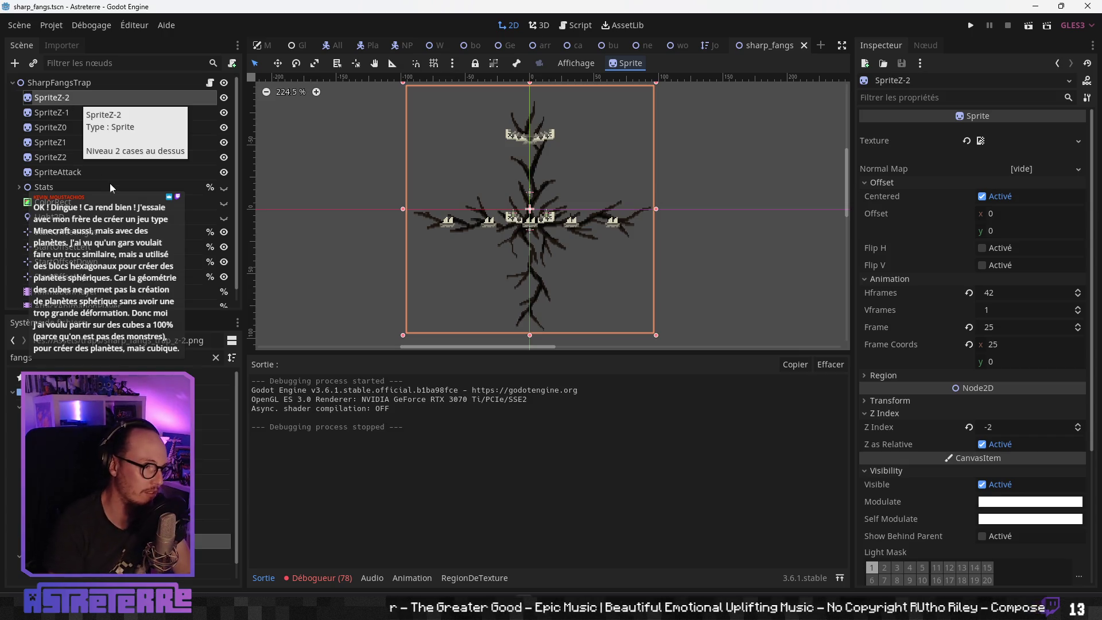
scroll(567, 177, down, 5)
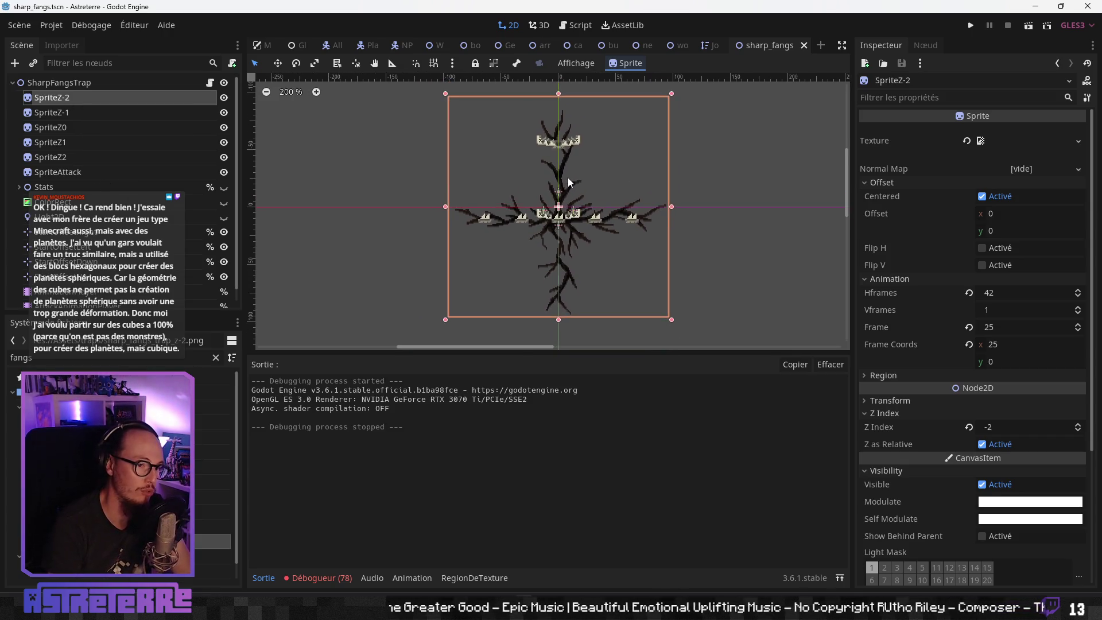
scroll(696, 182, right, 3)
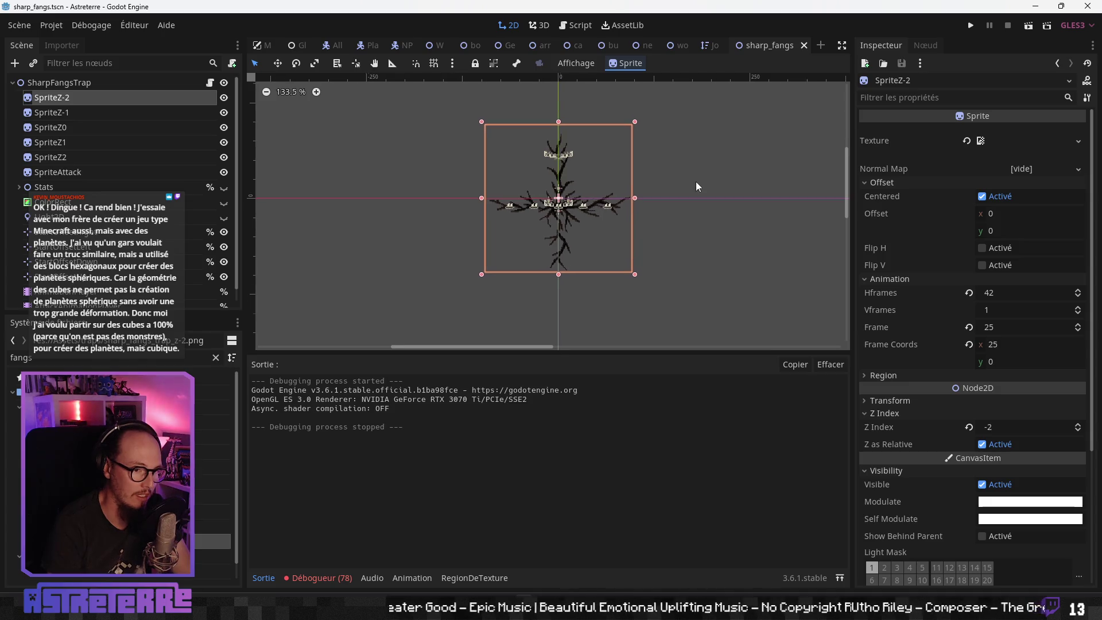
scroll(682, 182, up, 2)
click(67, 113)
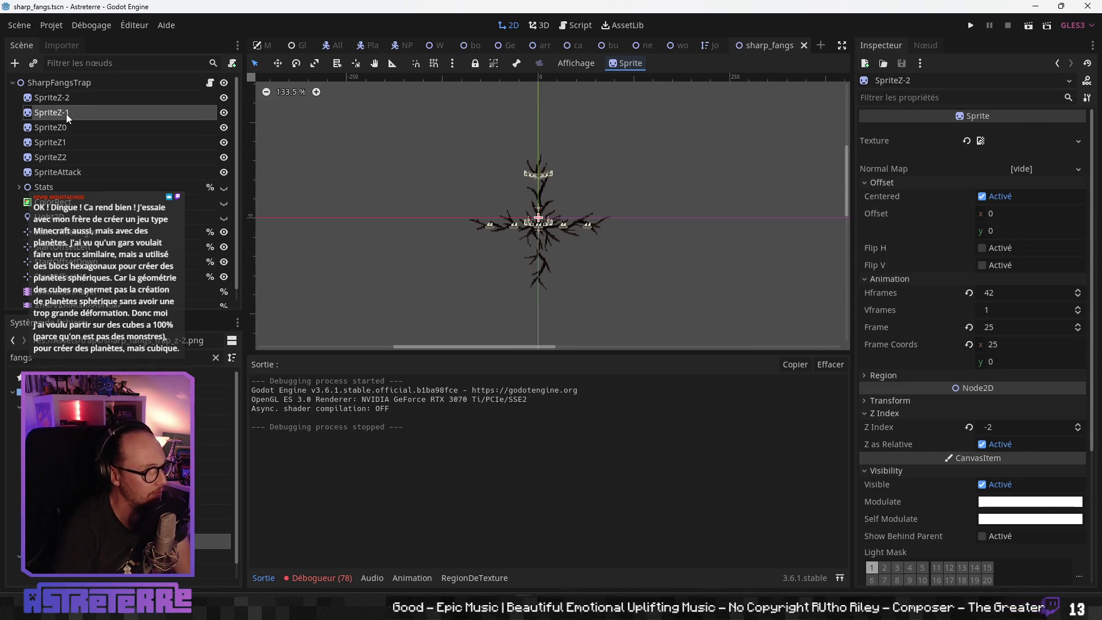
click(86, 96)
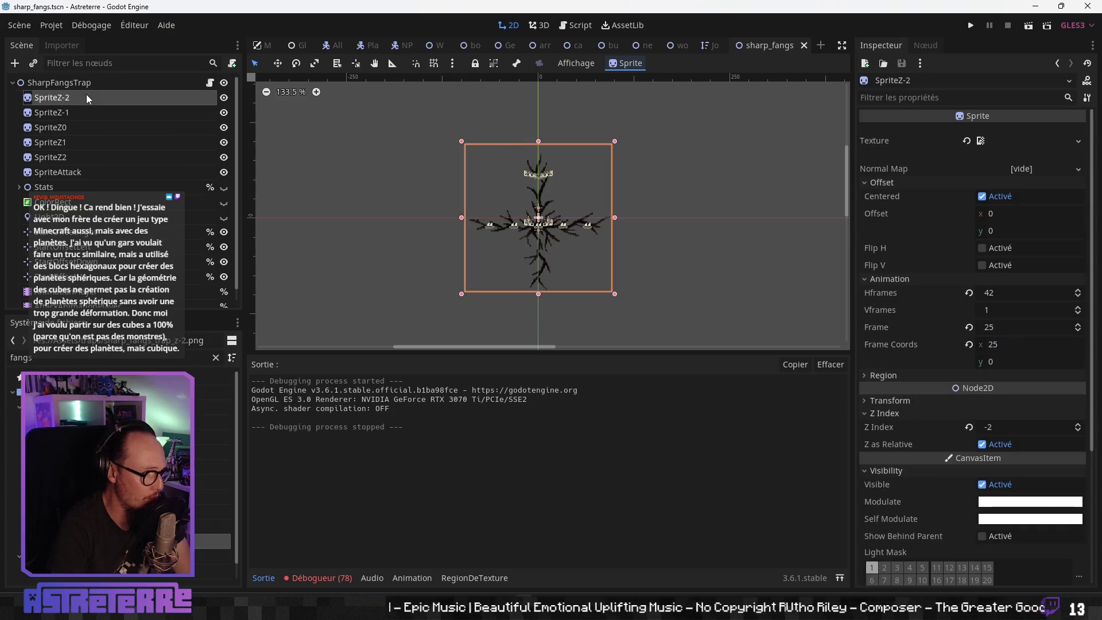
click(92, 112)
click(83, 125)
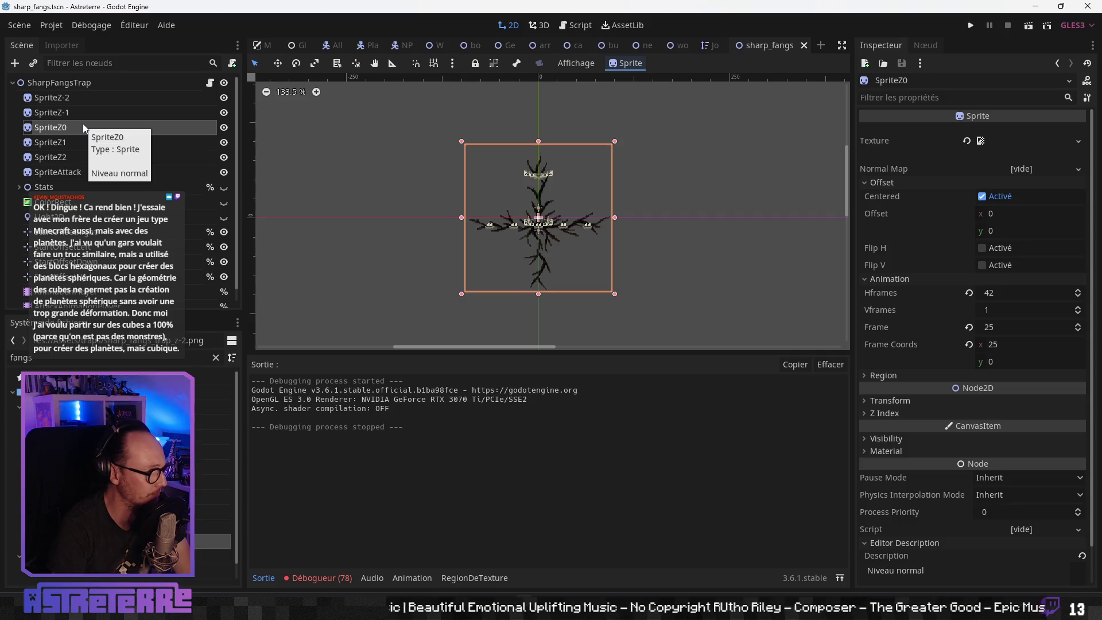
Step: Assign sharp_fangs_trap_z-1.png as SpriteZ-1's texture
click(82, 112)
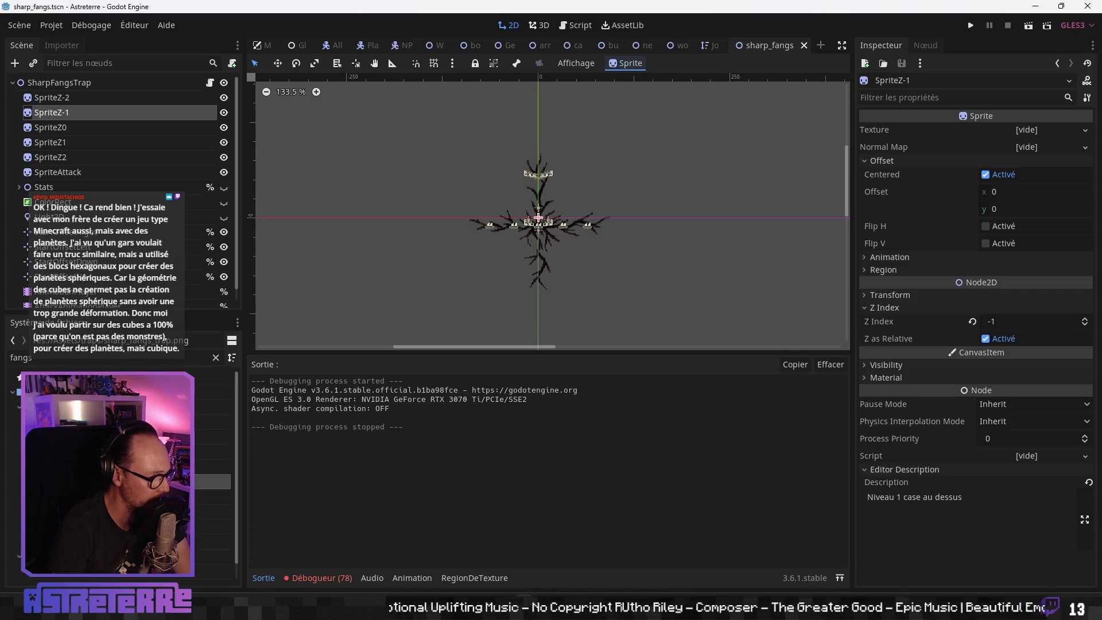
click(213, 526)
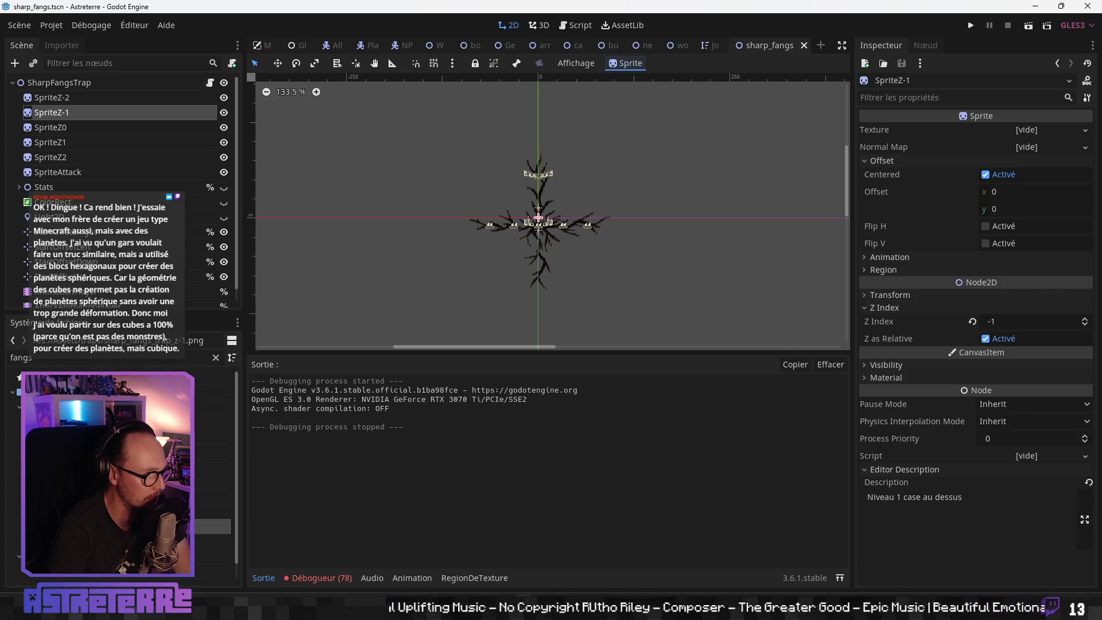
mouse_move(212, 526)
mouse_down()
mouse_move(1033, 131)
mouse_move(1018, 132)
mouse_up()
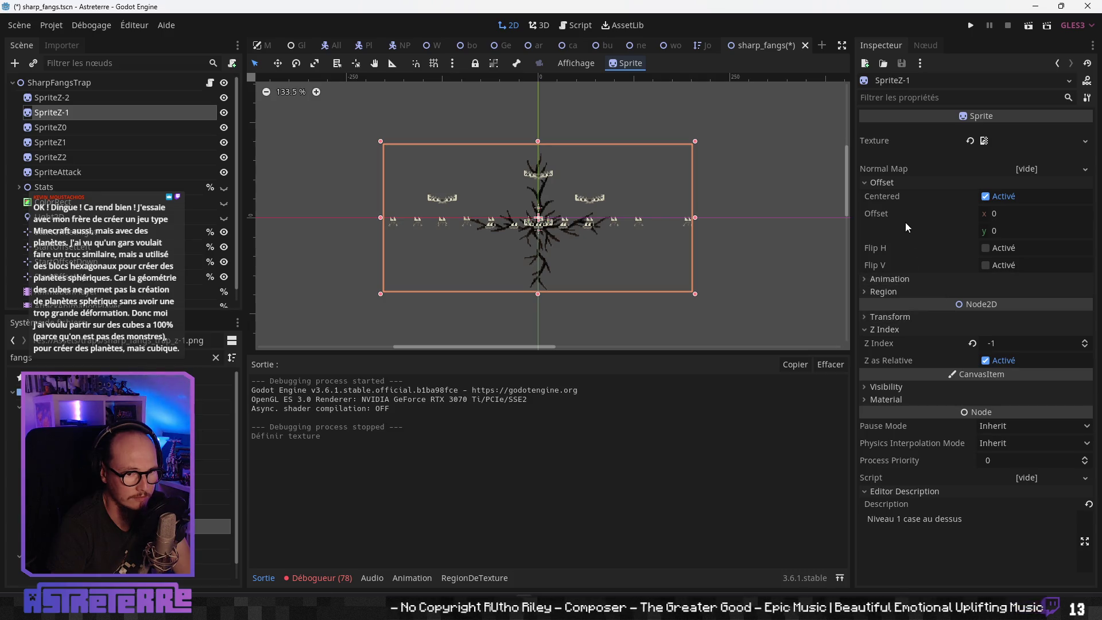
Step: Set SpriteZ-1's horizontal frame count to 42
click(904, 281)
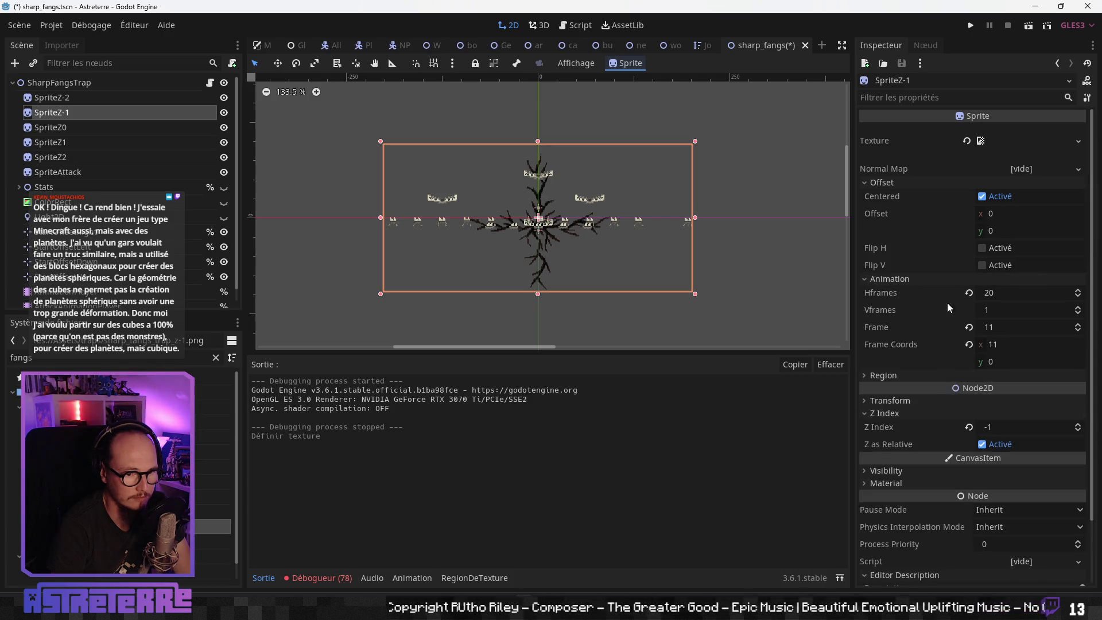
click(1002, 298)
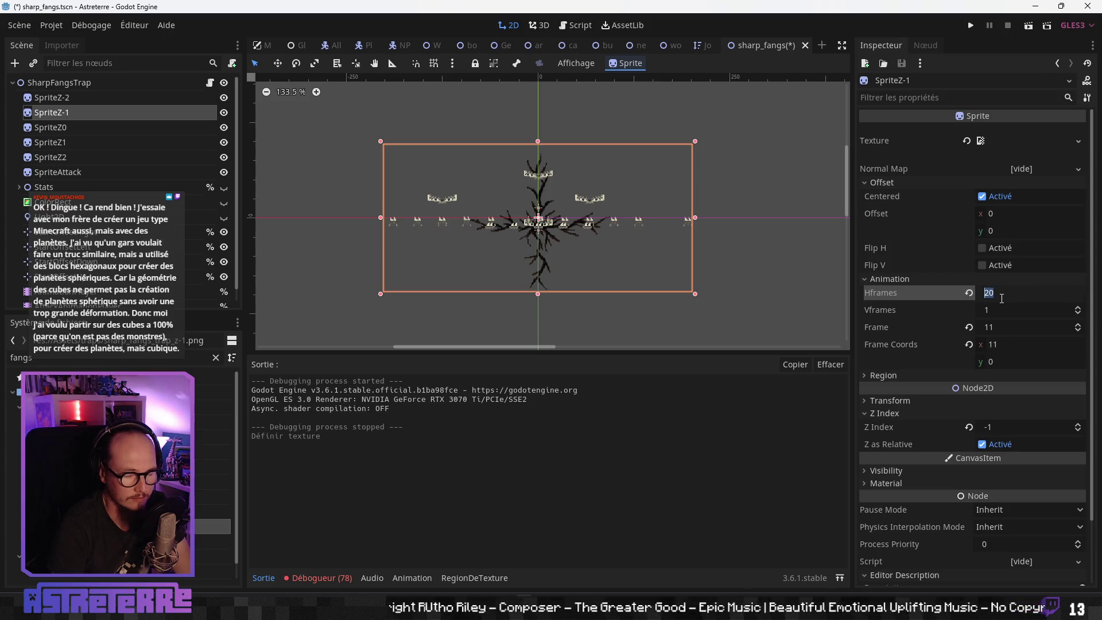
text(42)
key(Return)
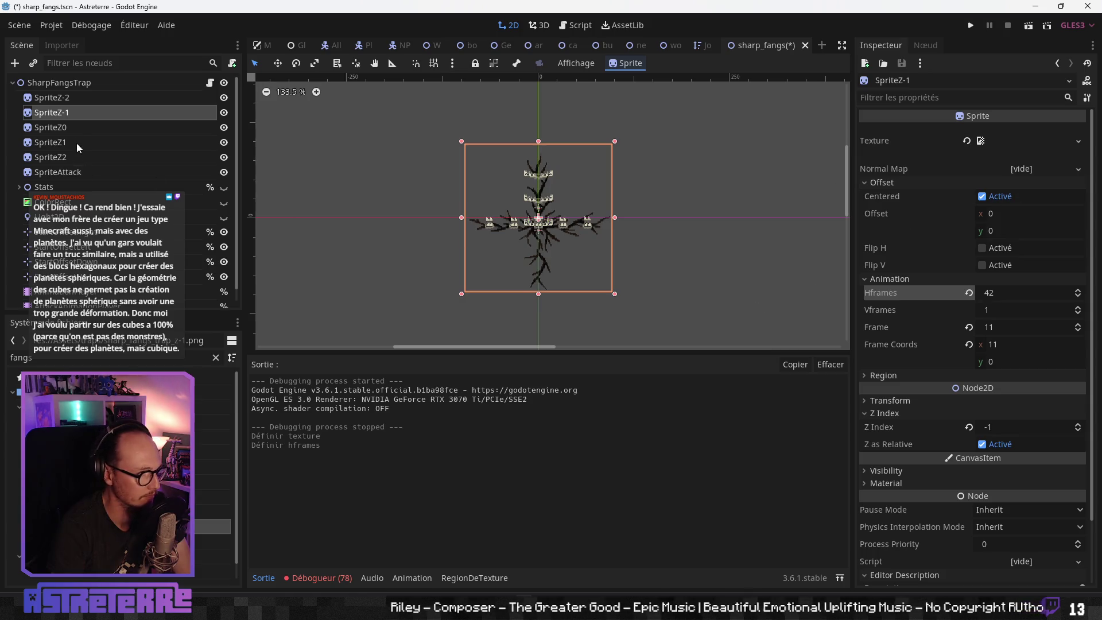
Step: Assign sharp_fangs_trap_z1.png as SpriteZ1's texture
click(74, 127)
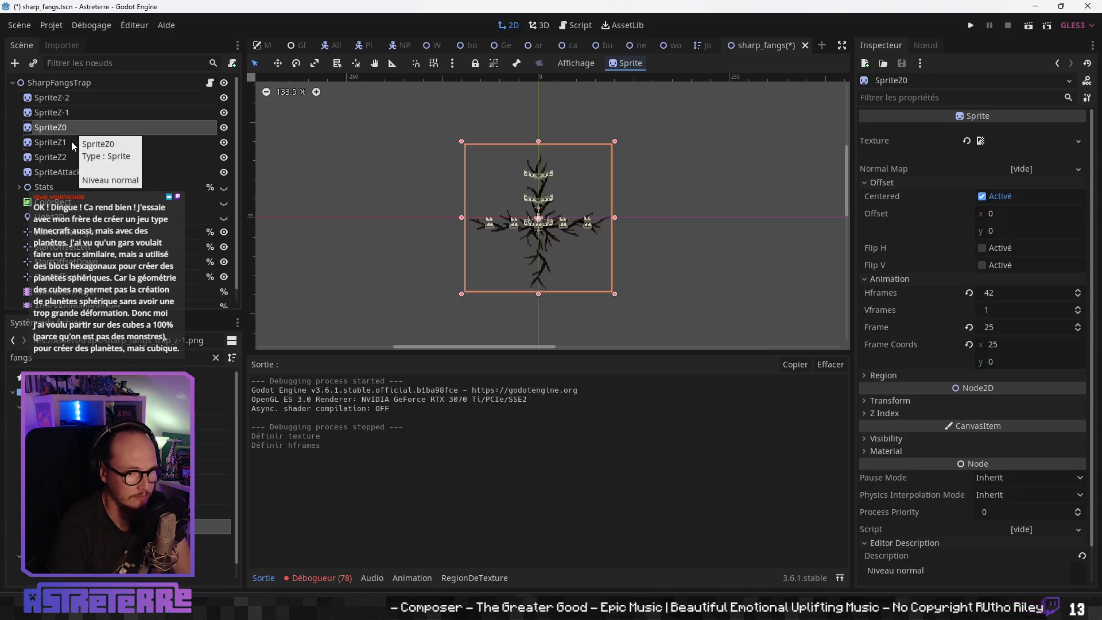
click(75, 144)
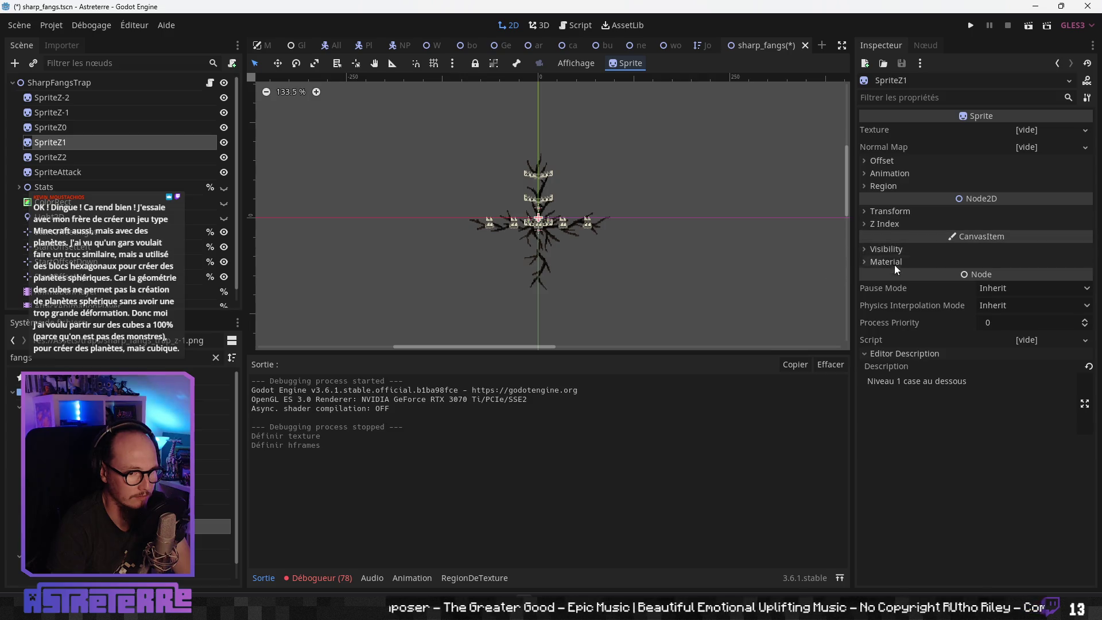
click(918, 173)
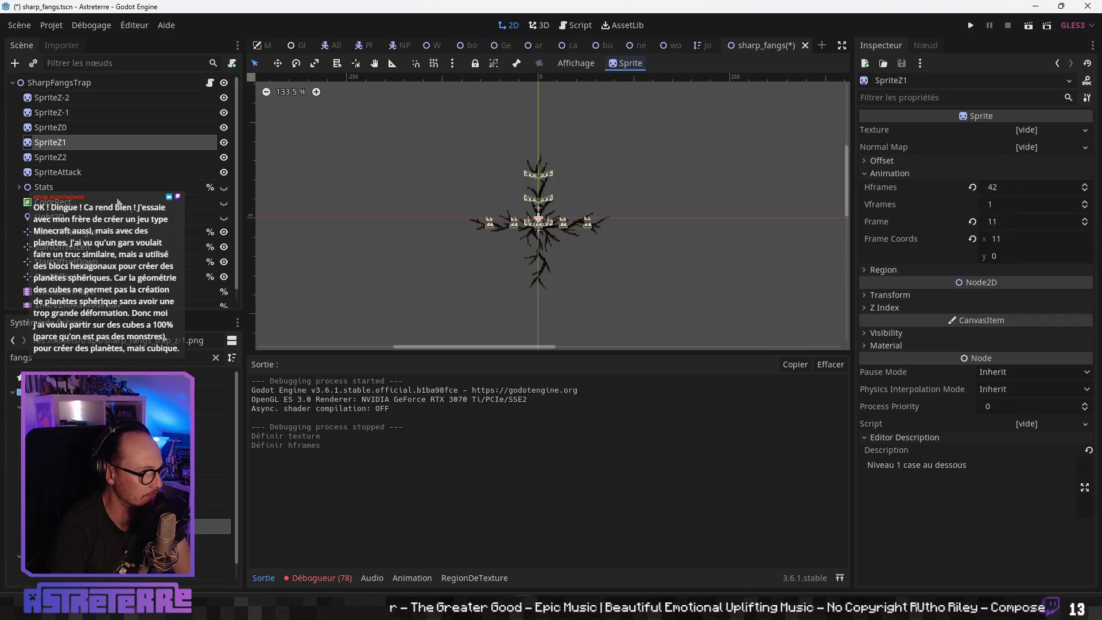
mouse_move(213, 497)
mouse_down()
mouse_move(858, 218)
mouse_move(1020, 133)
mouse_up()
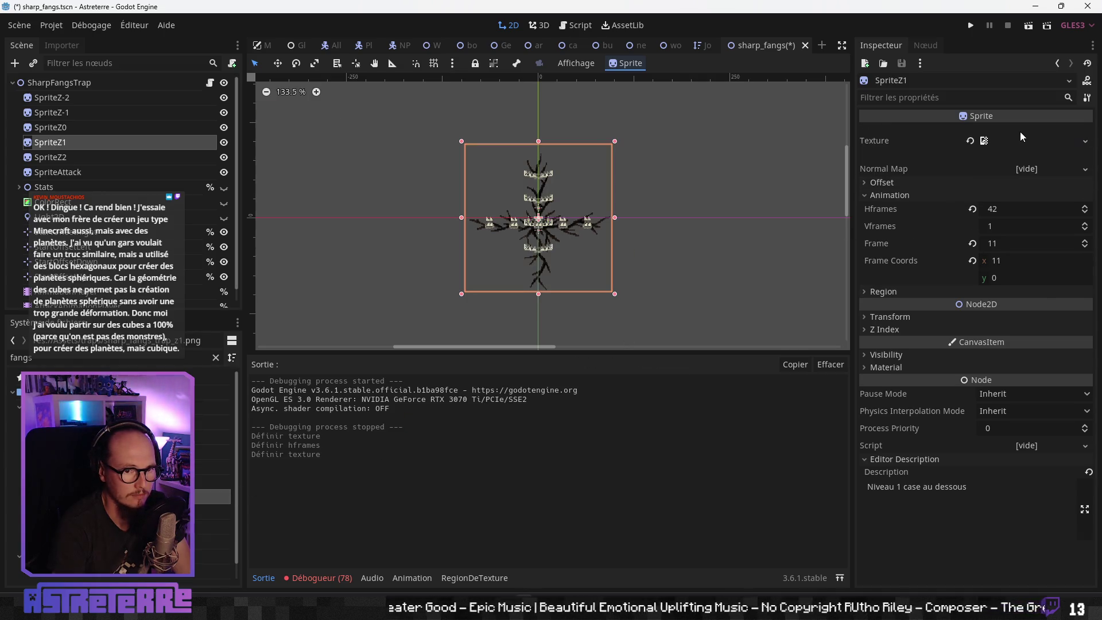
Step: Assign sharp_fangs_trap_z2.png to SpriteZ2 and check its Z Index and frame settings
click(49, 158)
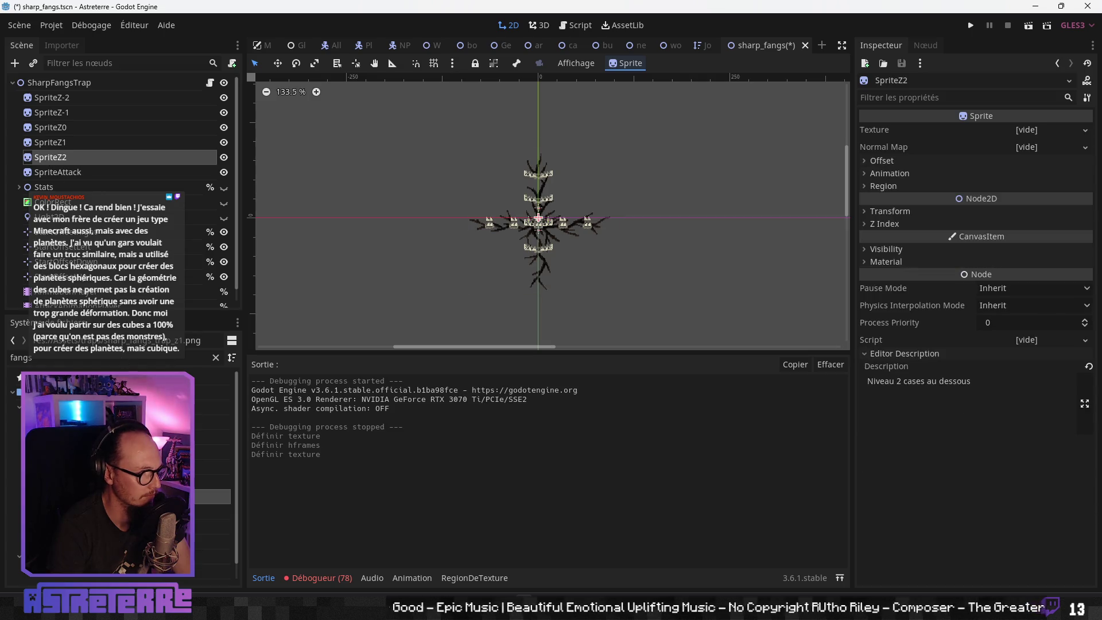
mouse_move(213, 511)
mouse_down()
mouse_move(1056, 140)
mouse_move(1032, 130)
mouse_up()
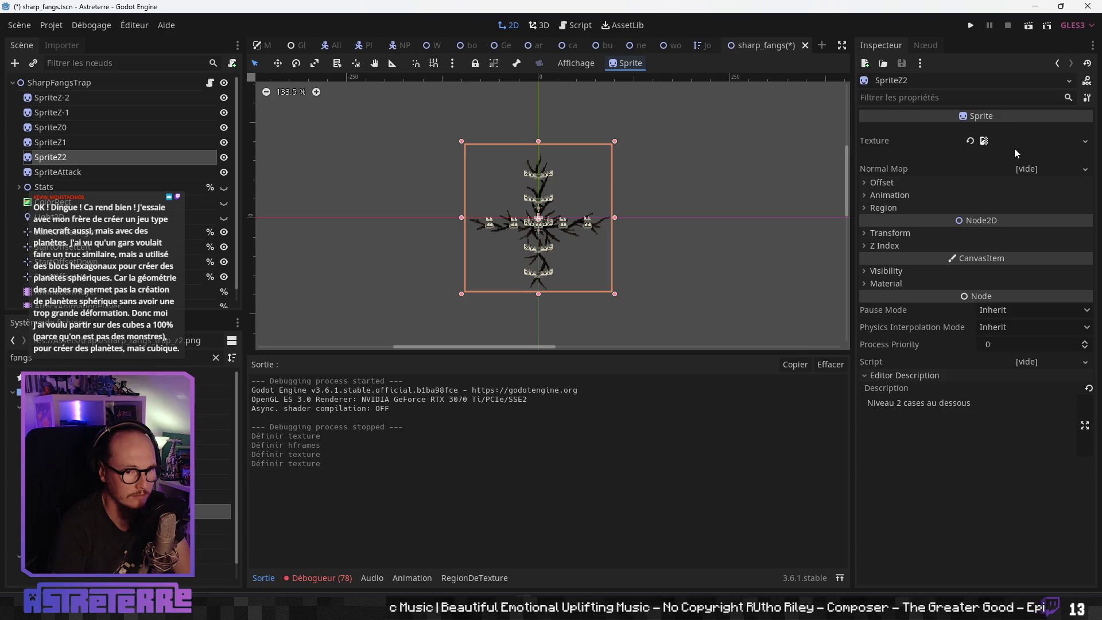
click(915, 239)
click(914, 238)
click(898, 247)
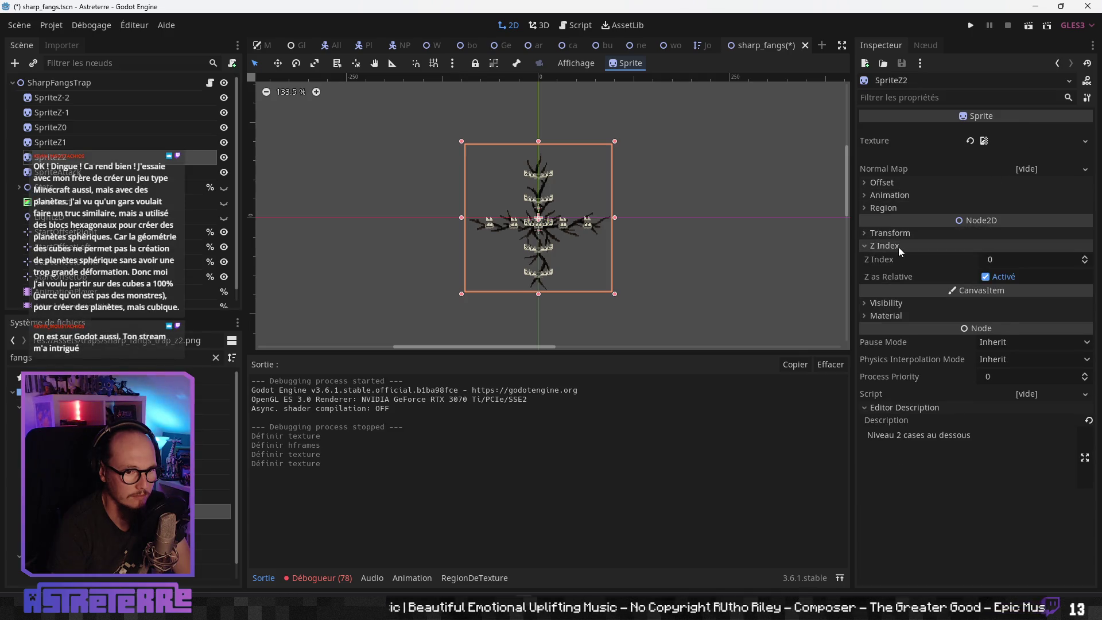
click(897, 246)
click(897, 196)
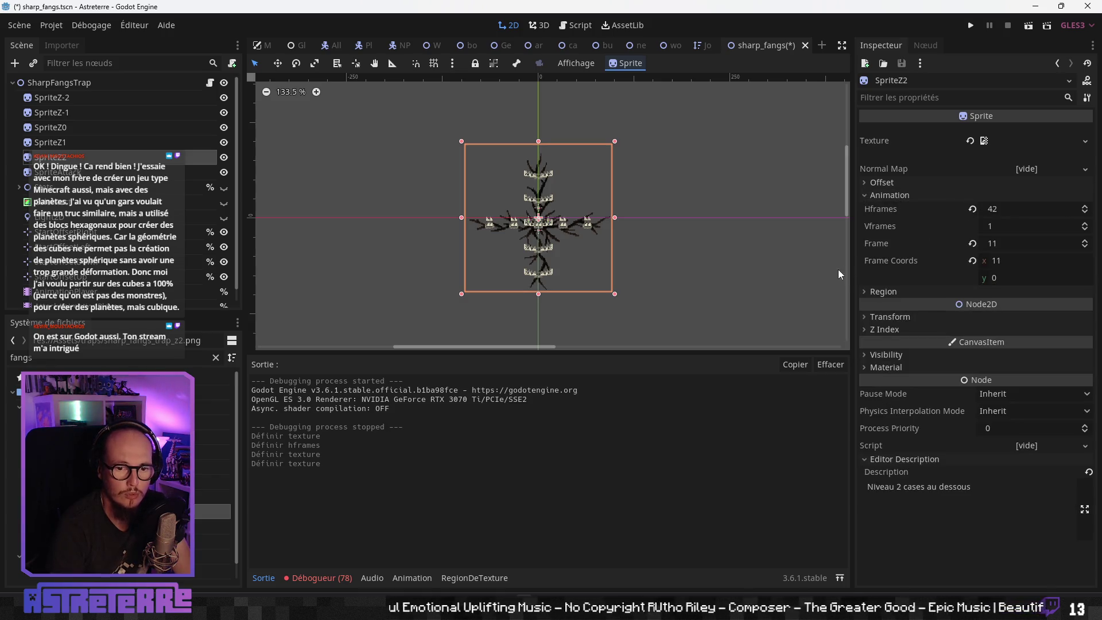
click(665, 250)
scroll(665, 250, up, 3)
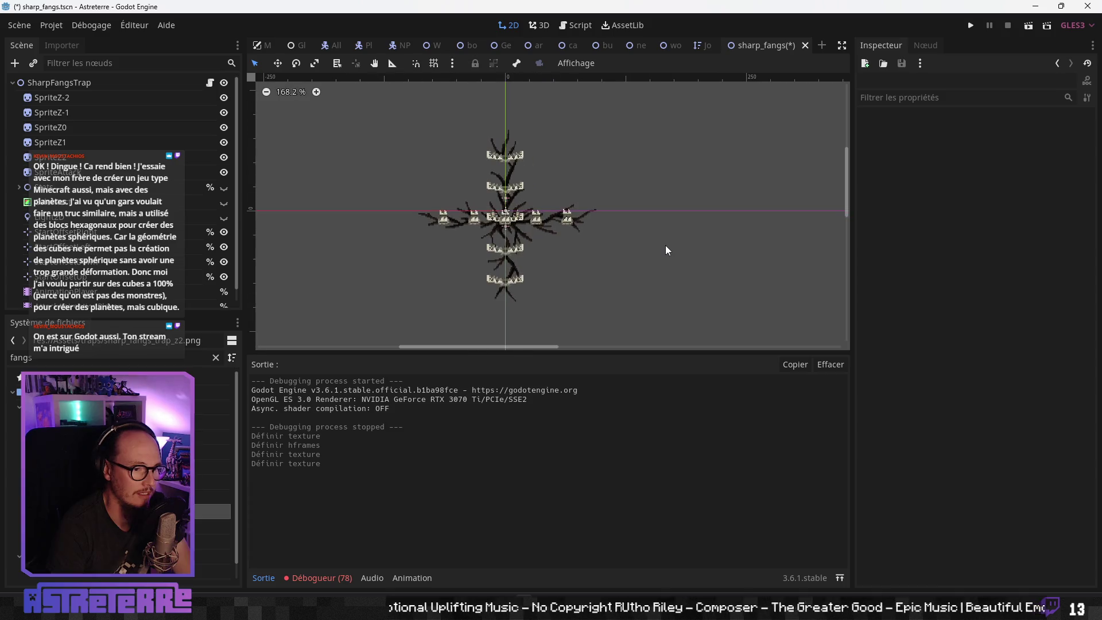
Step: Review the AnimationPlayer's activation animation in an enlarged Animation panel
mouse_move(552, 352)
mouse_down()
mouse_move(551, 447)
mouse_move(554, 372)
mouse_up()
scroll(155, 258, down, 1)
click(160, 278)
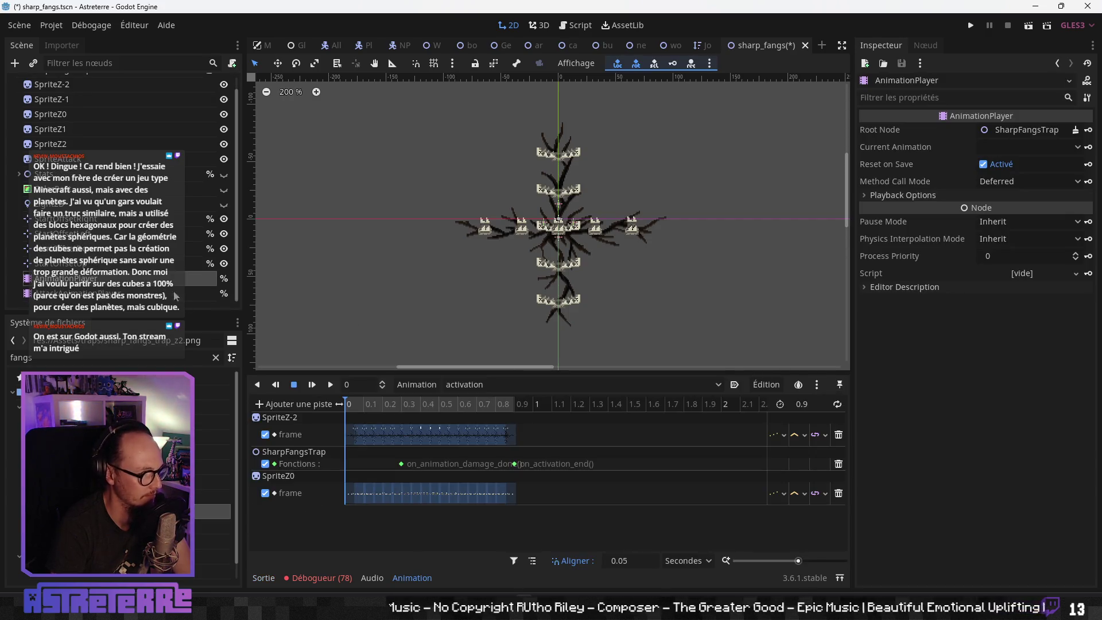
drag(485, 374, 486, 313)
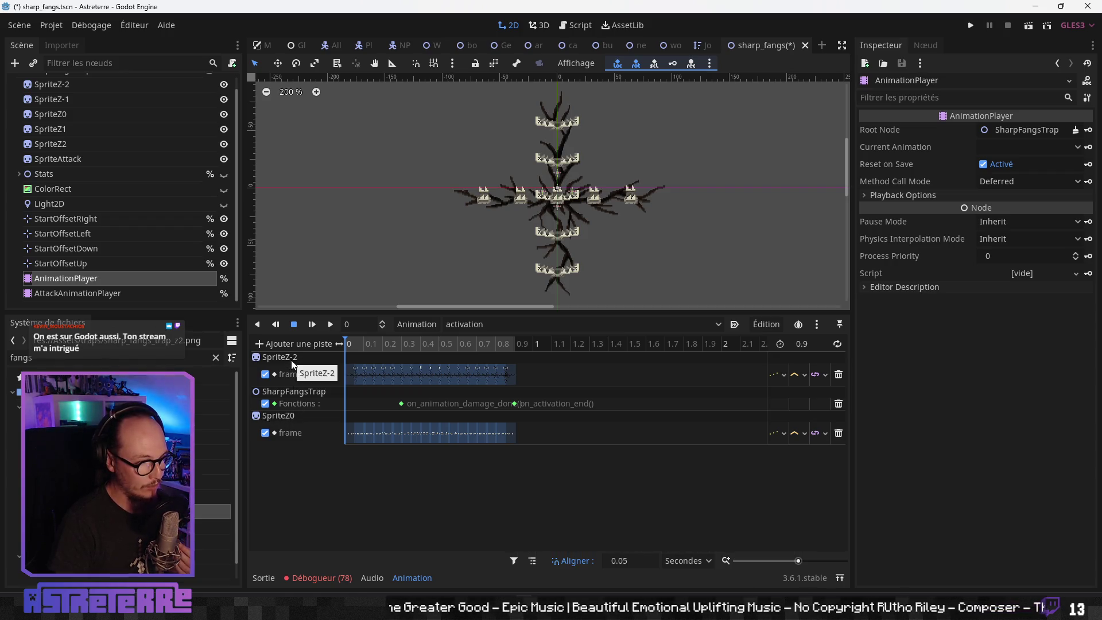
scroll(113, 151, up, 1)
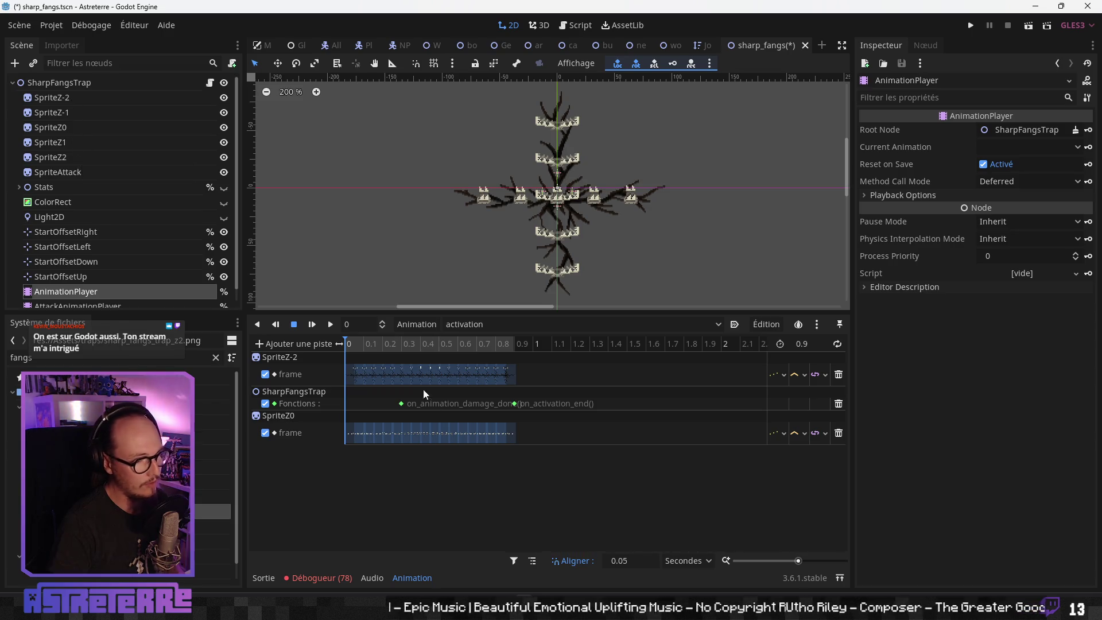
click(462, 325)
click(459, 366)
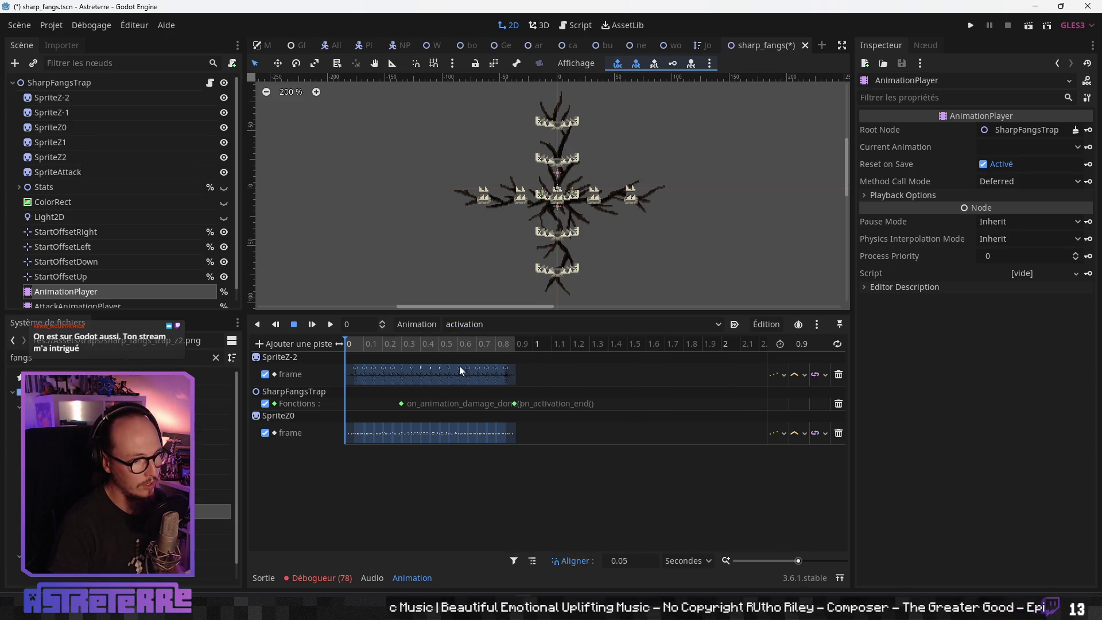
Step: Save the sharp_fangs scene in Godot and the evoker_fangs sprite in Aseprite
key(ctrl+s)
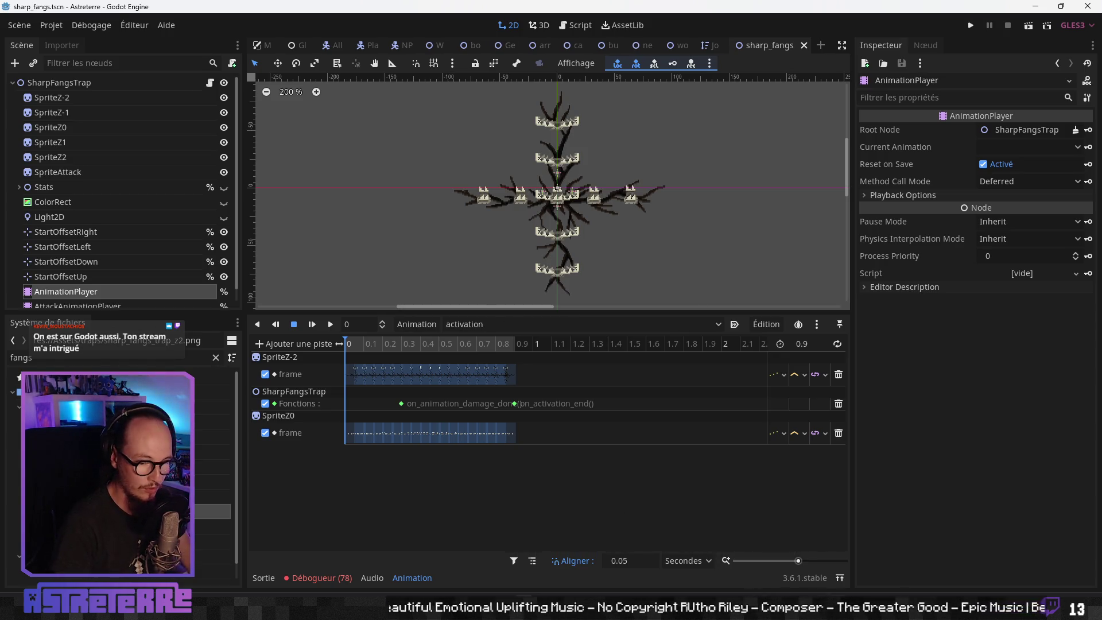
key(alt+Tab)
key(ctrl+s)
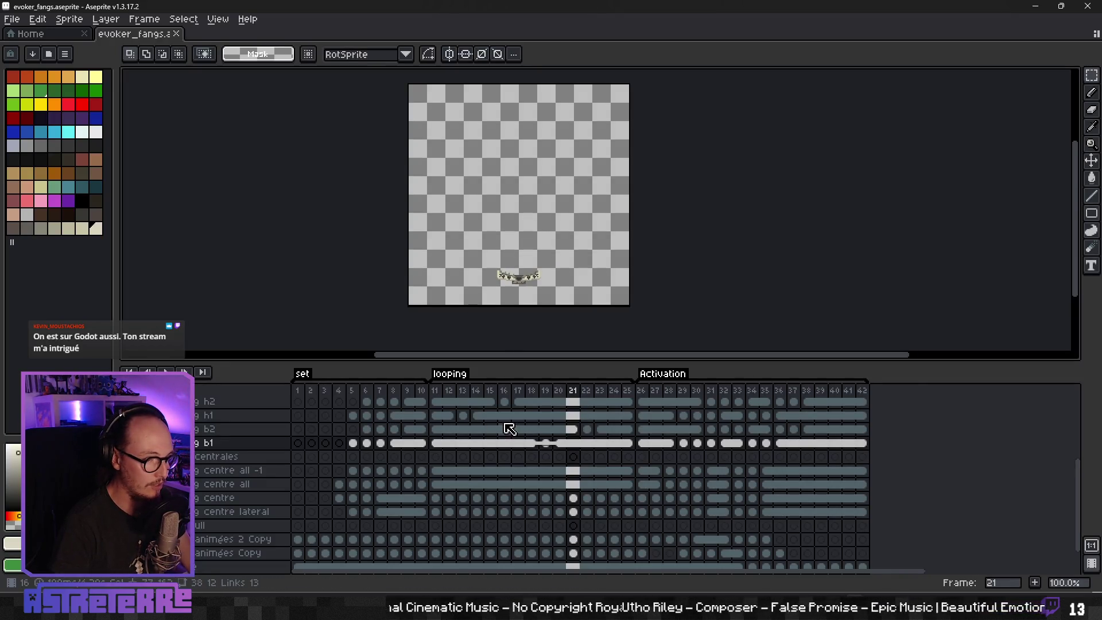
Step: Play back the evoker_fangs animation from frame 10
click(455, 404)
scroll(459, 410, up, 2)
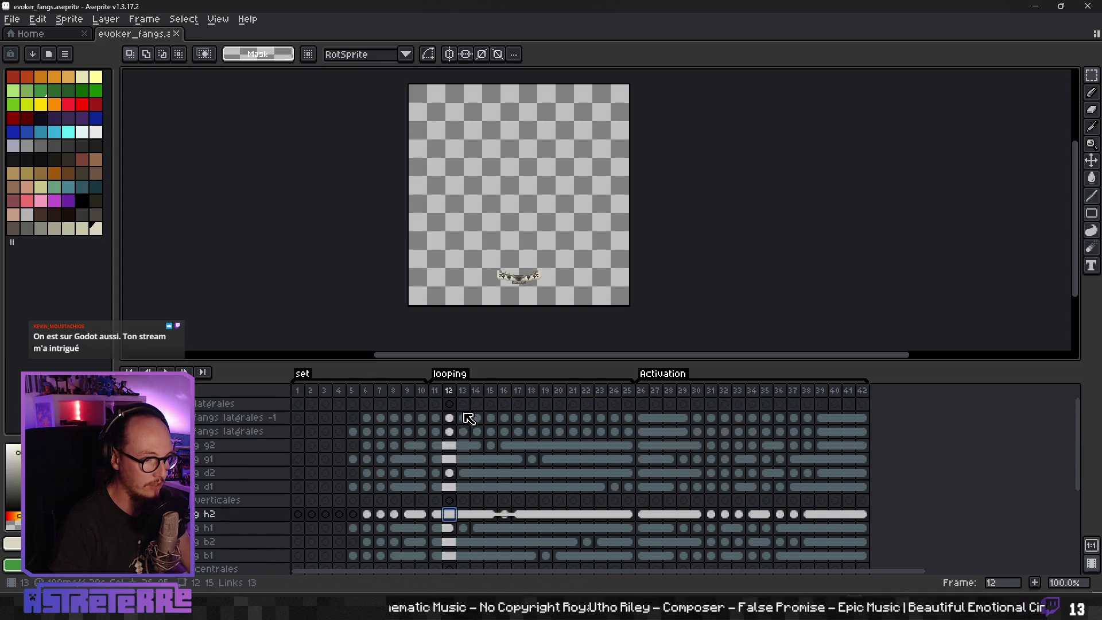
click(424, 418)
key(Return)
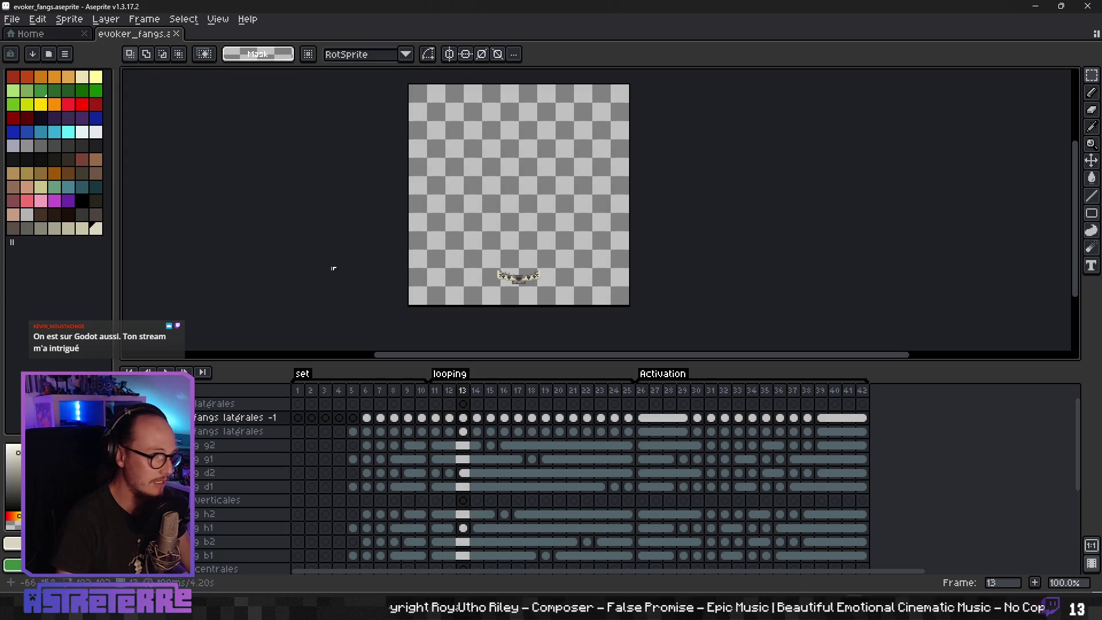
Step: Open buzzy_nest.aseprite from recent files and play its animation
click(56, 37)
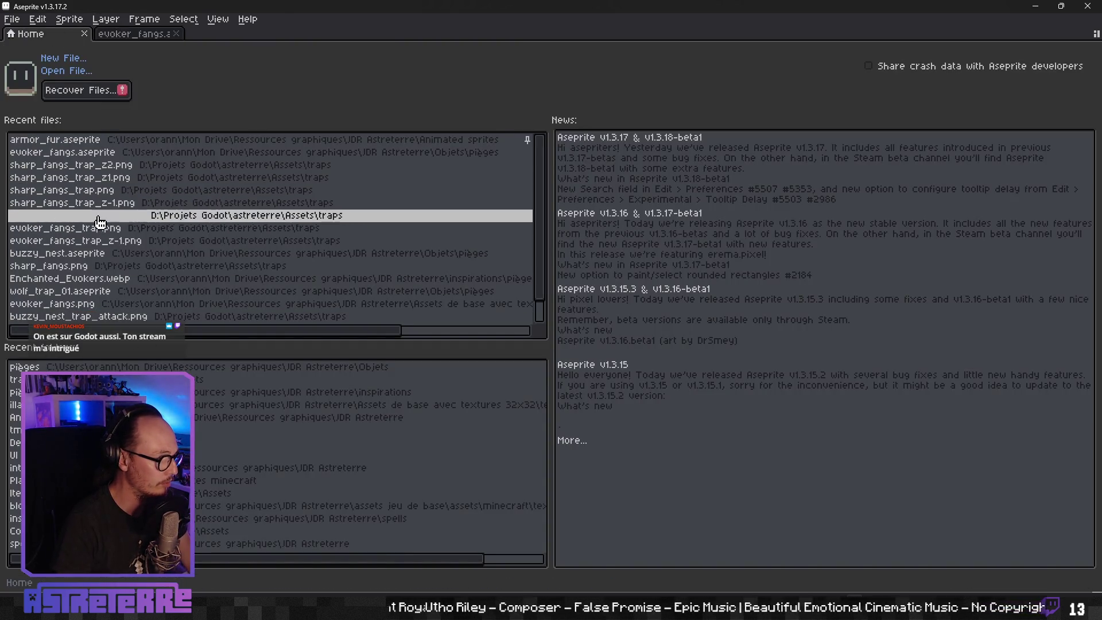
click(96, 253)
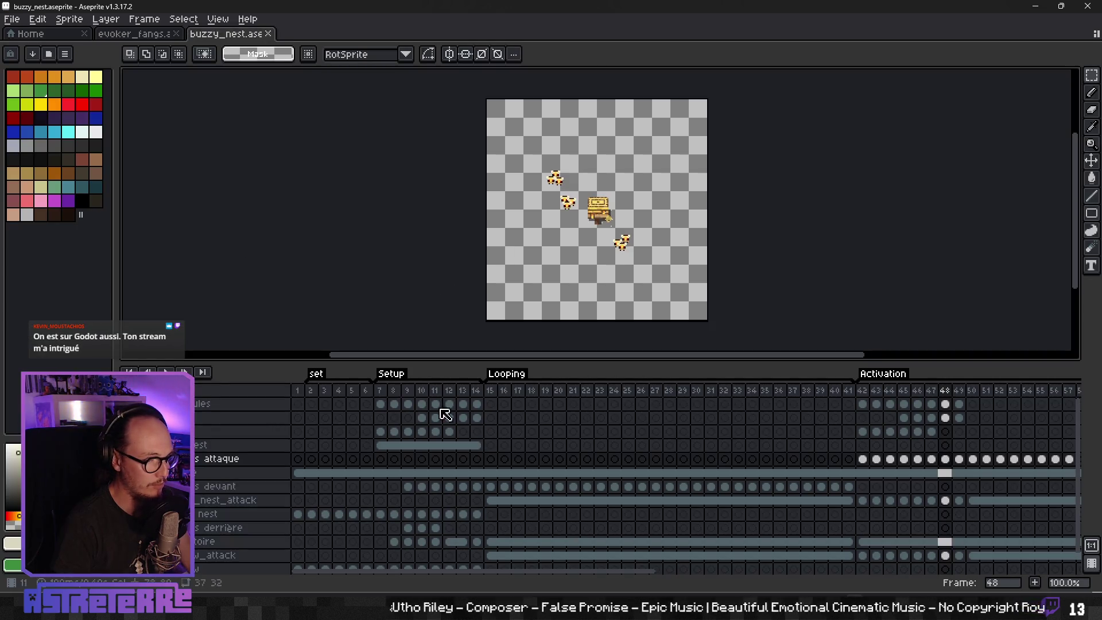
click(494, 391)
key(Return)
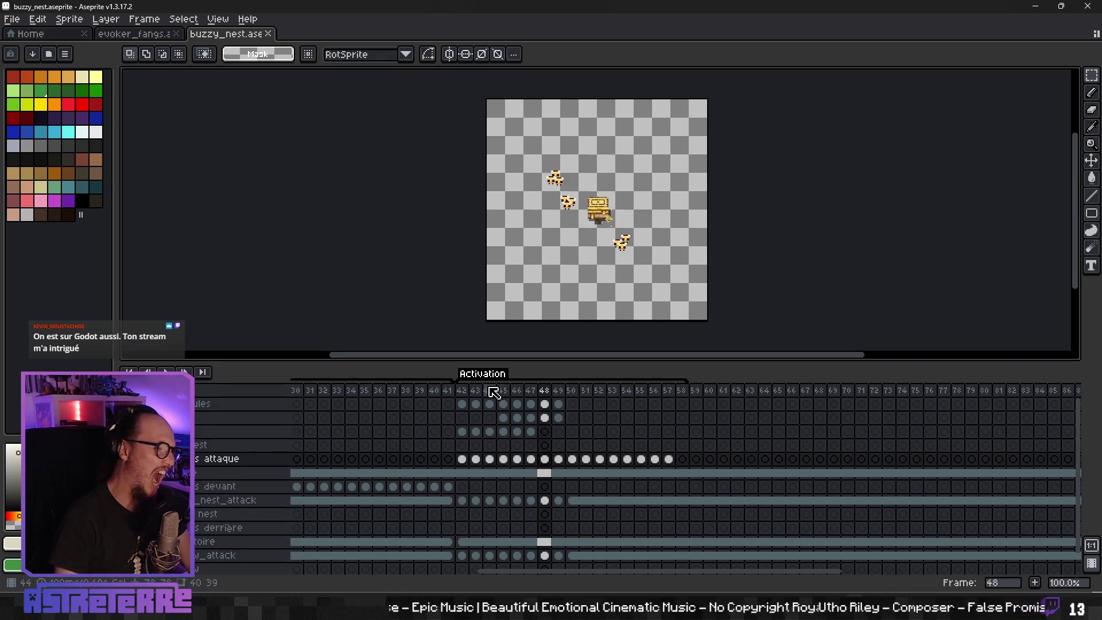
Step: Close the buzzy_nest and evoker_fangs sprites, returning to the Home page
click(268, 33)
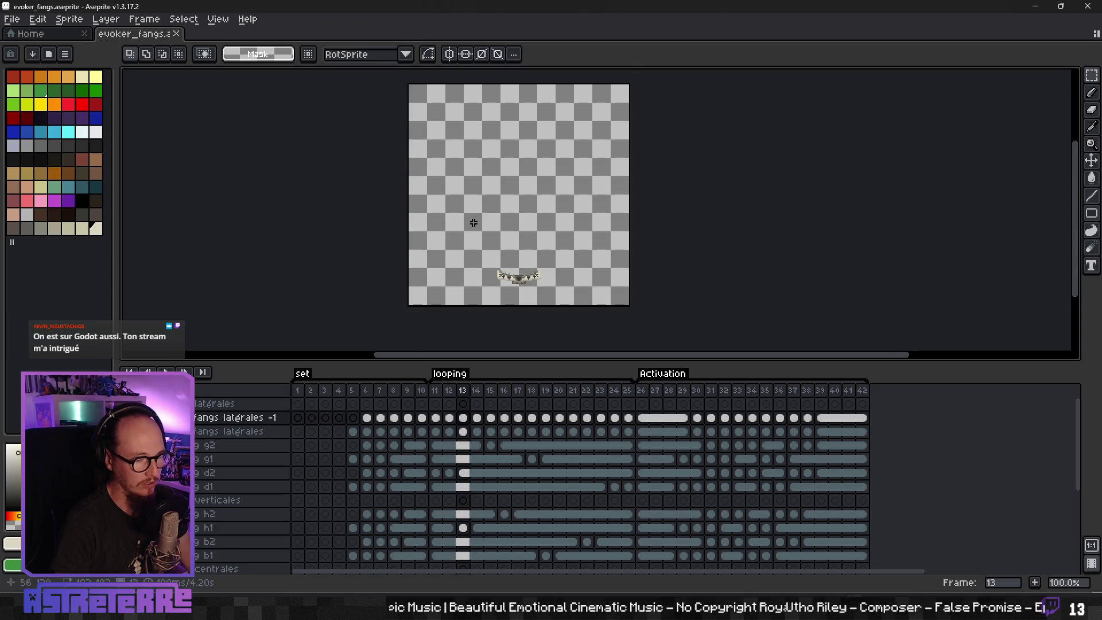
scroll(473, 222, down, 1)
scroll(474, 227, up, 1)
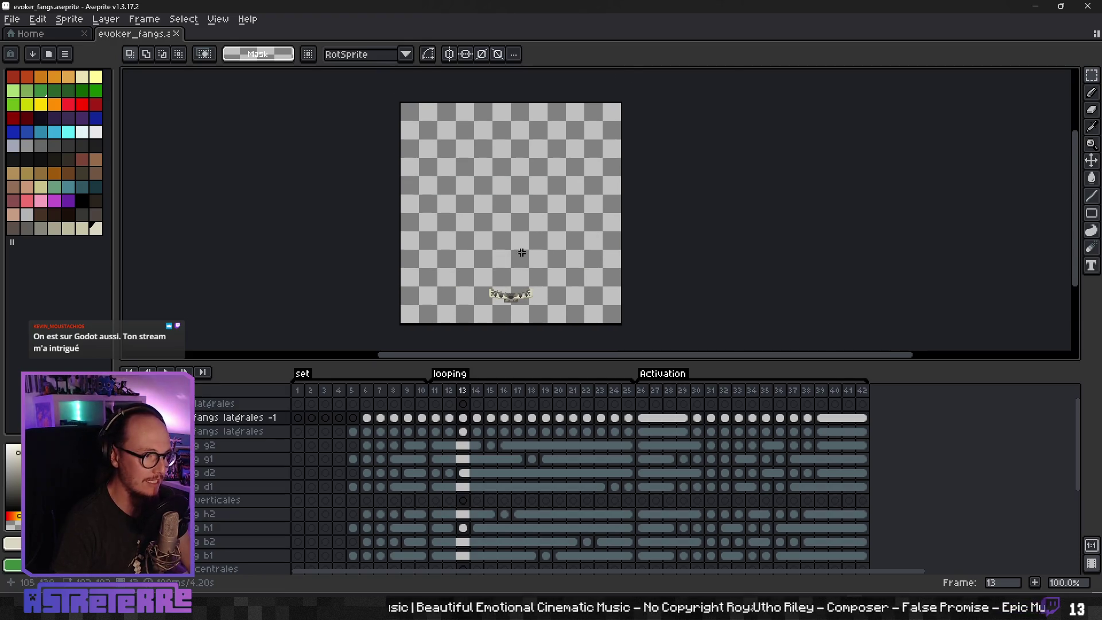
click(176, 33)
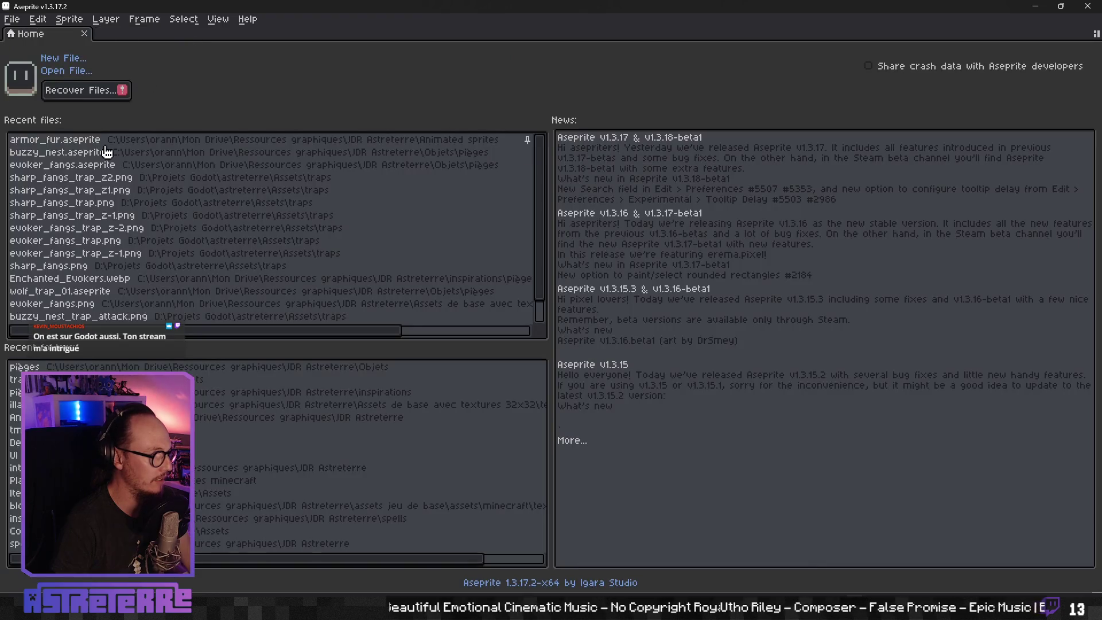
click(105, 167)
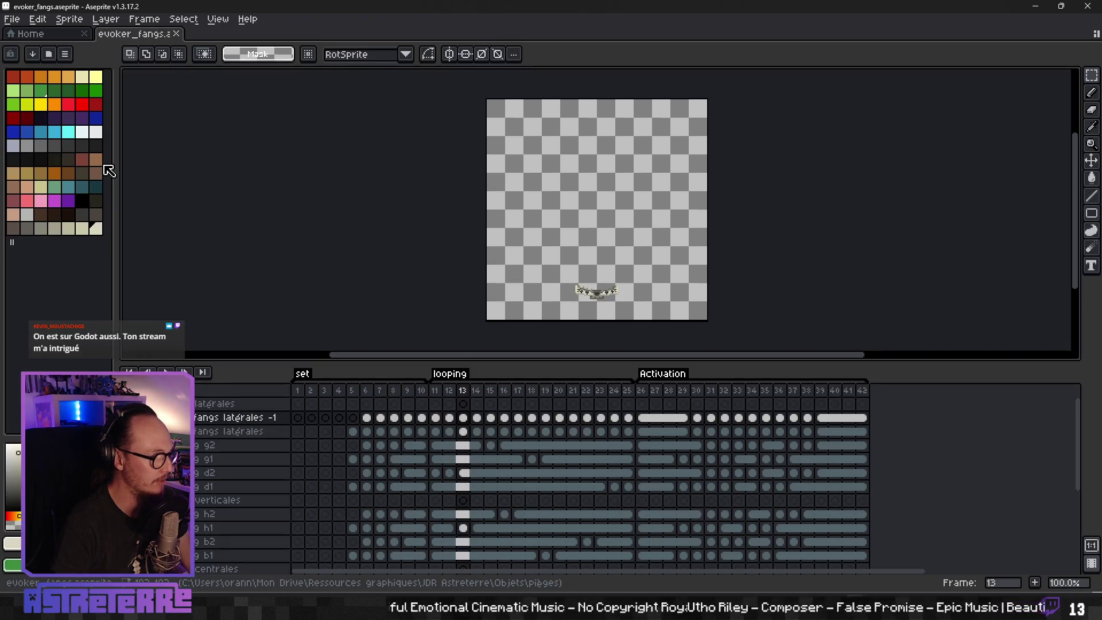
click(177, 33)
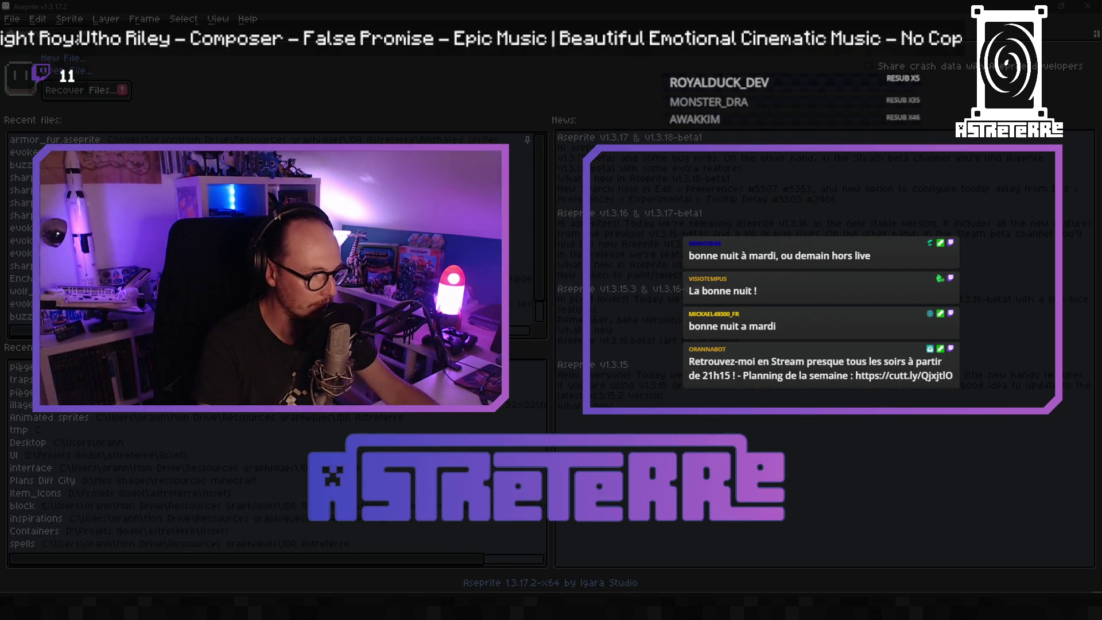
key(alt+Tab)
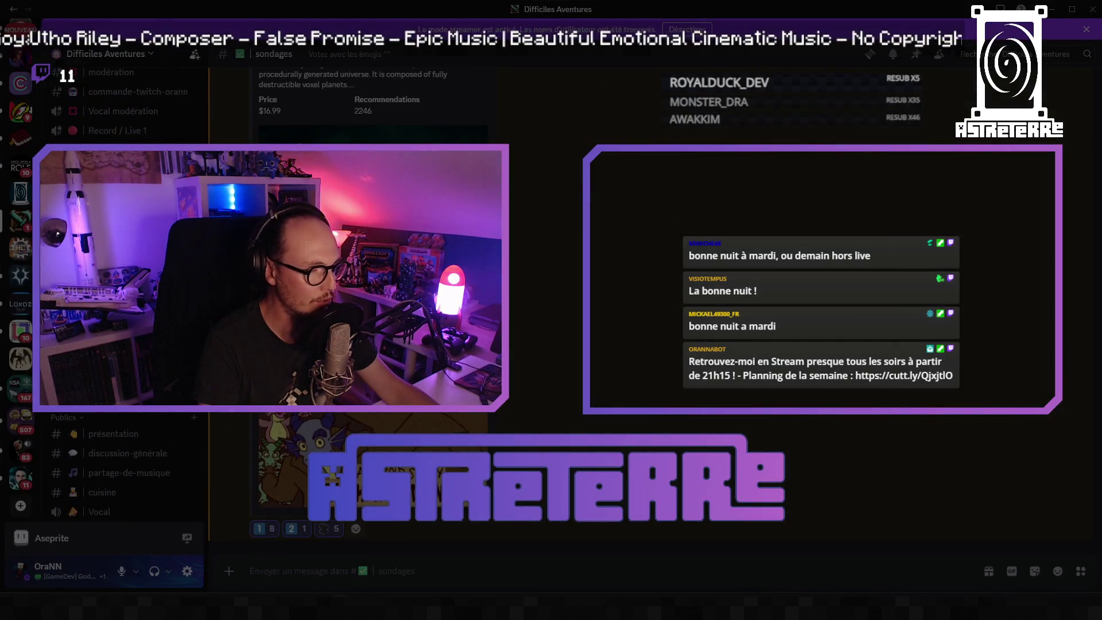
key(alt+Tab)
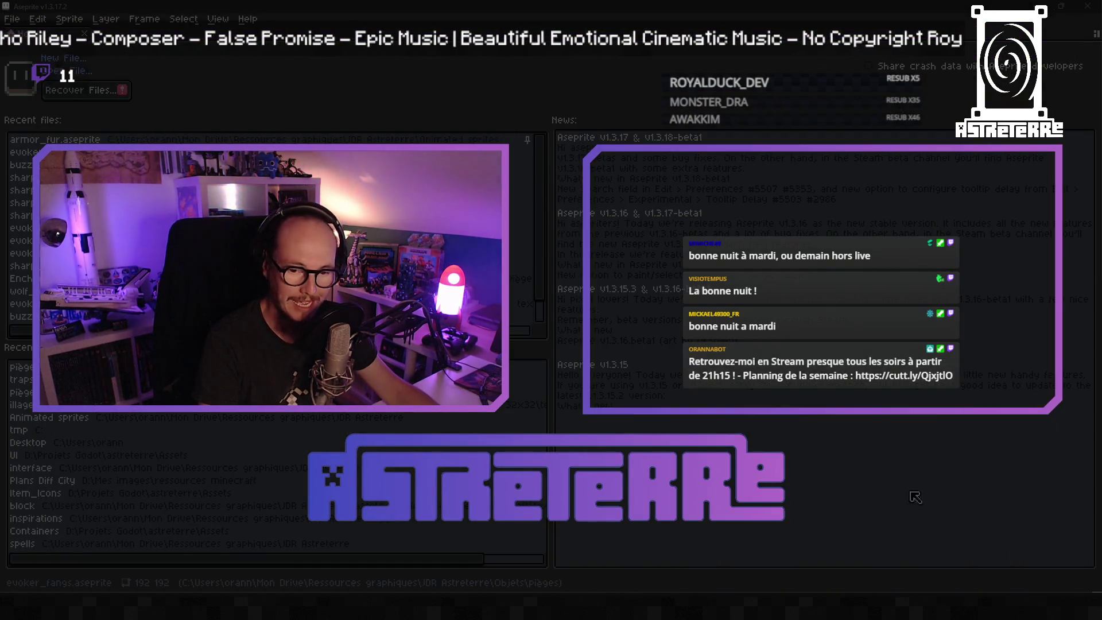